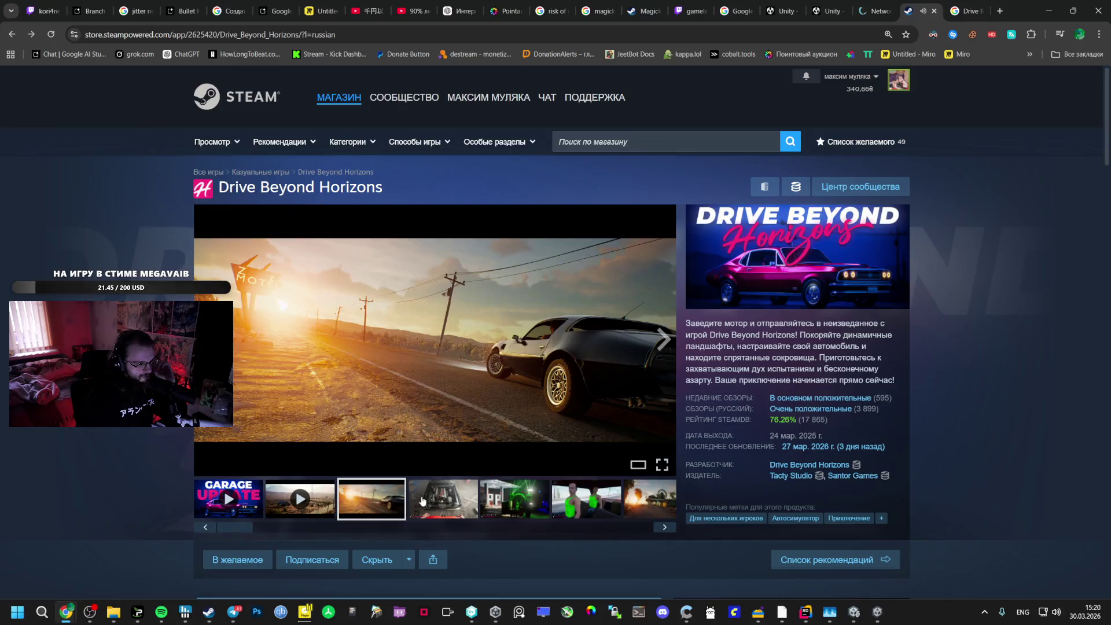
Browse forward through the Drive Beyond Horizons screenshots to the desert gas station shot
left_click(513, 502)
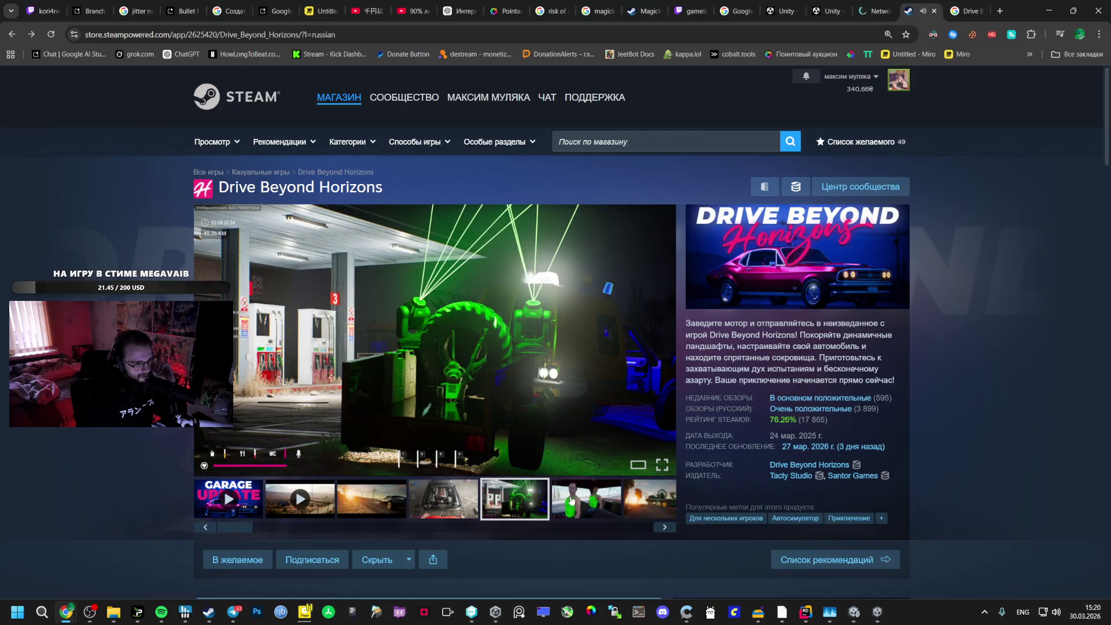
left_click(567, 501)
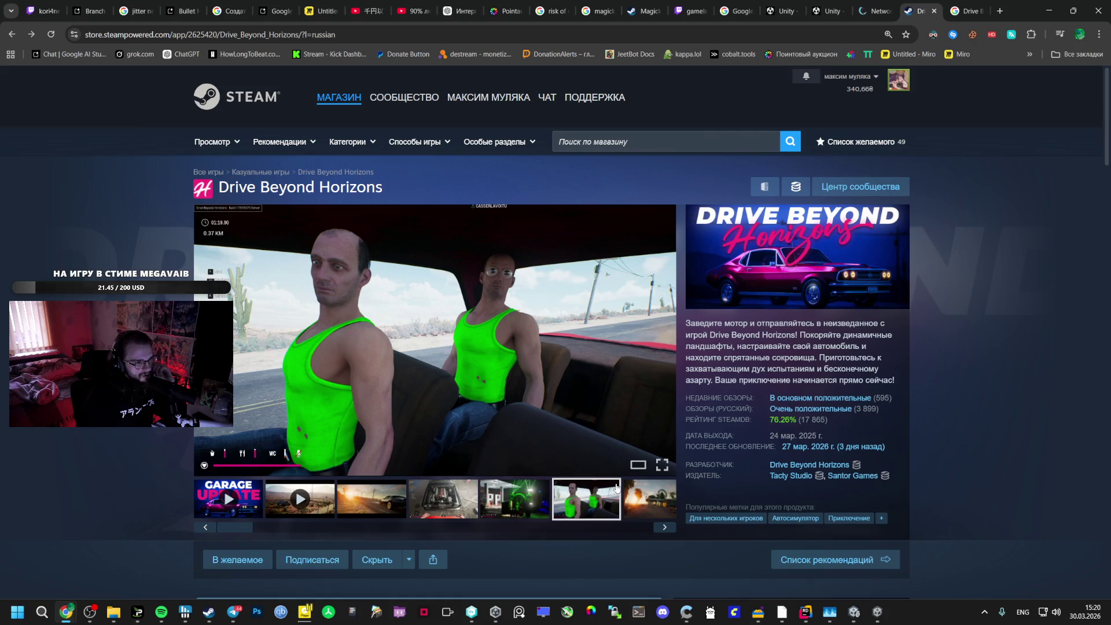
left_click(635, 489)
left_click(499, 499)
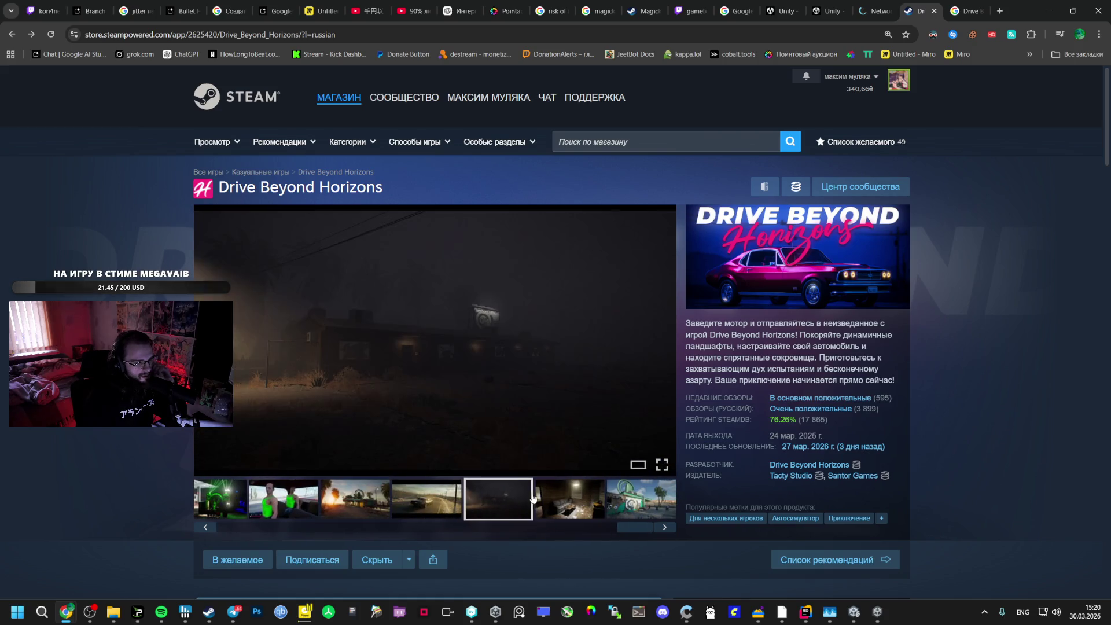
left_click(542, 496)
left_click(479, 497)
left_click(544, 498)
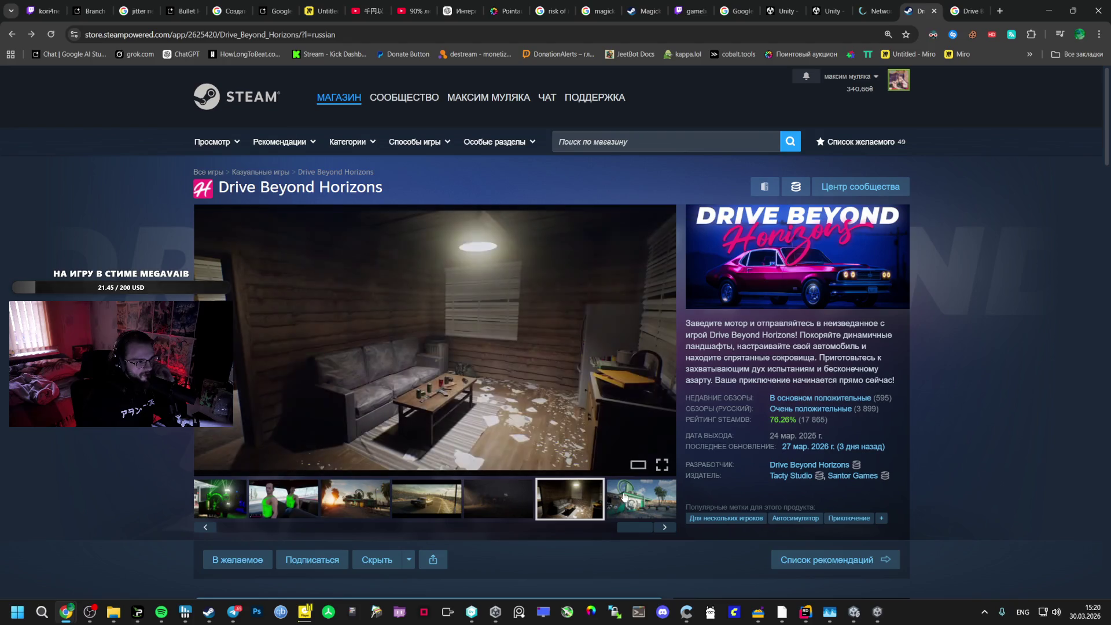
left_click(628, 497)
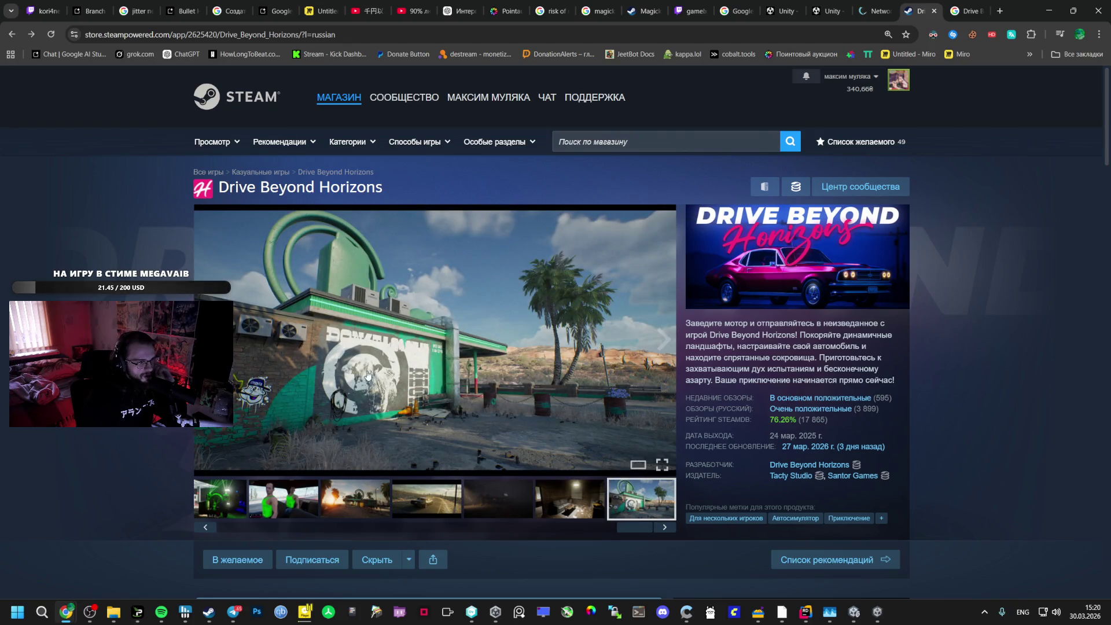
scroll(472, 370, "down", 5)
scroll(591, 382, "up", 4)
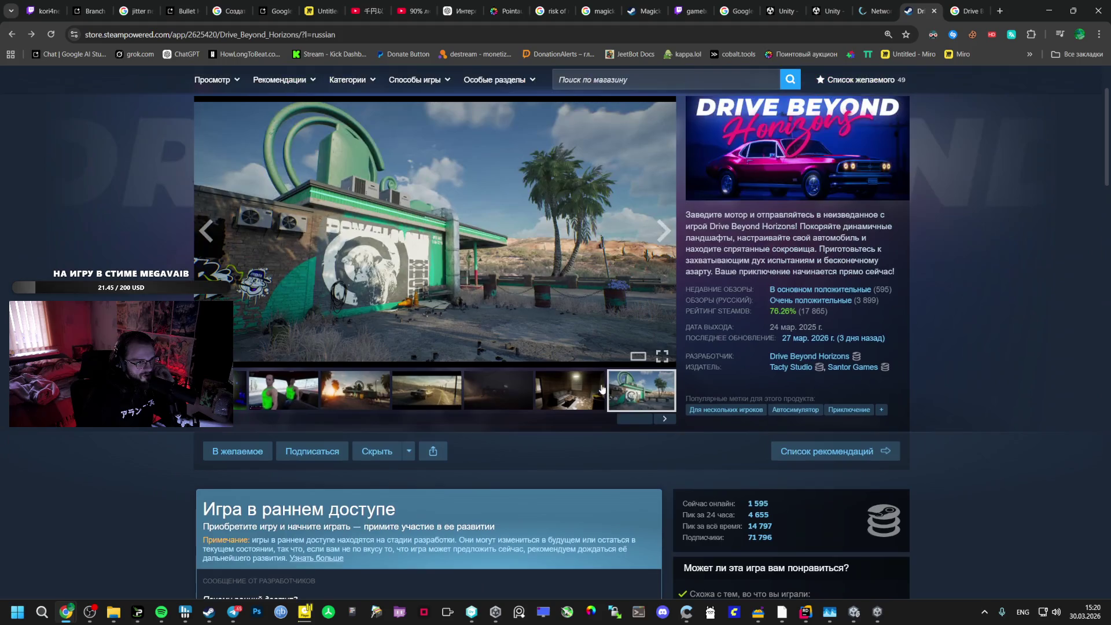
Step back through the screenshots to the green-laser gas station image
left_click(570, 391)
left_click(498, 391)
left_click(427, 391)
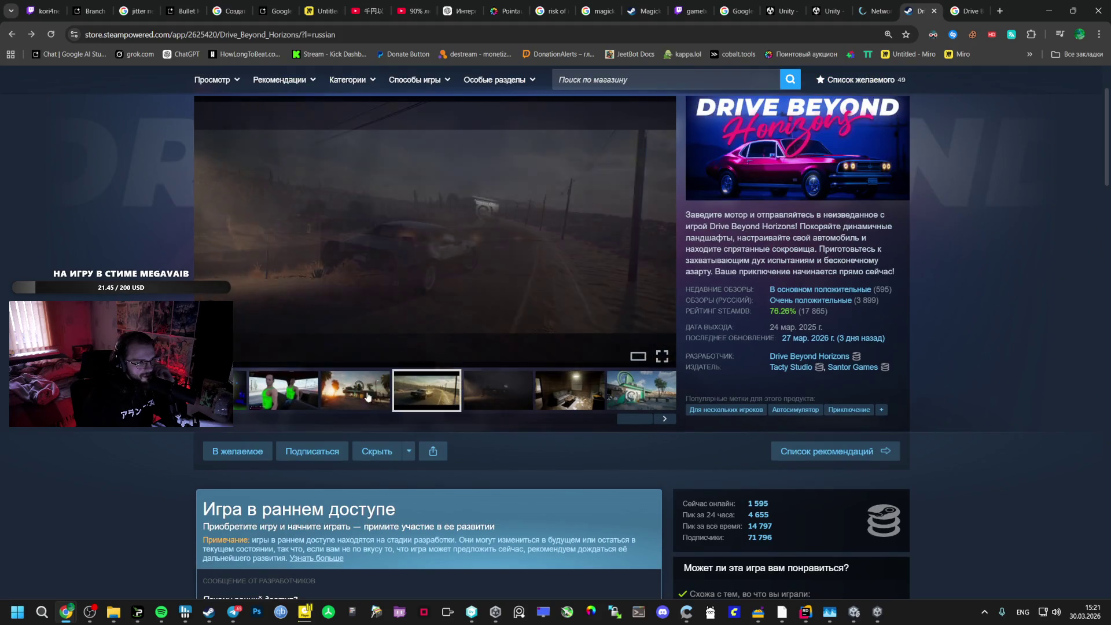
left_click(341, 392)
left_click(275, 387)
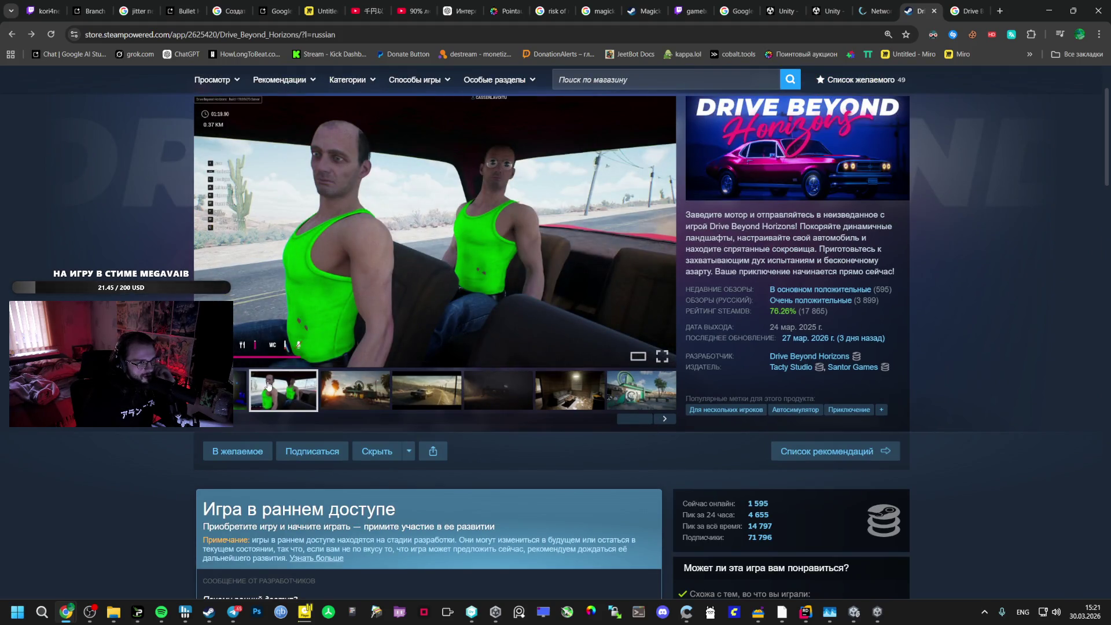
left_click(238, 389)
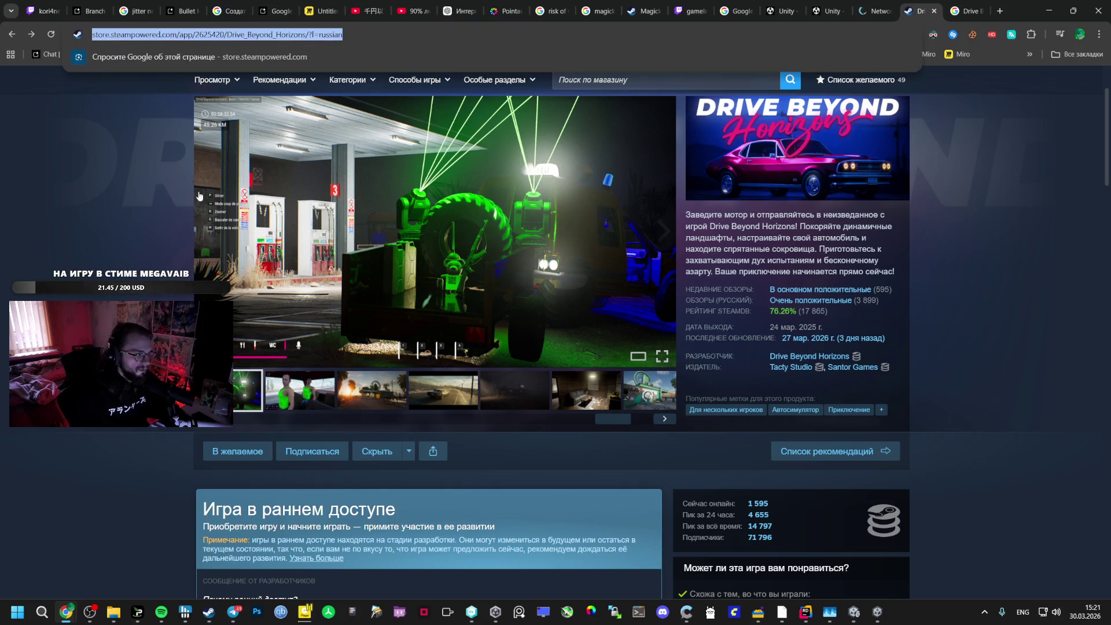
Switch over to the Fish-Net NetworkTransform documentation tab
key("alt+Tab")
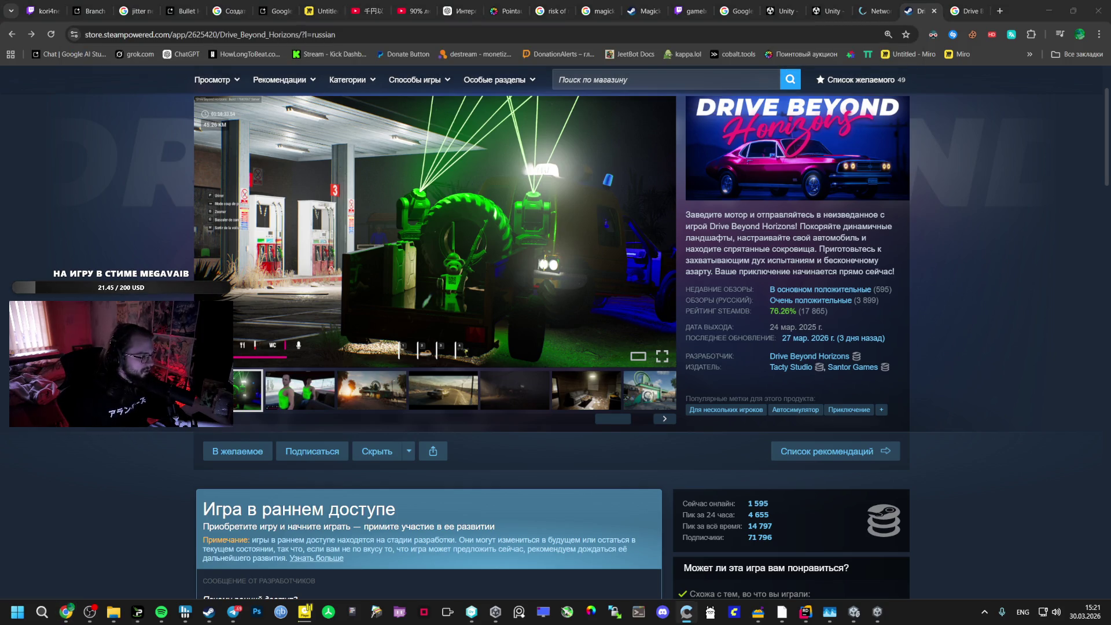
scroll(690, 327, "down", 5)
key("ctrl+shift+Tab")
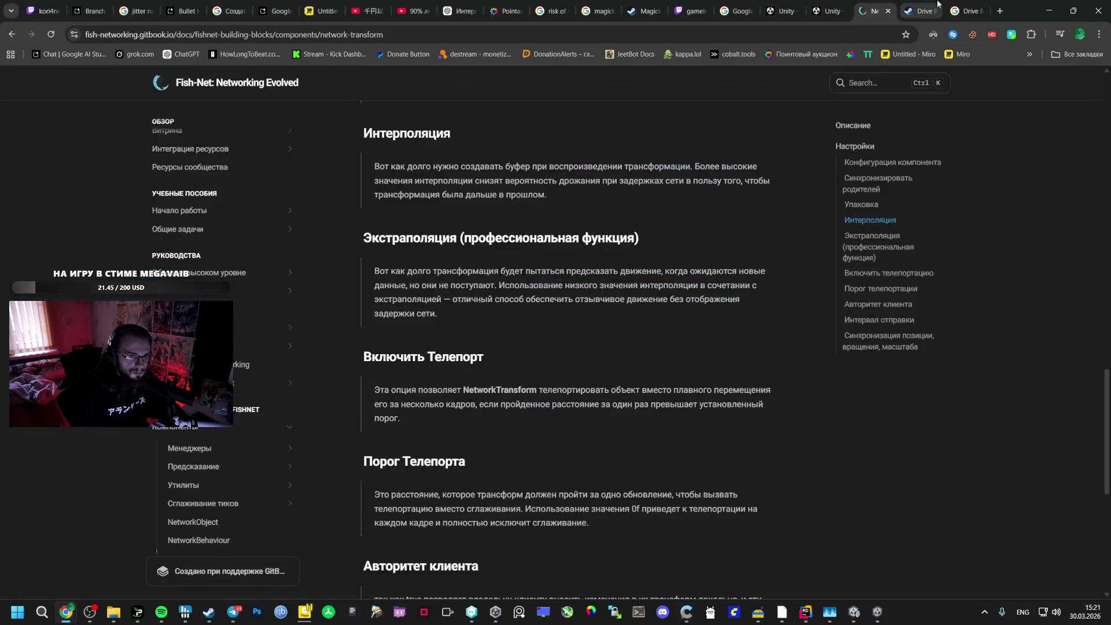
Go from the store tab to the game's SteamDB charts page and scroll its stats
left_click(962, 10)
left_click(920, 10)
left_click(880, 194)
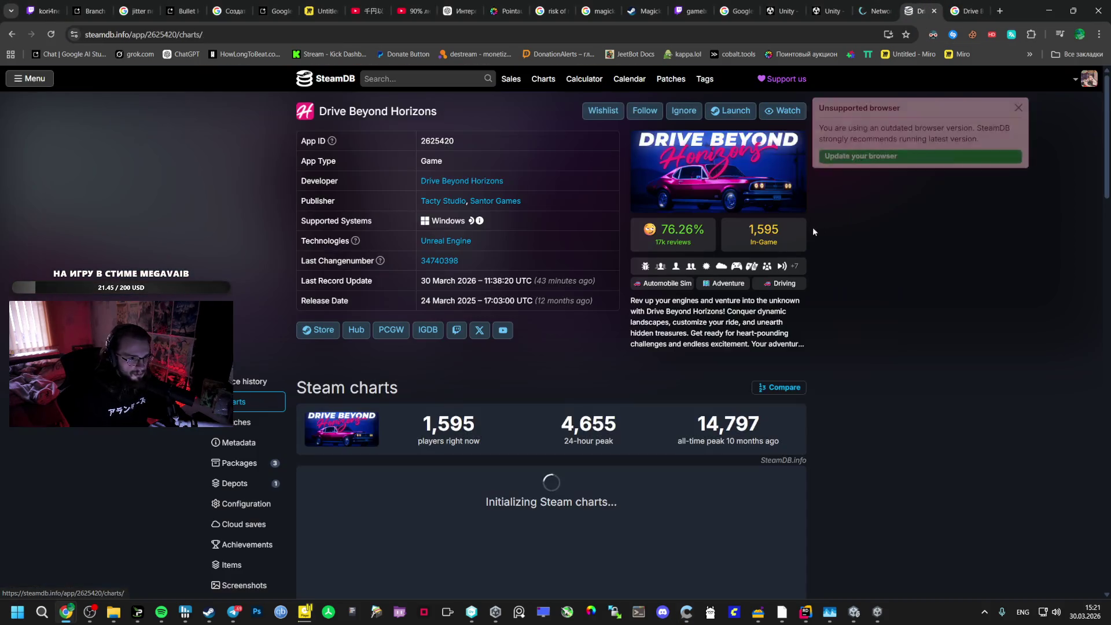
scroll(700, 369, "down", 12)
scroll(473, 368, "down", 5)
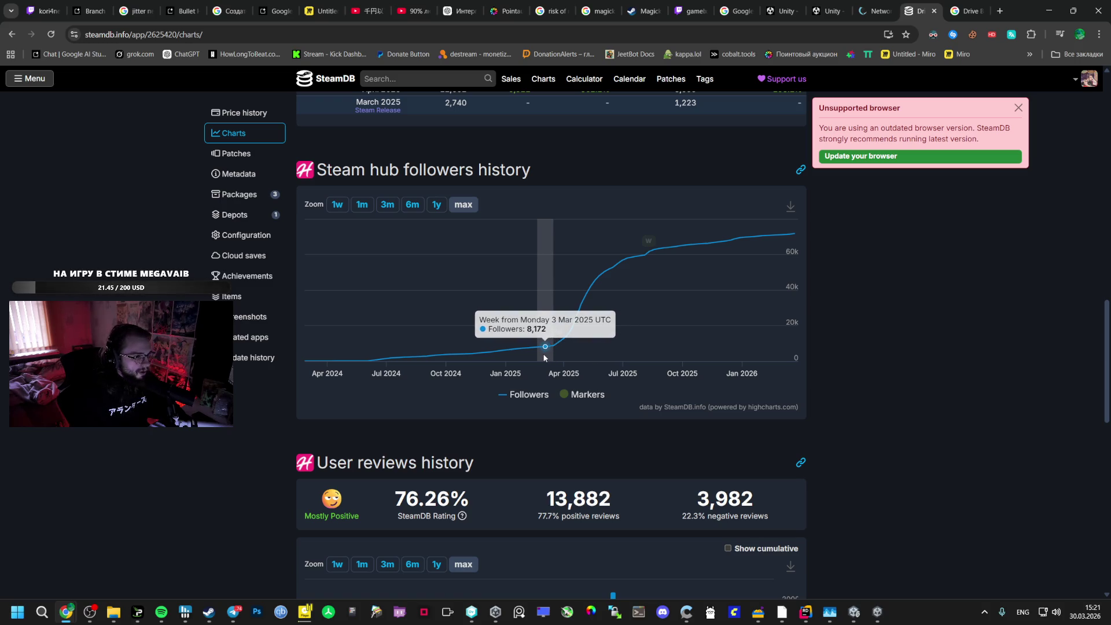
scroll(545, 357, "up", 20)
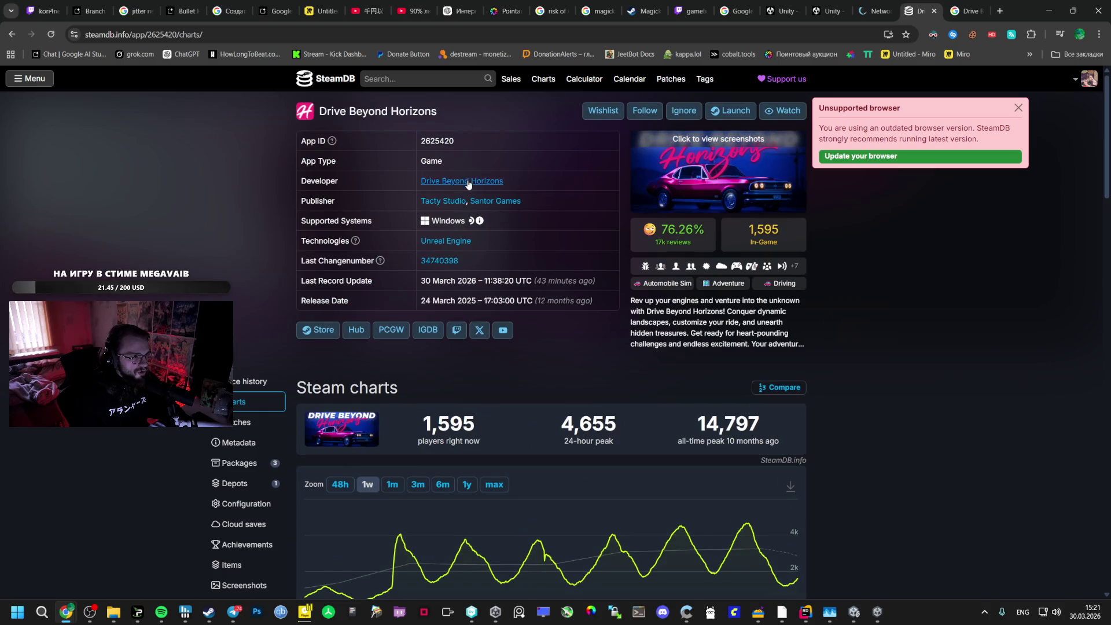
Open the developer's SteamDB page in a new tab and glance at it
middle_click(484, 185)
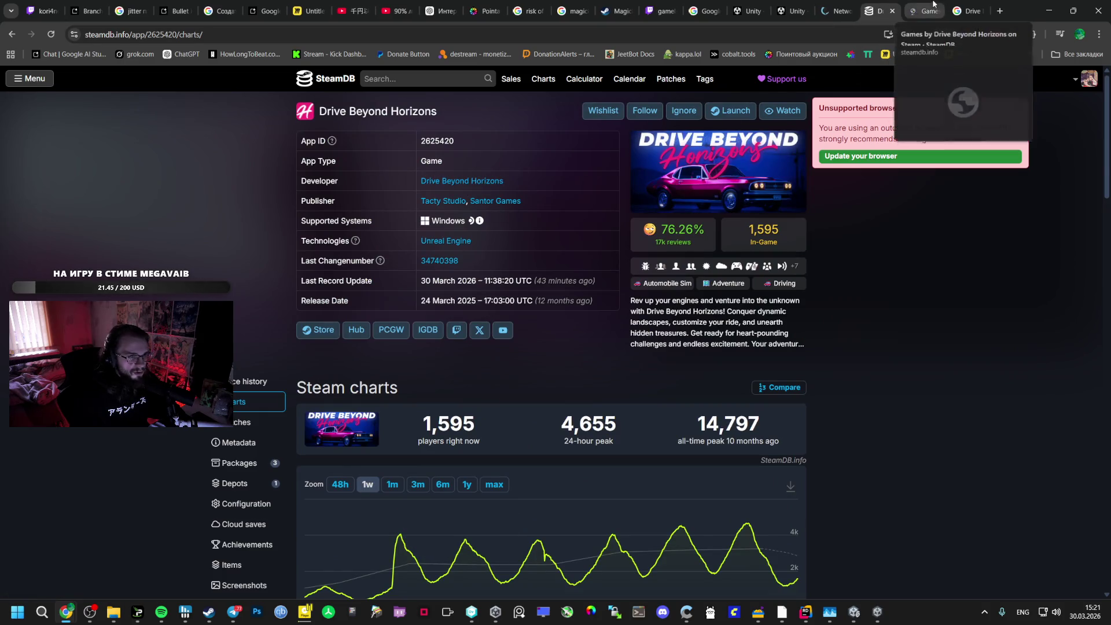
left_click(921, 13)
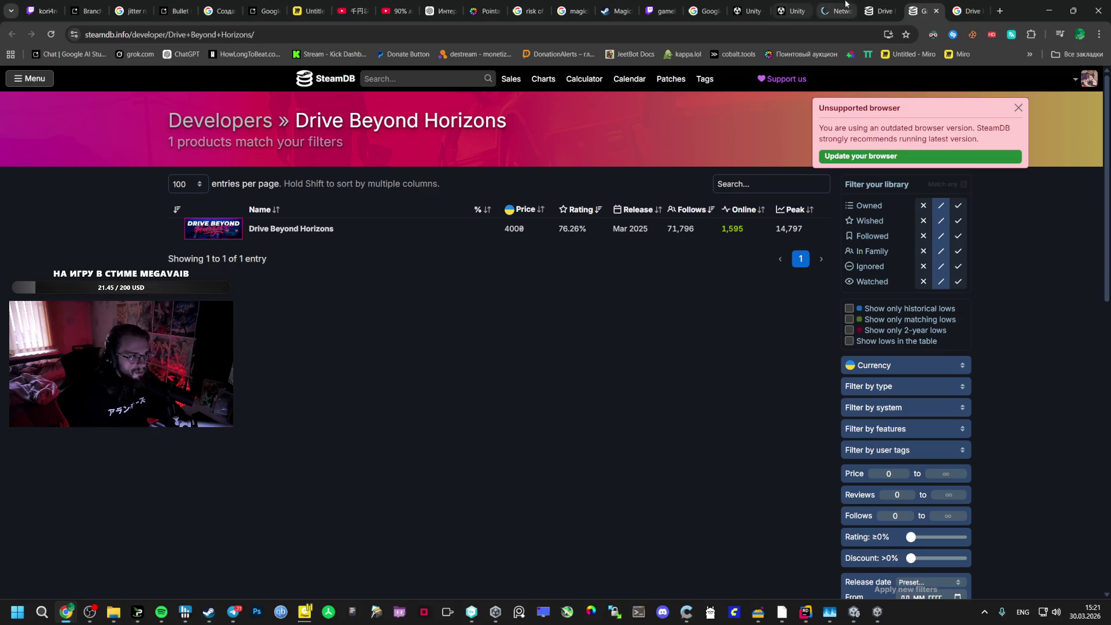
left_click(868, 10)
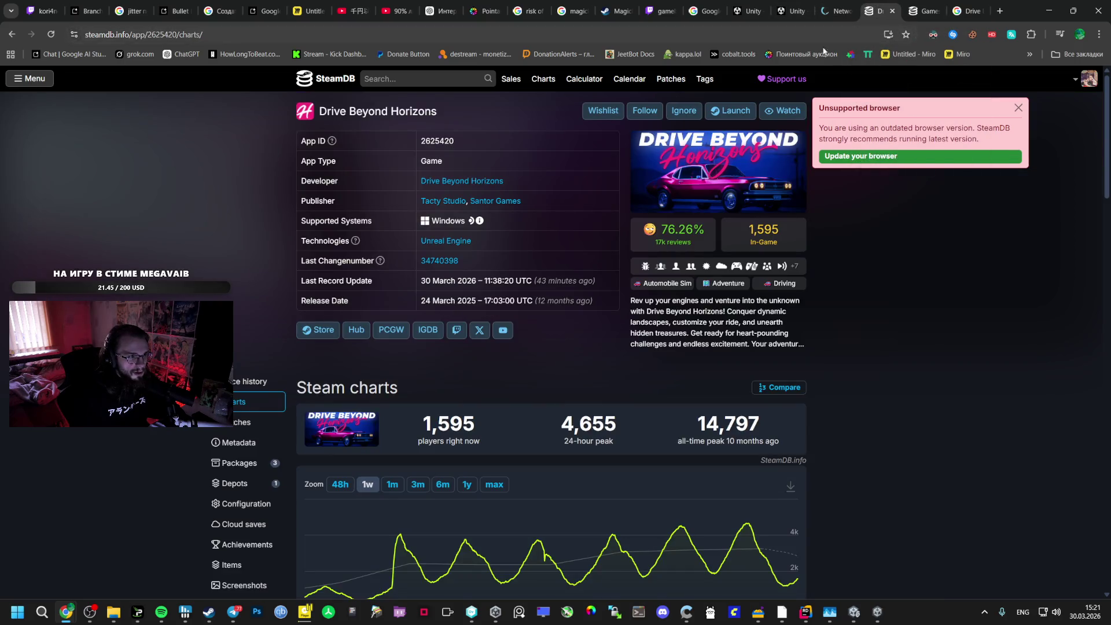
left_click(855, 7)
left_click(875, 10)
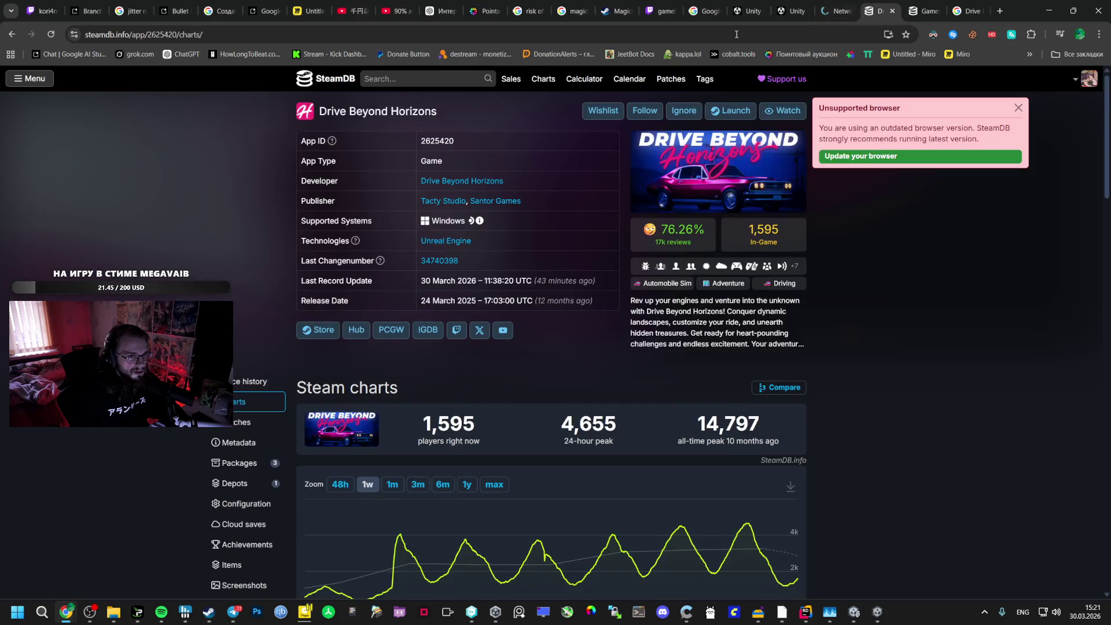
Open the game's Steam store page in a new tab, then scroll the charts page
left_click(317, 330)
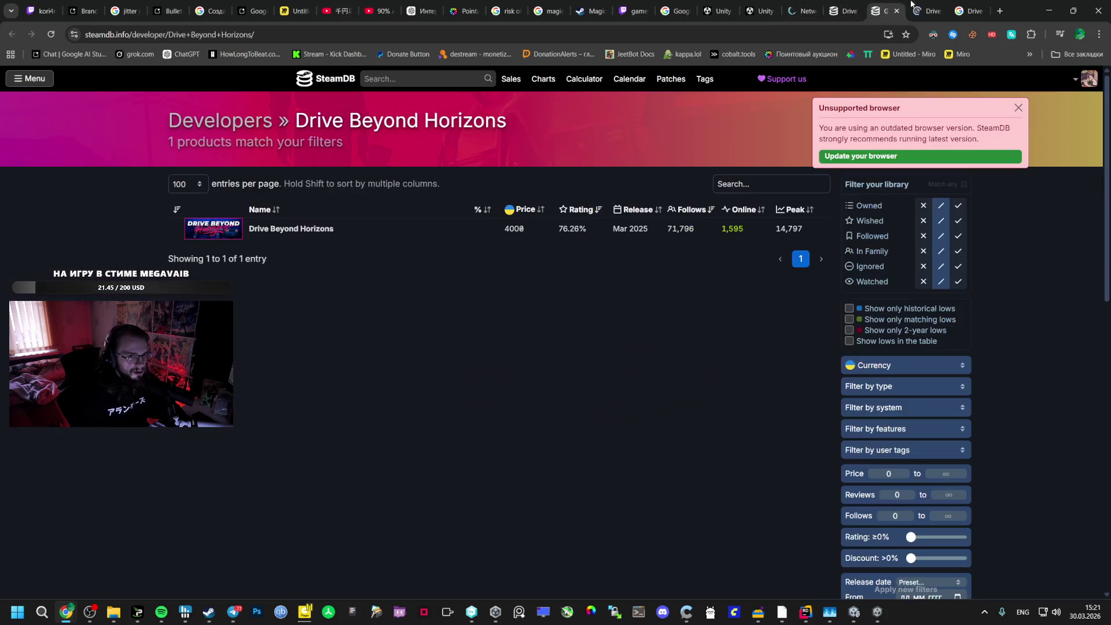
left_click(897, 4)
scroll(553, 406, "down", 15)
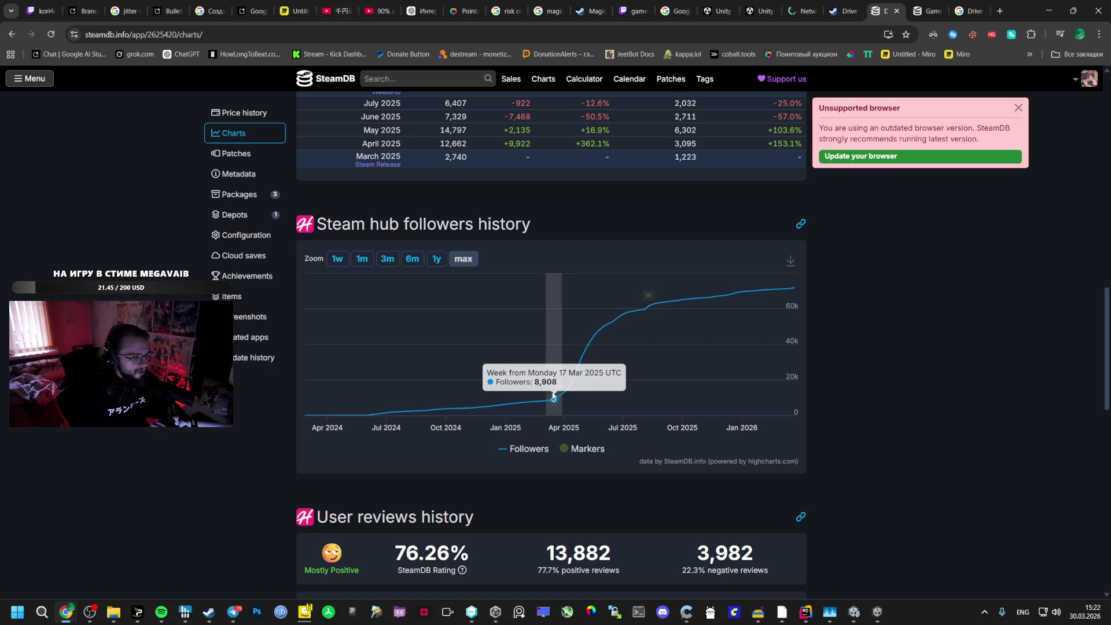
Flip between the developer, store and charts tabs, ending on the followers history chart
left_click(928, 9)
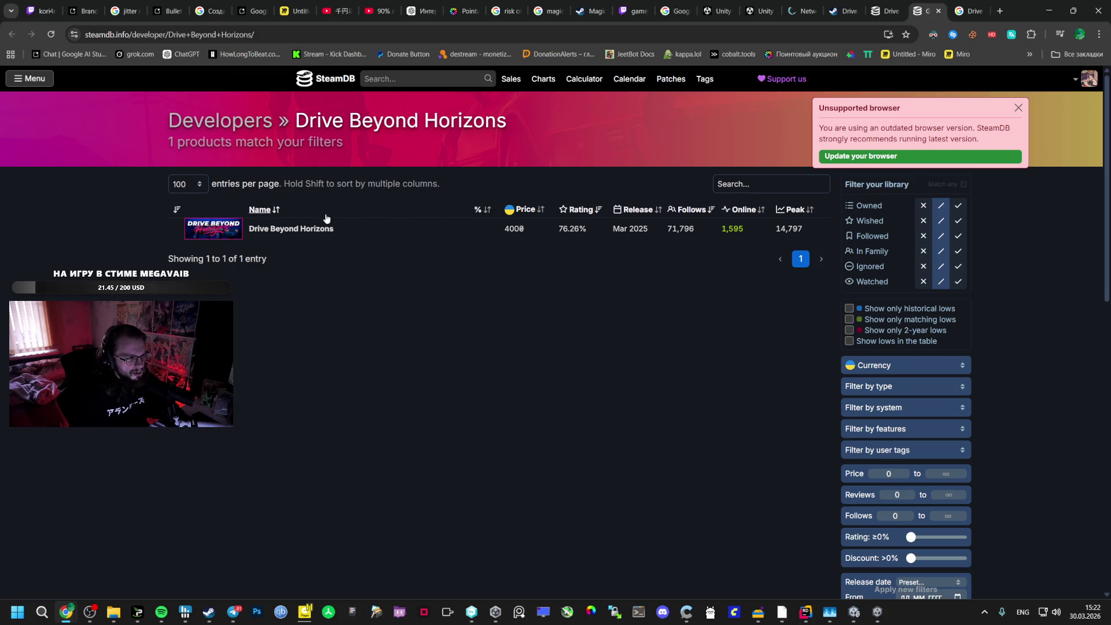
left_click(884, 5)
left_click(859, 4)
left_click(884, 10)
mouse_move(649, 296)
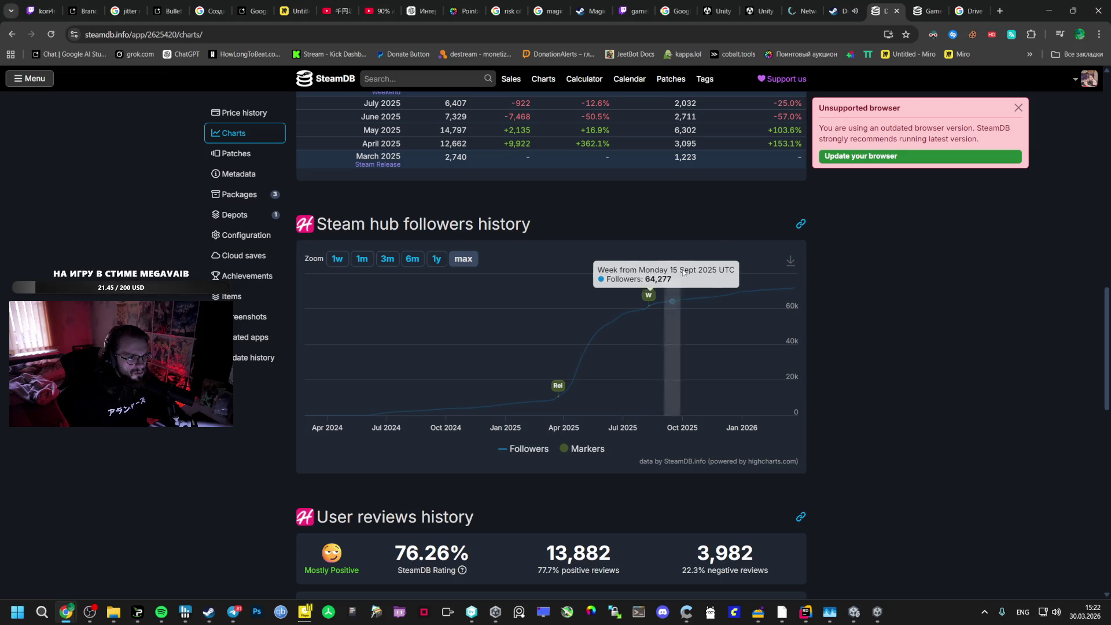
key("ctrl+Tab")
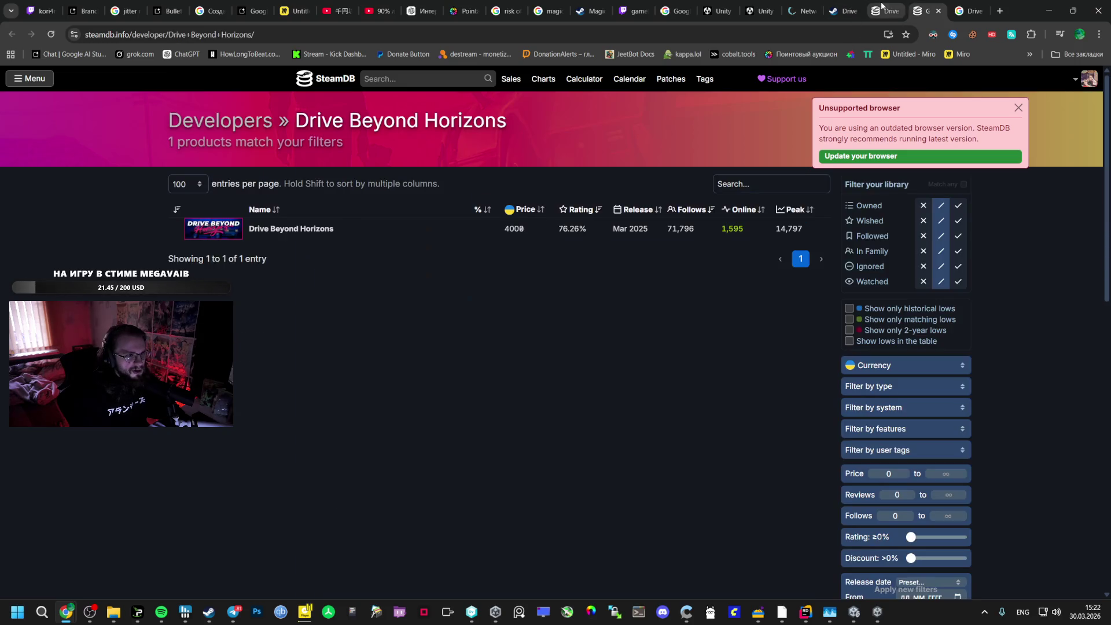
left_click(872, 3)
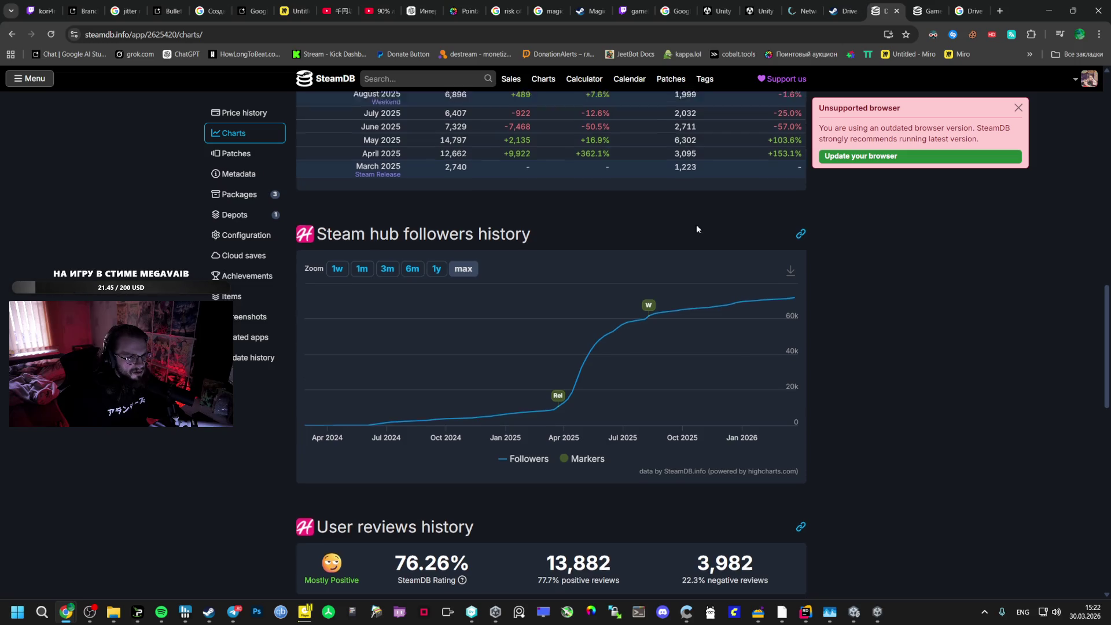
scroll(675, 299, "up", 10)
Check Gamalytic's 1m copies and $20.4m revenue estimate, then return to the Steam store tab
left_click(751, 512)
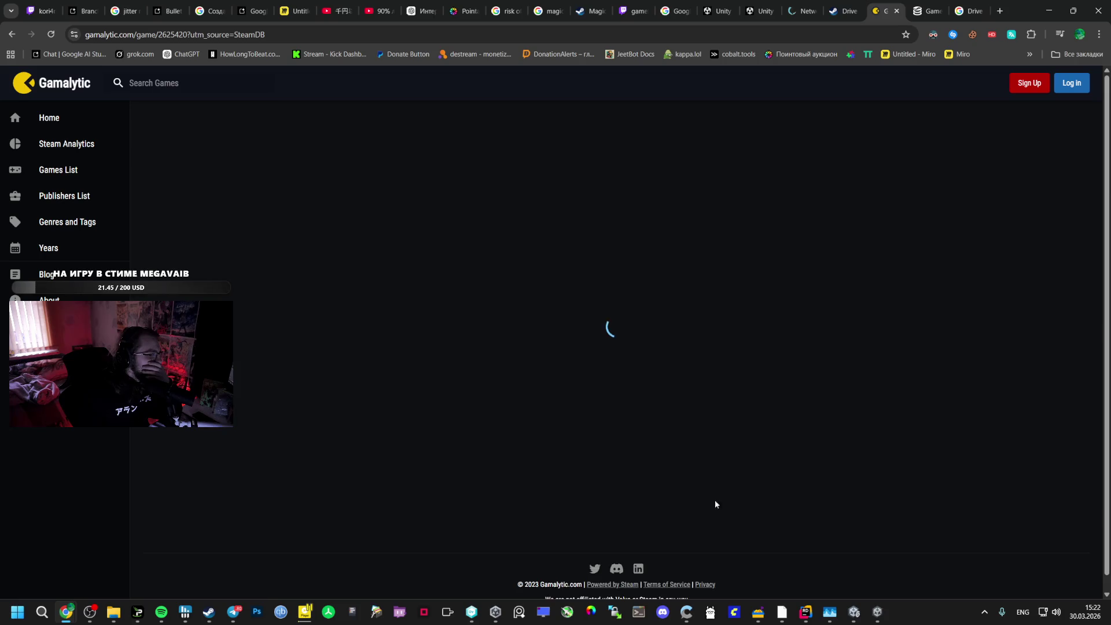
scroll(428, 339, "down", 4)
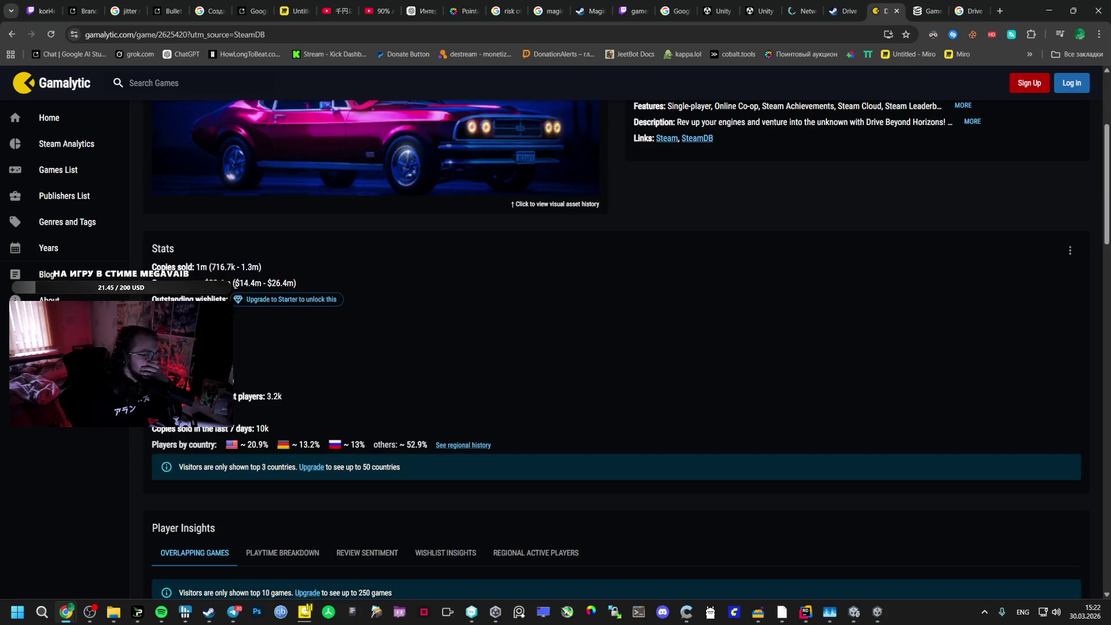
scroll(217, 272, "up", 1)
scroll(217, 272, "down", 2)
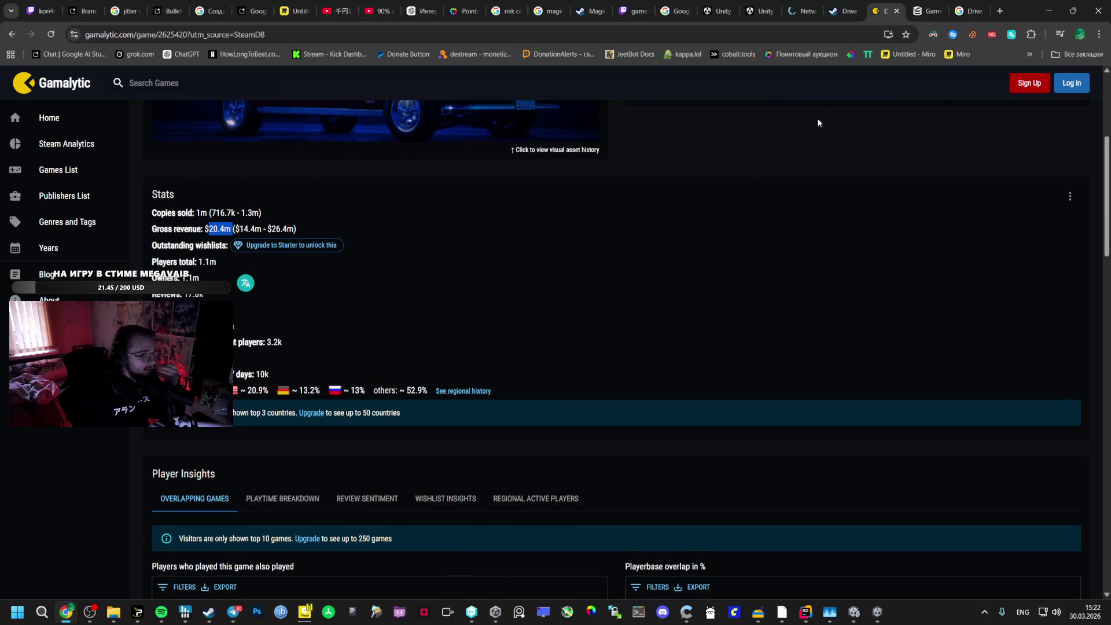
left_click(845, 11)
scroll(432, 440, "down", 20)
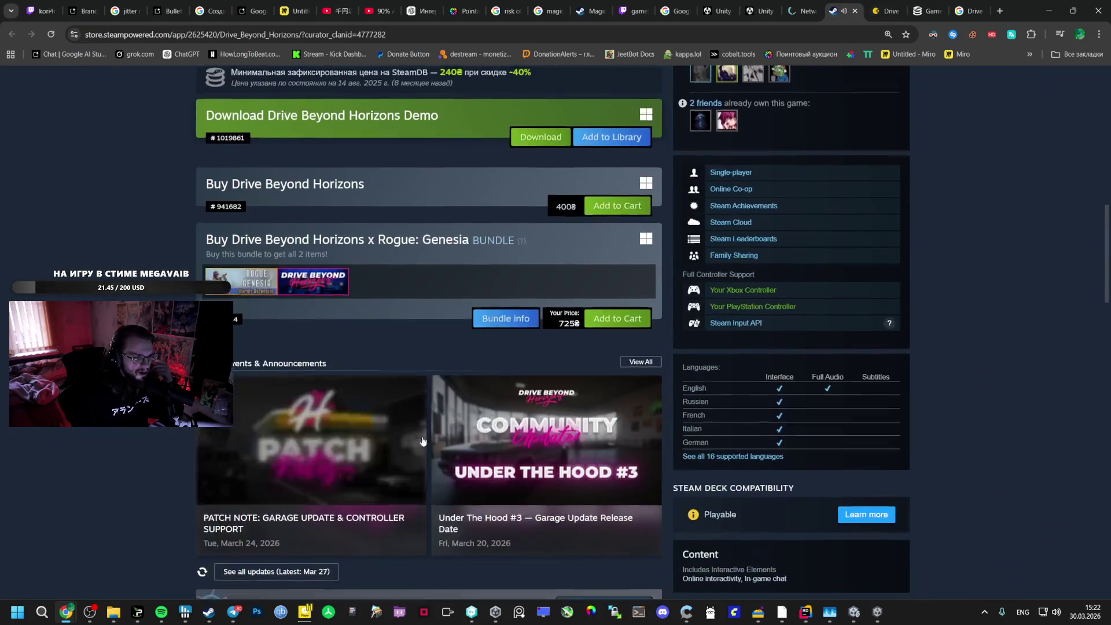
scroll(410, 440, "down", 8)
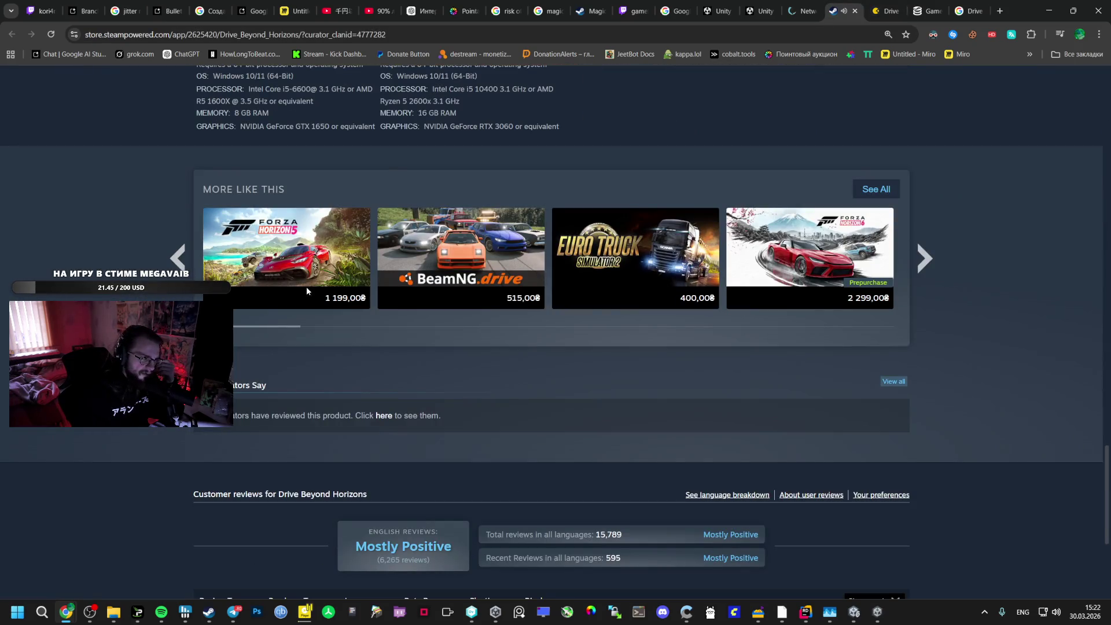
left_click(929, 257)
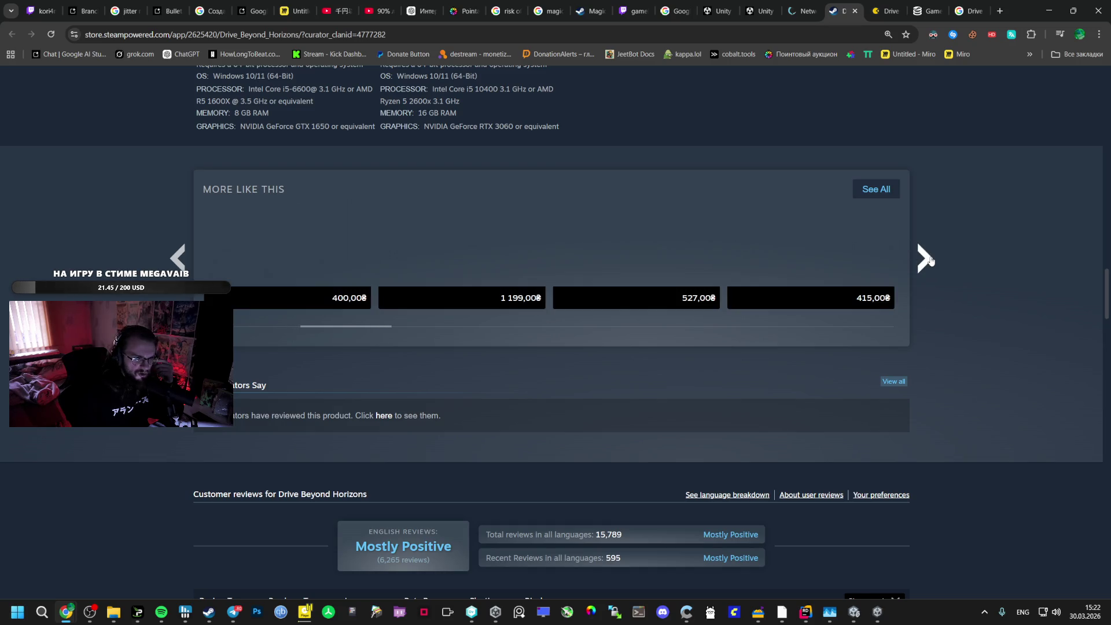
left_click(924, 258)
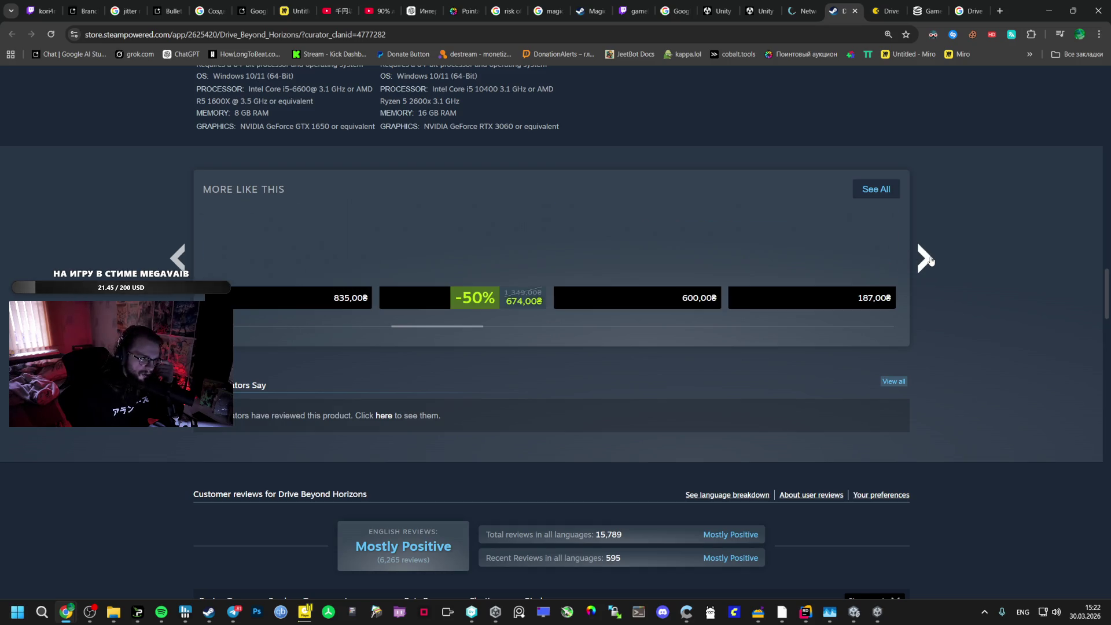
left_click(926, 258)
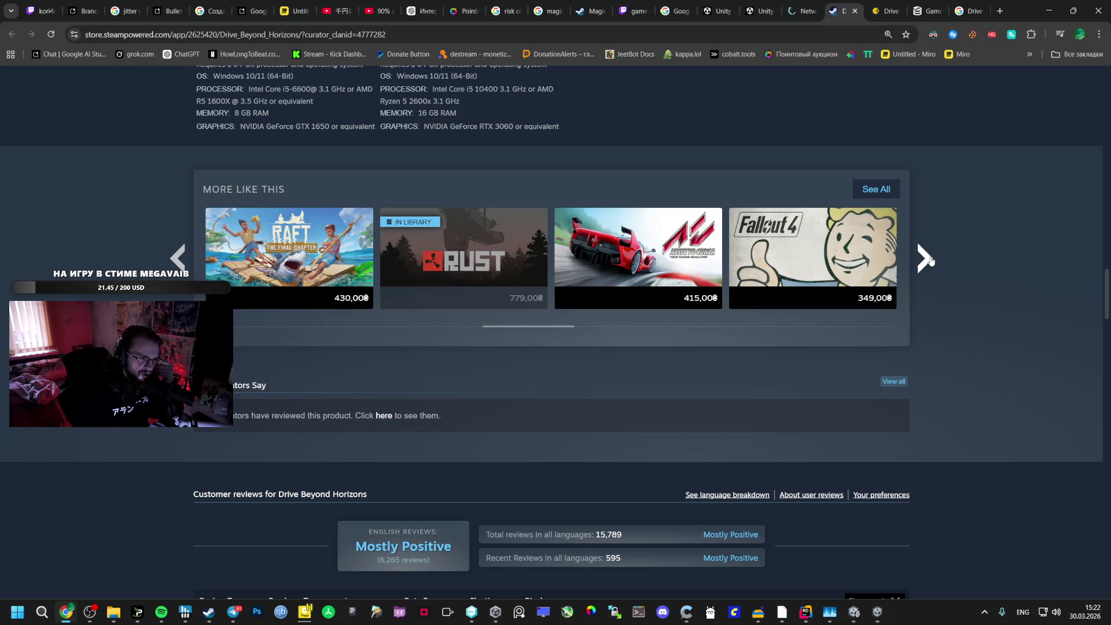
left_click(930, 261)
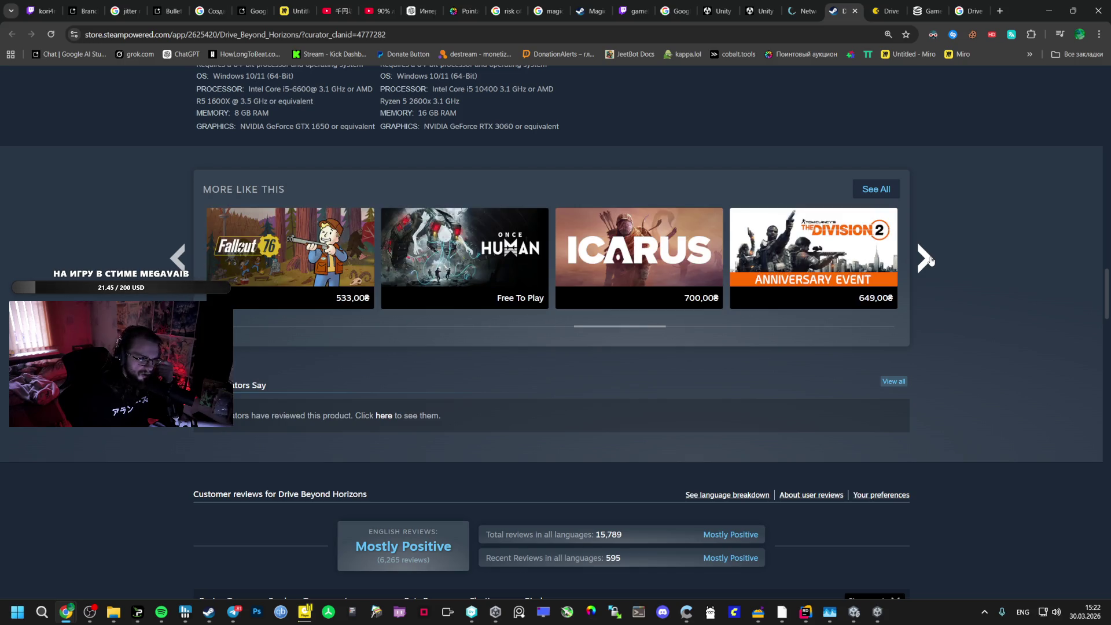
scroll(925, 263, "down", 3)
scroll(925, 263, "down", 4)
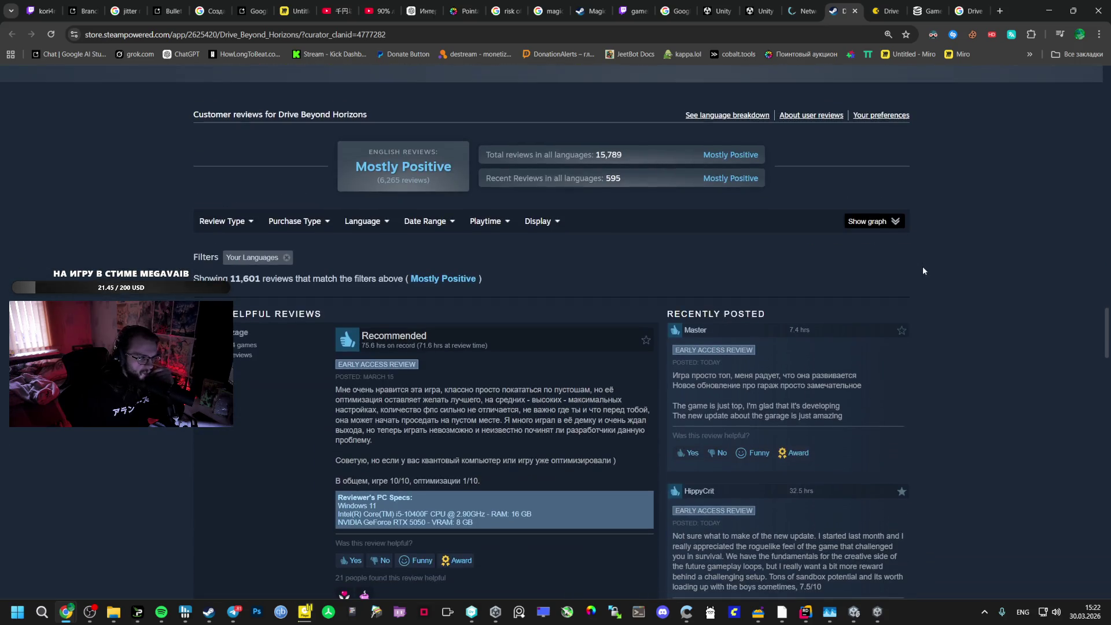
scroll(923, 270, "down", 1)
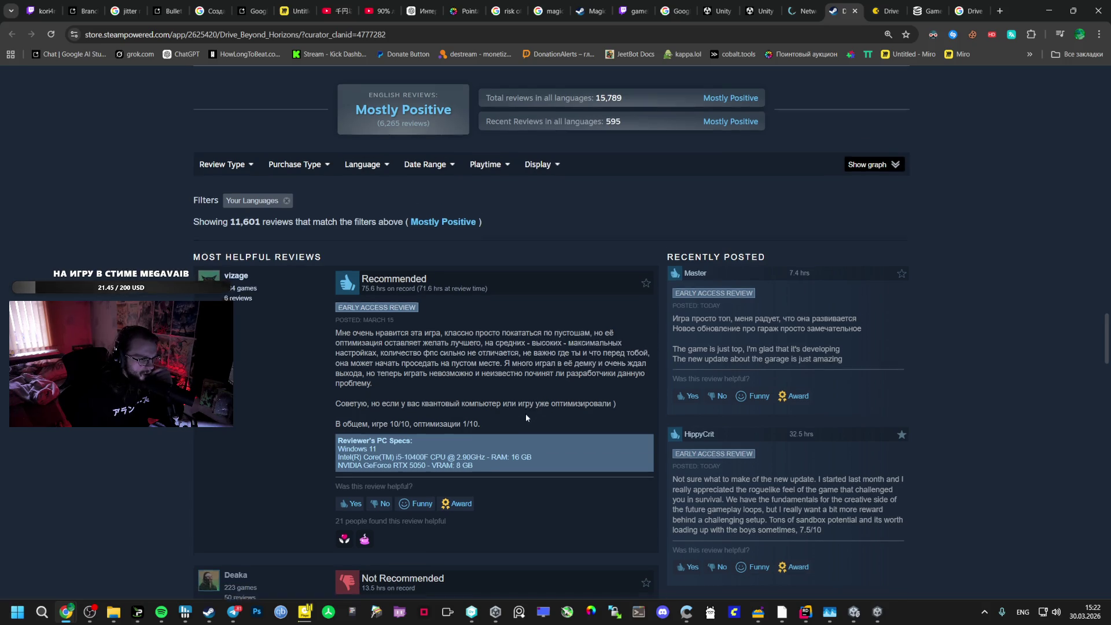
scroll(525, 414, "down", 6)
scroll(526, 420, "down", 3)
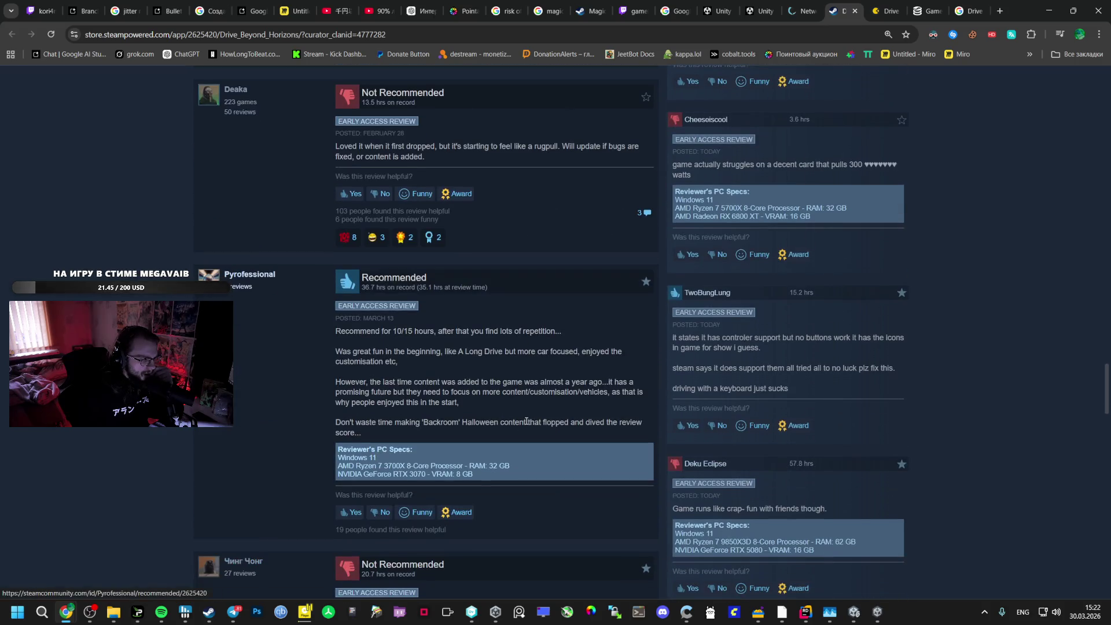
scroll(527, 422, "down", 13)
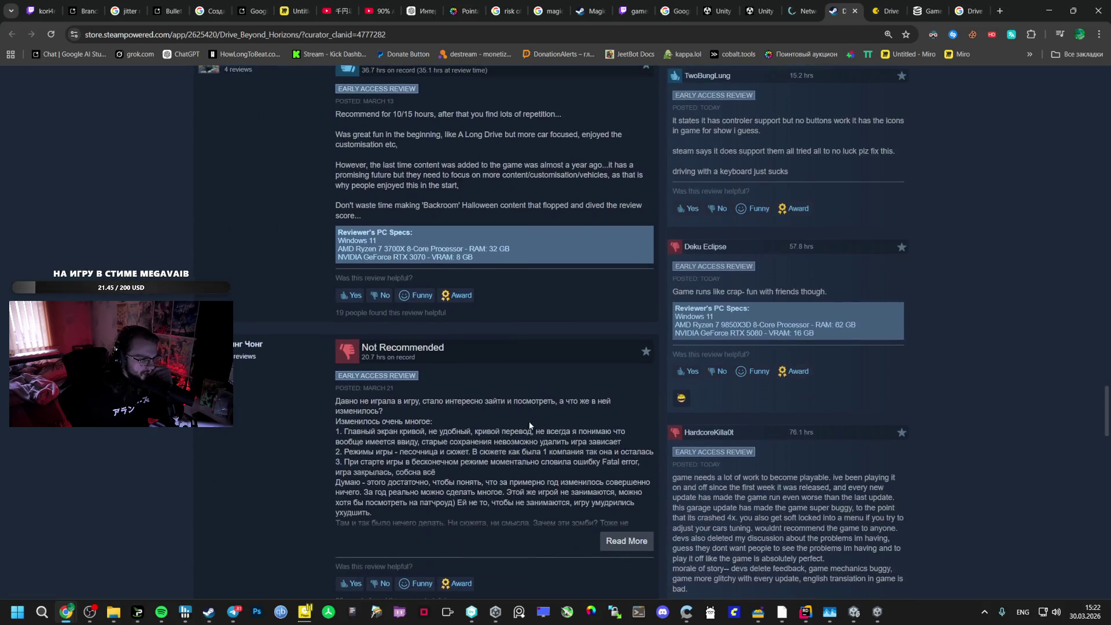
scroll(528, 429, "down", 12)
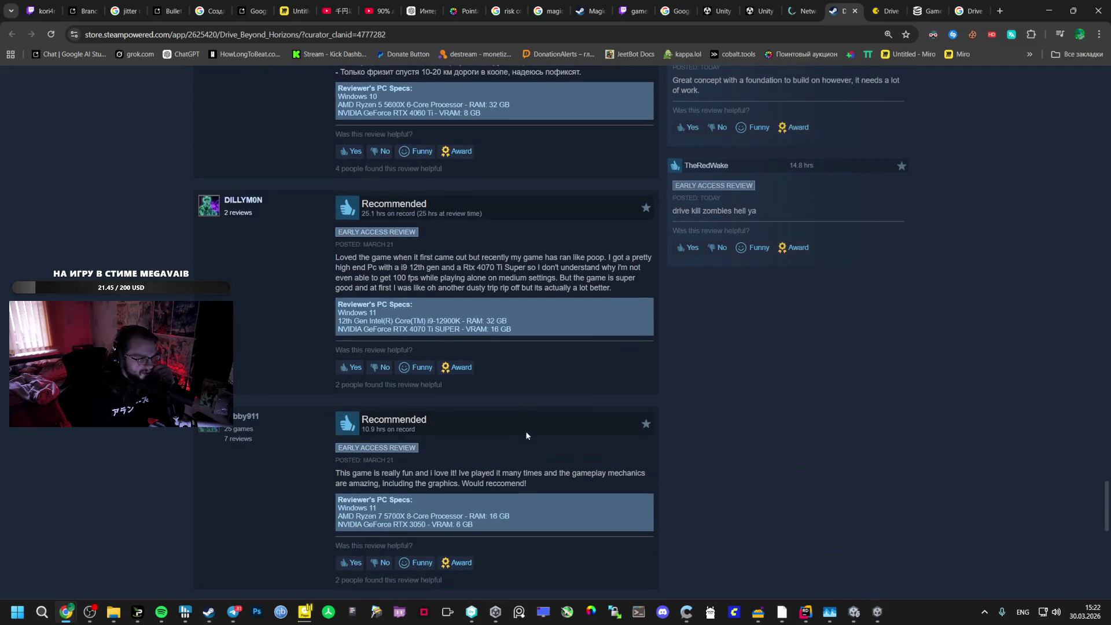
scroll(517, 440, "down", 2)
left_click_drag(1099, 556, 1098, 100)
left_click_drag(385, 144, 218, 145)
right_click(219, 143)
Google 'Drive Beyond Horizons чем вдохновлялась' to find that The Long Drive inspired it
left_click(267, 175)
left_click(278, 96)
type("x")
key("alt+shift")
type("ч")
key("BackSpace")
key("BackSpace")
type("чем вдохно")
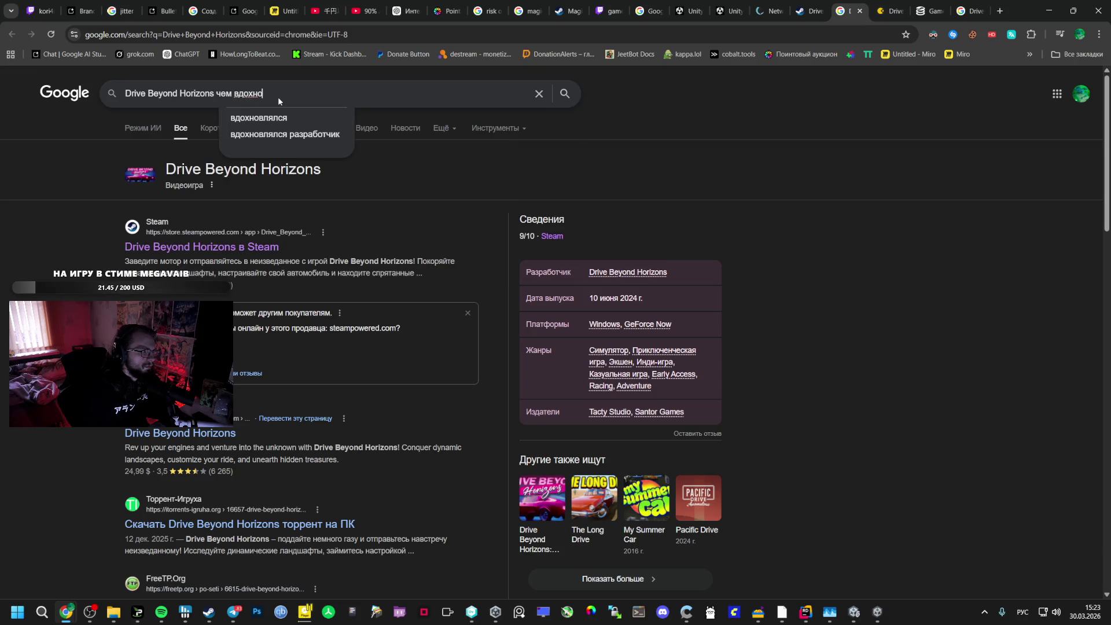
type("влялась")
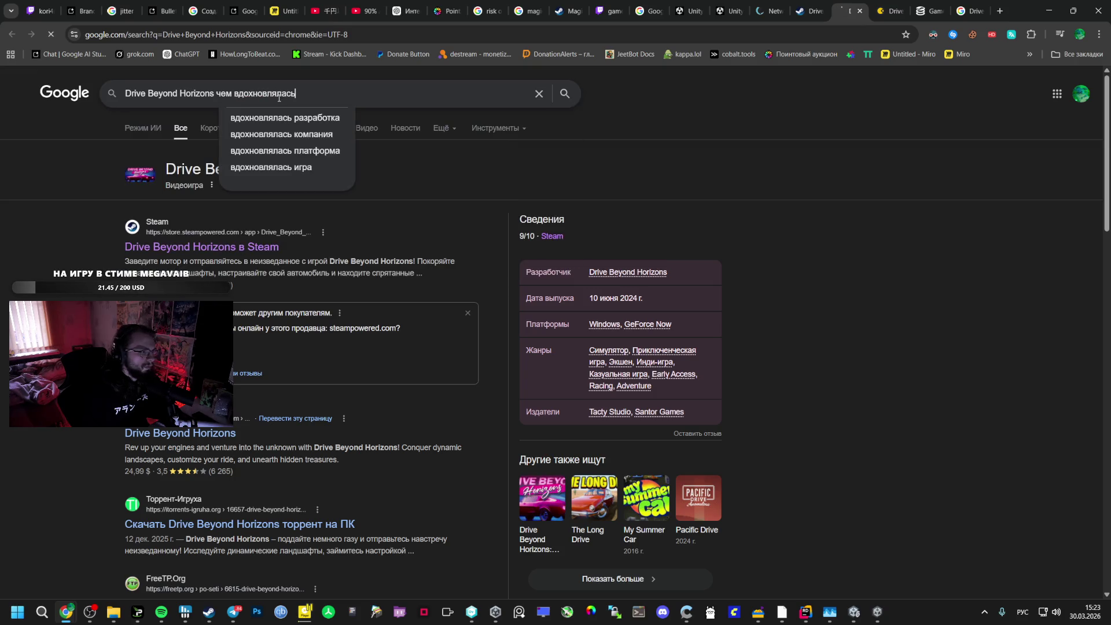
key("Return")
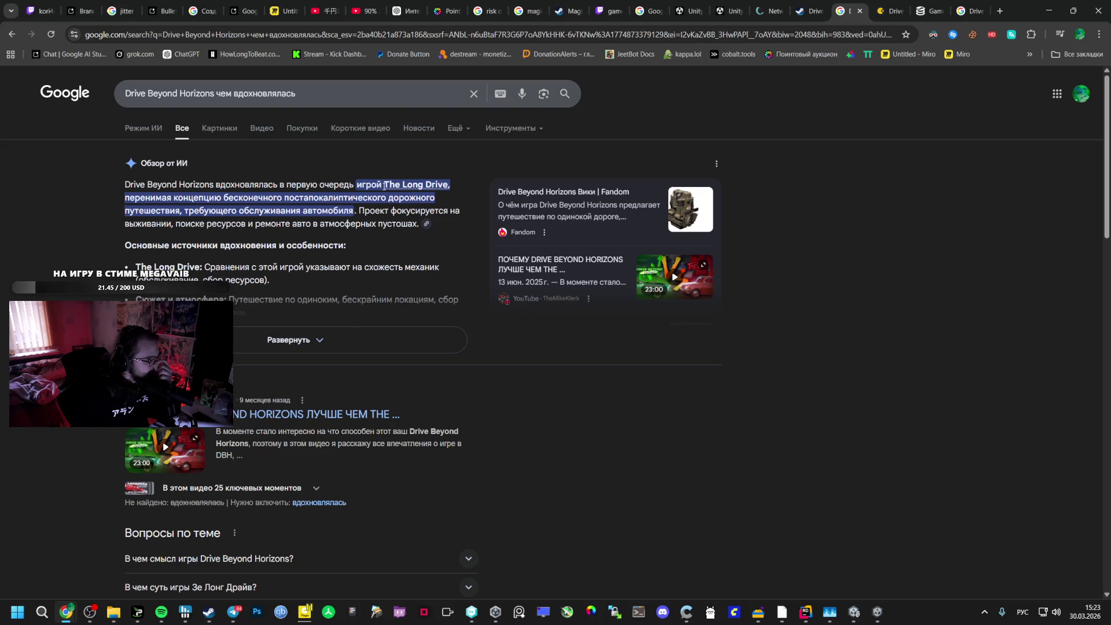
right_click(445, 185)
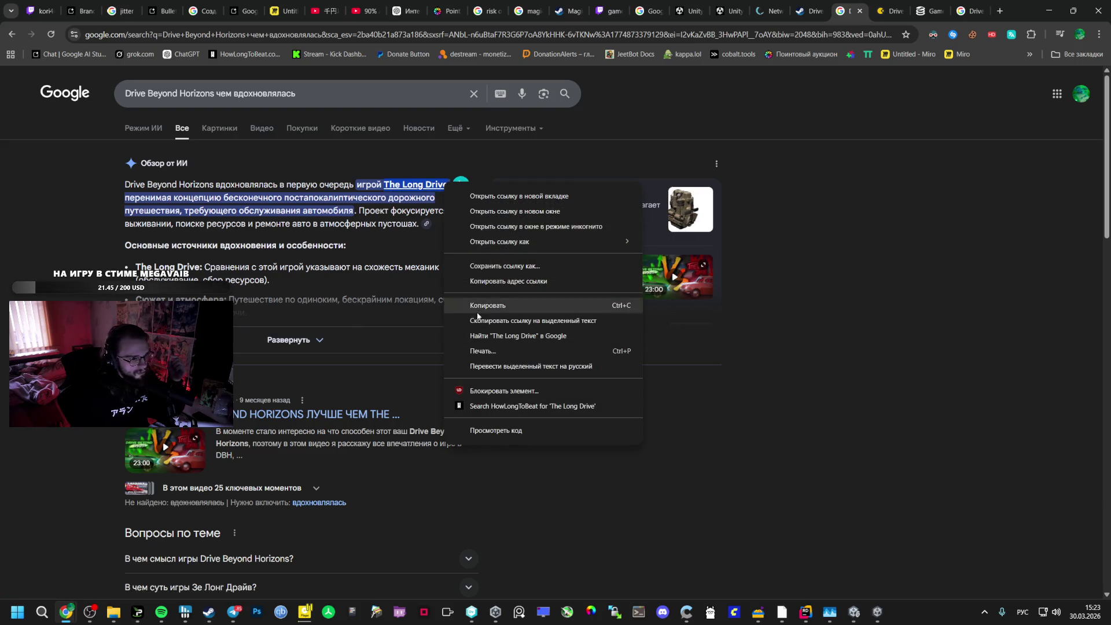
Open The Long Drive's Steam page from Google and scrub, pause and resume its trailer
left_click(481, 332)
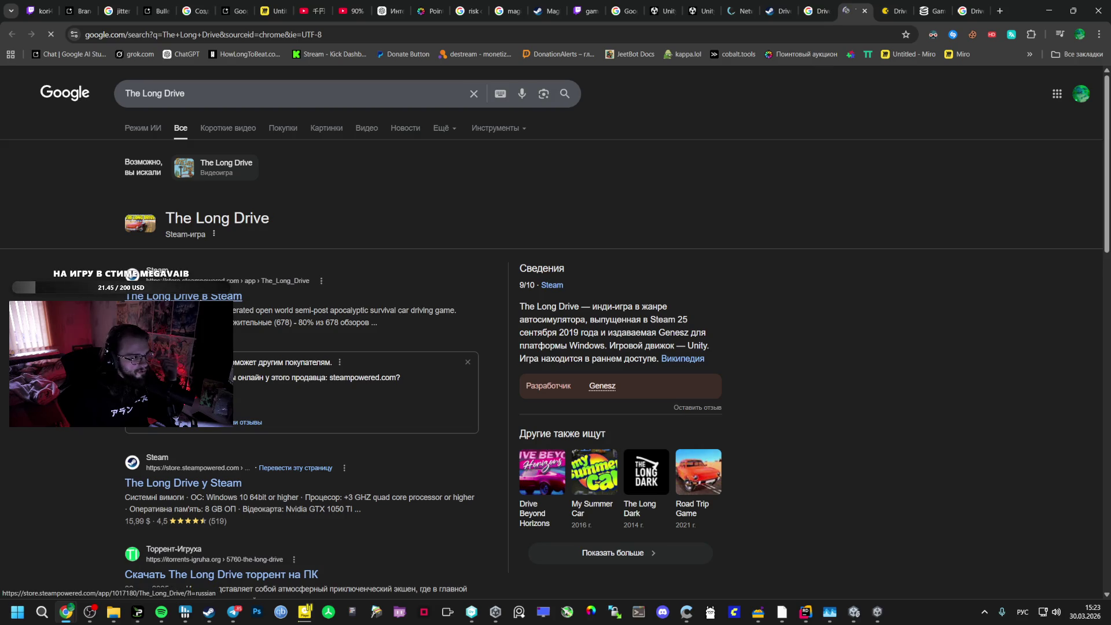
left_click(191, 296)
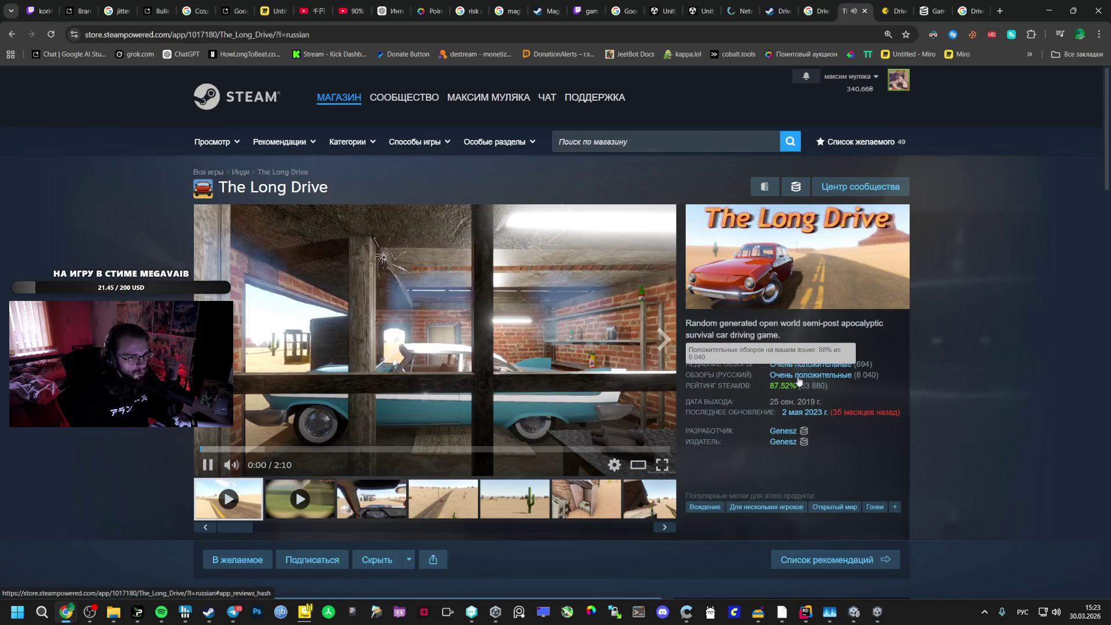
left_click(261, 449)
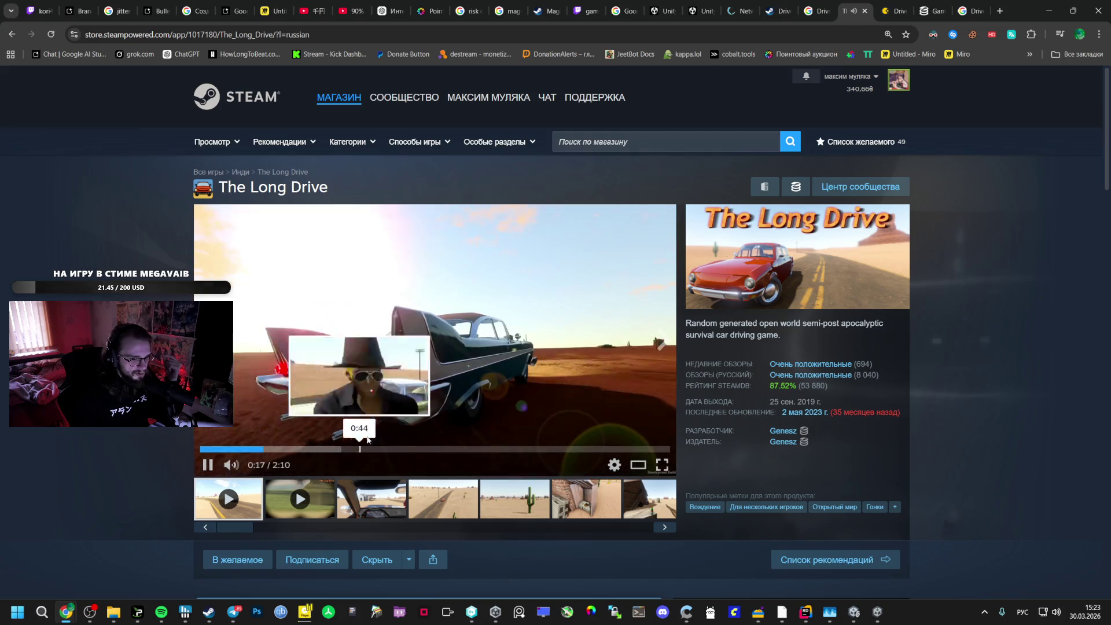
scroll(357, 445, "down", 5)
scroll(357, 444, "up", 5)
left_click(490, 339)
scroll(490, 338, "down", 2)
scroll(480, 332, "up", 2)
left_click(466, 324)
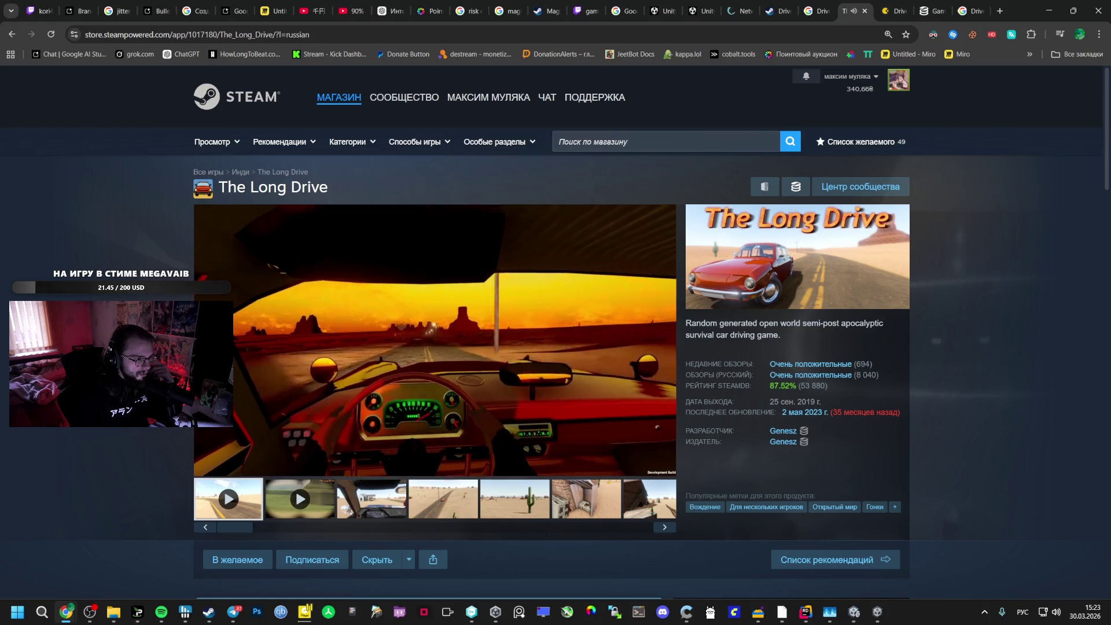
Scroll through The Long Drive's store page, then focus the store search box
scroll(466, 317, "down", 5)
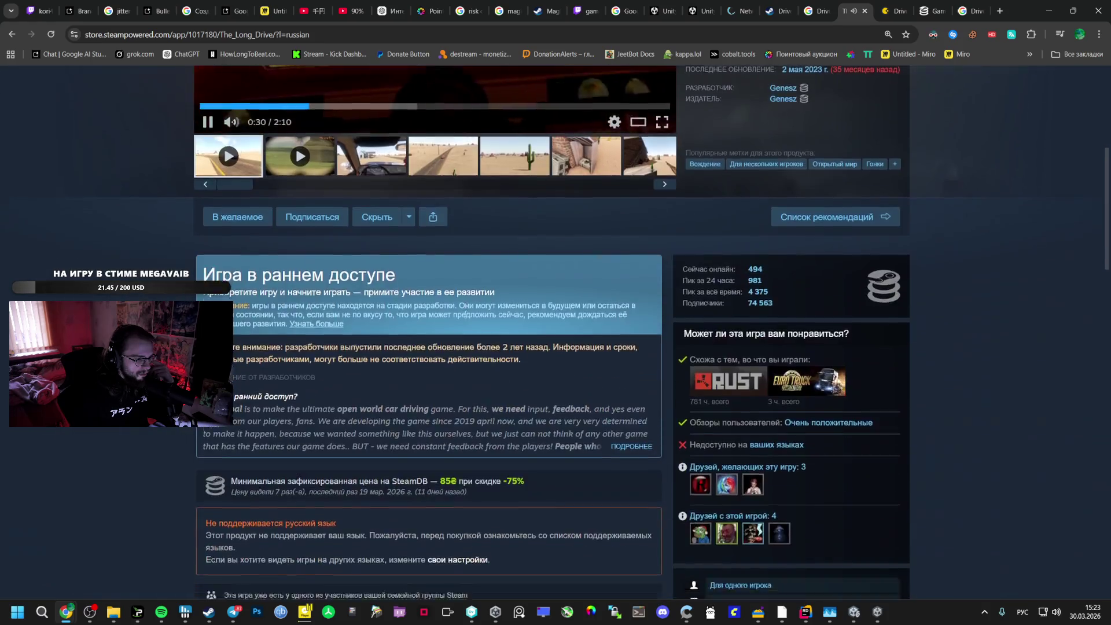
scroll(464, 315, "down", 4)
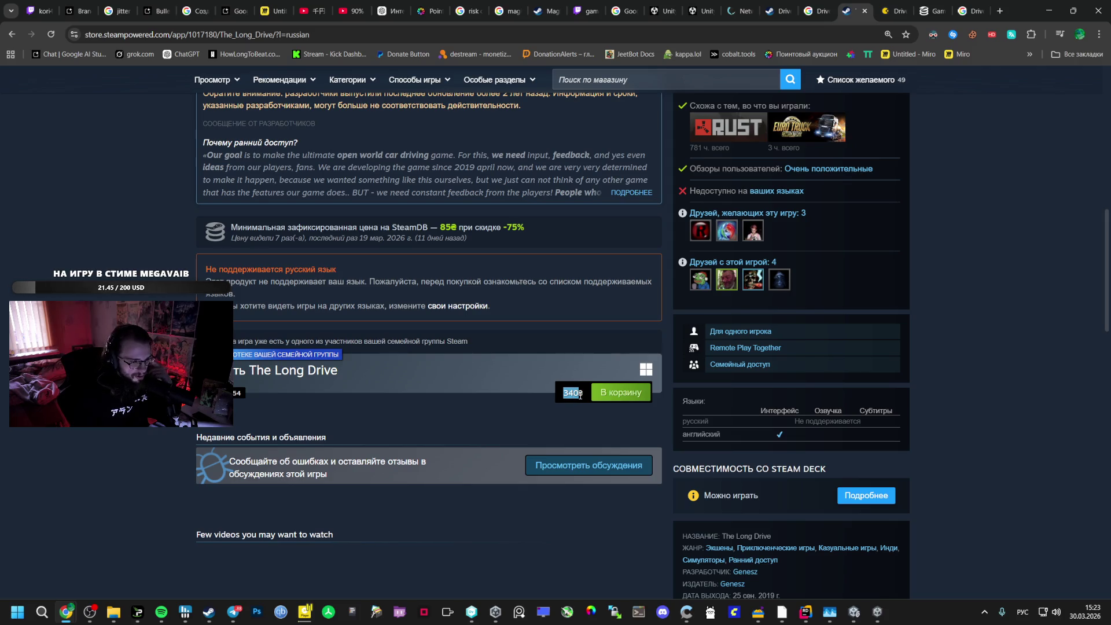
scroll(580, 396, "down", 9)
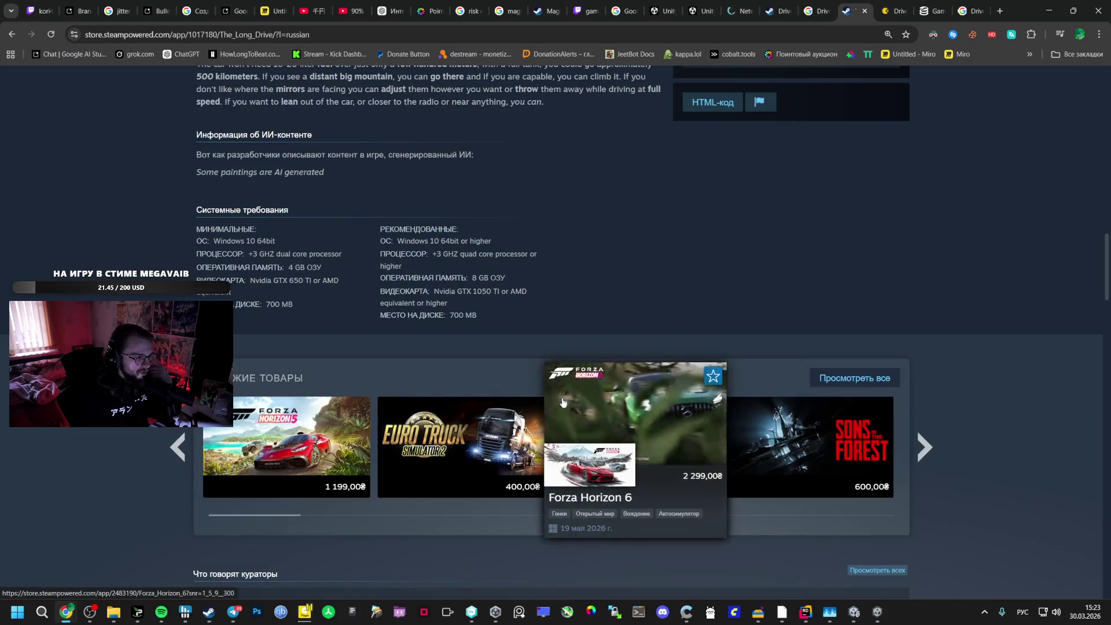
scroll(536, 396, "down", 5)
scroll(537, 395, "down", 9)
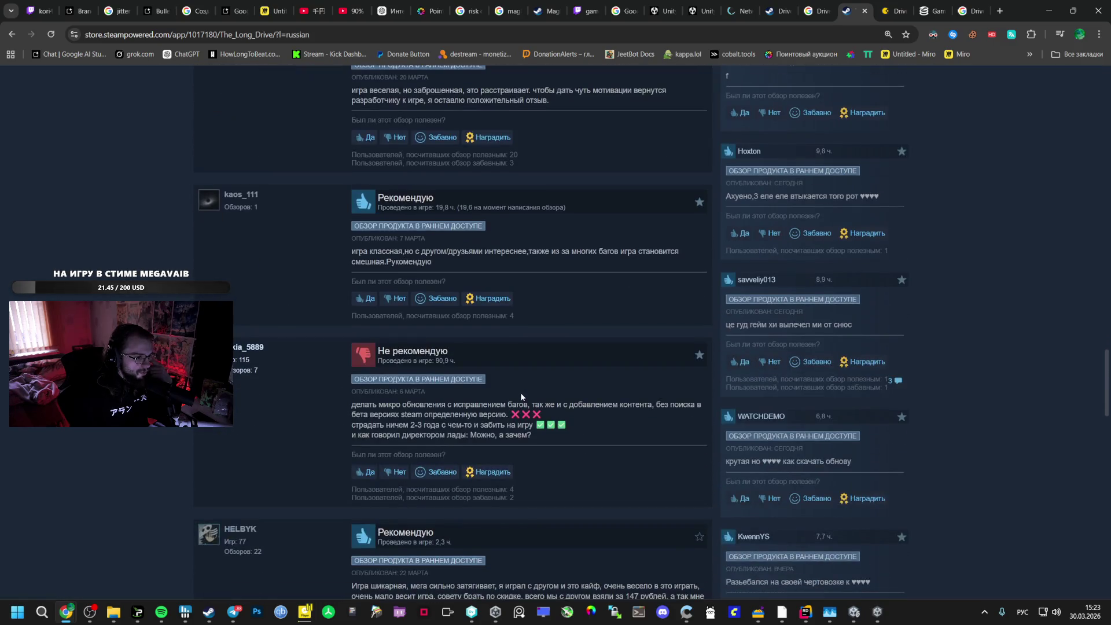
scroll(520, 397, "up", 5)
scroll(519, 391, "up", 15)
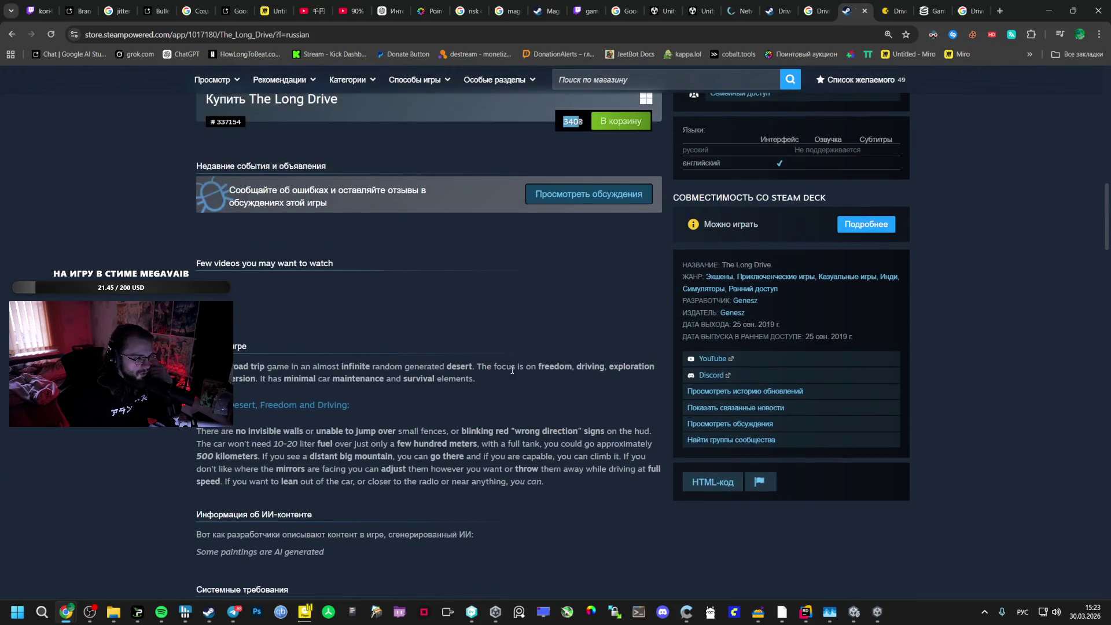
scroll(486, 365, "up", 10)
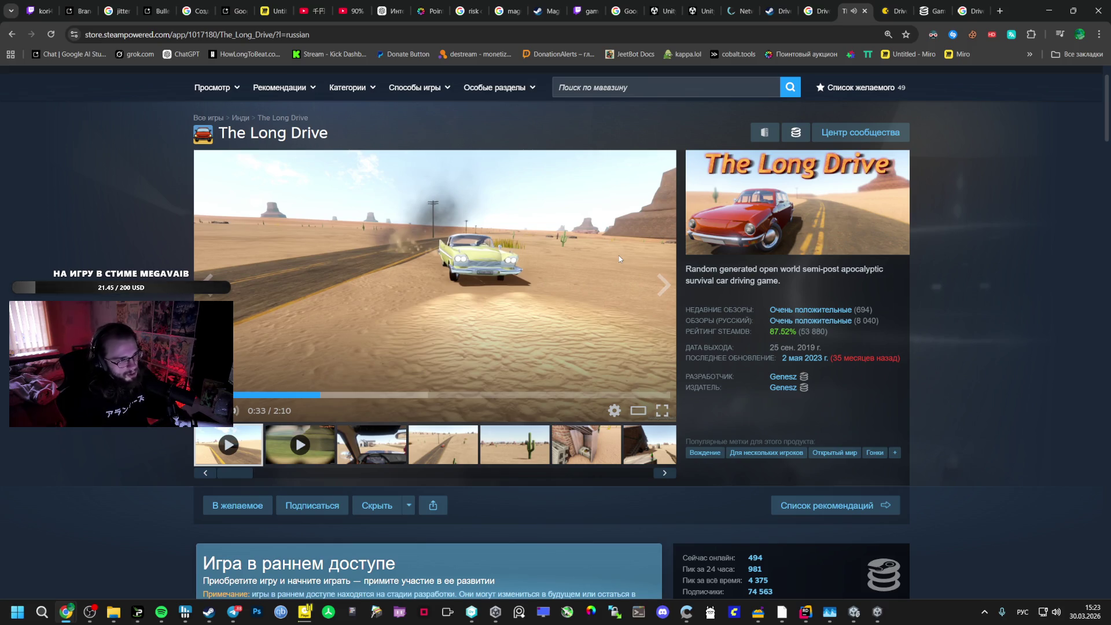
left_click(616, 87)
Type 'vampim' into the Steam store search and close The Long Drive tab
type("ма")
key("BackSpace")
key("BackSpace")
key("alt+shift")
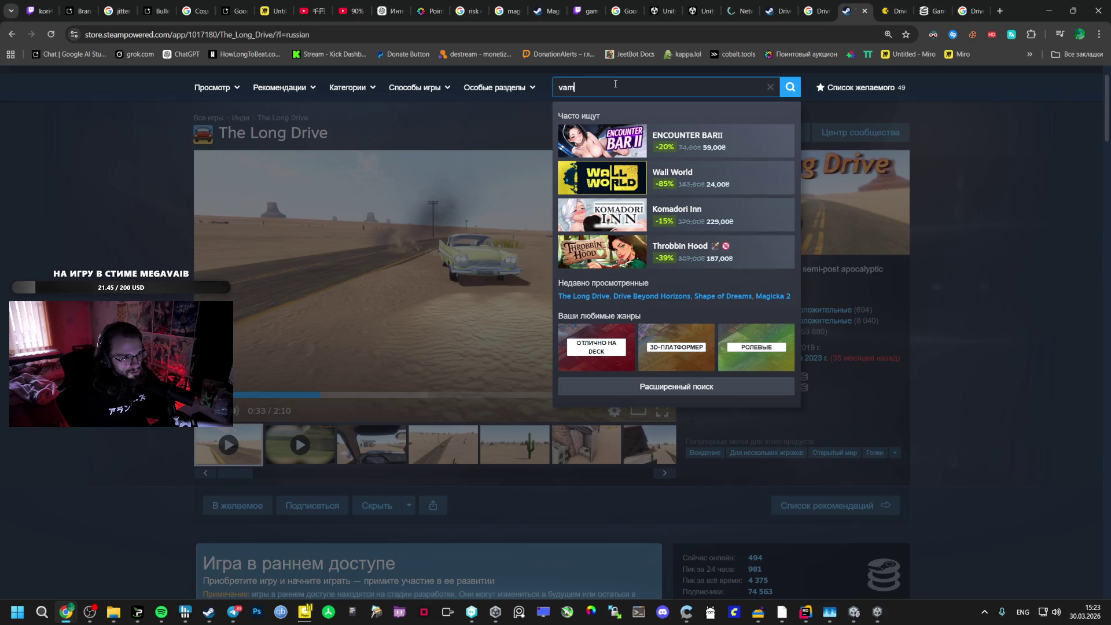
type("pim")
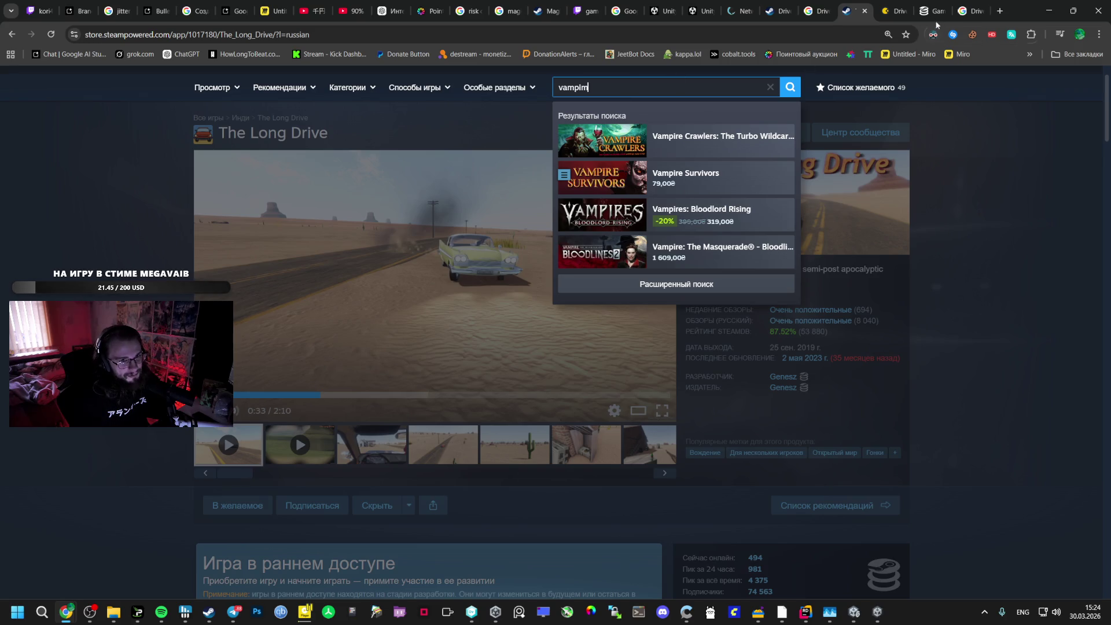
left_click(865, 10)
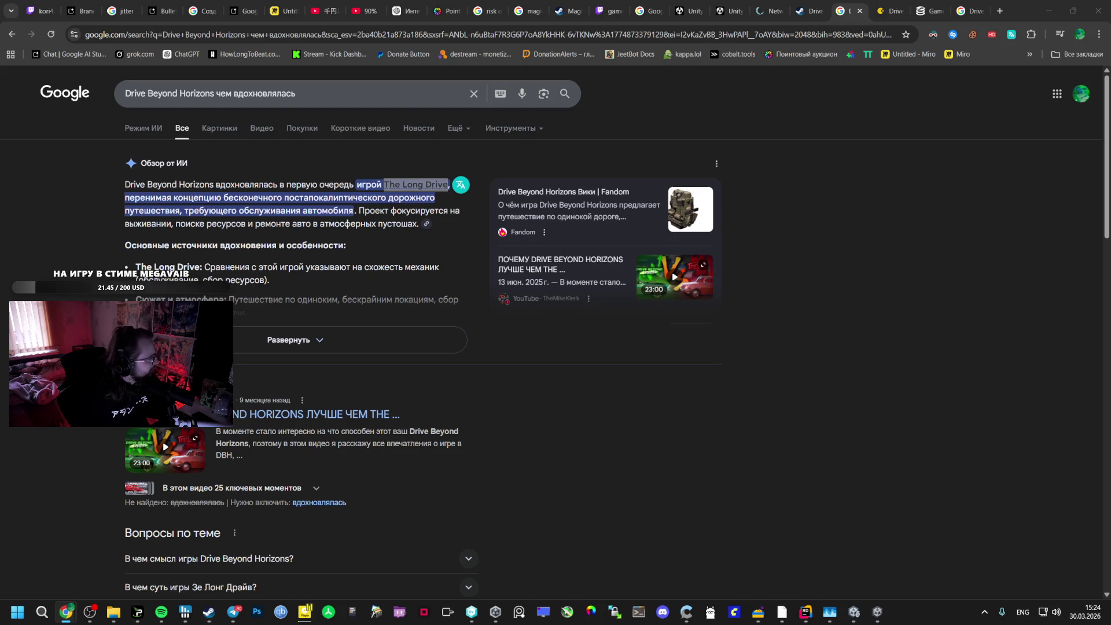
Scroll through the Vampire Hunters store page
left_click_drag(35, 98, 353, 119)
scroll(249, 287, "down", 1)
scroll(249, 287, "down", 15)
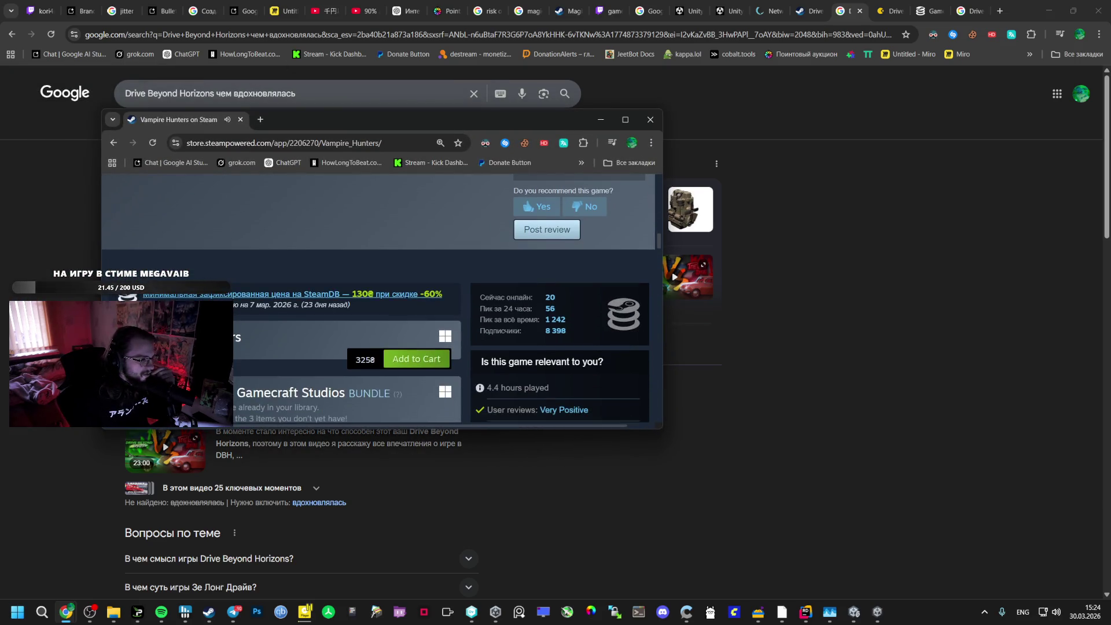
scroll(257, 313, "down", 1)
scroll(342, 302, "up", 12)
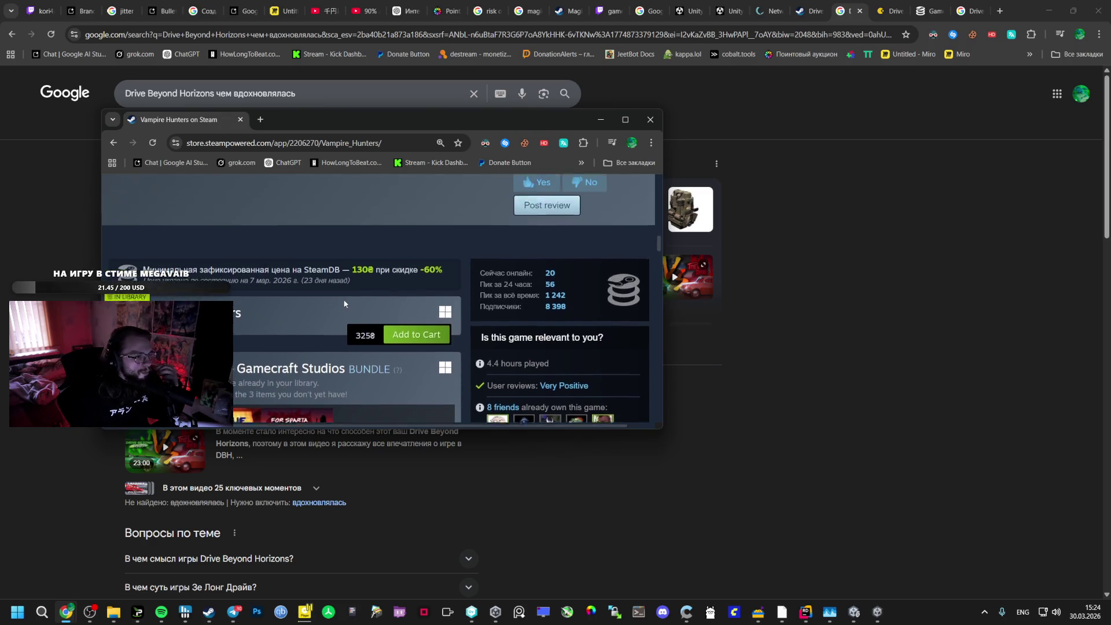
scroll(353, 287, "up", 1)
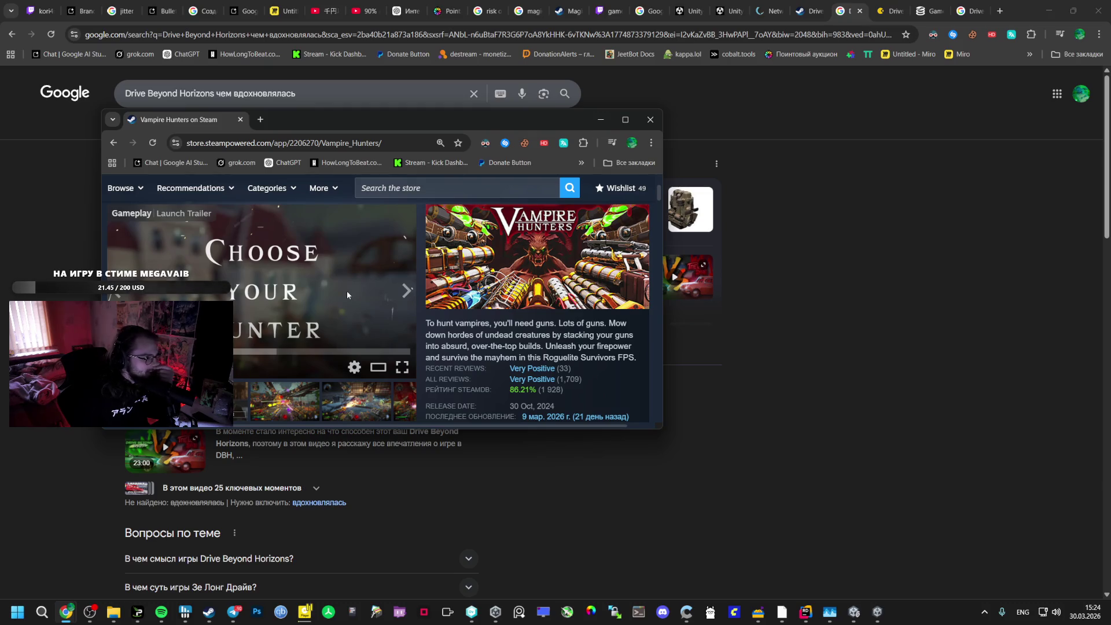
scroll(302, 300, "down", 2)
View two more Vampire Hunters screenshots in the gallery, then close it and the store window
left_click(302, 300)
scroll(314, 297, "up", 3)
left_click(314, 296)
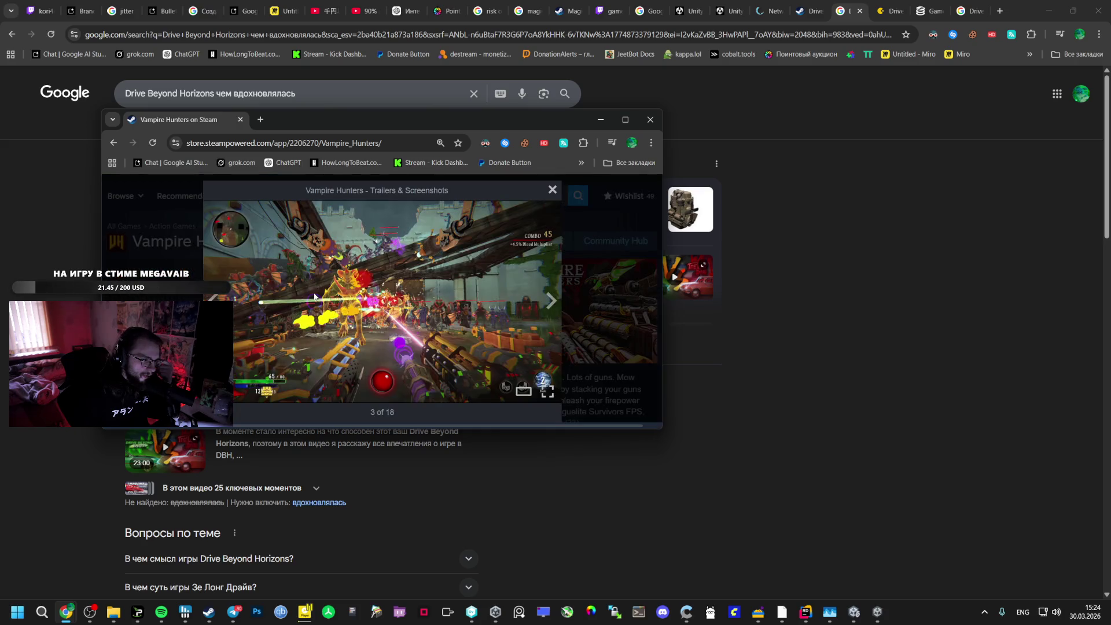
left_click(546, 302)
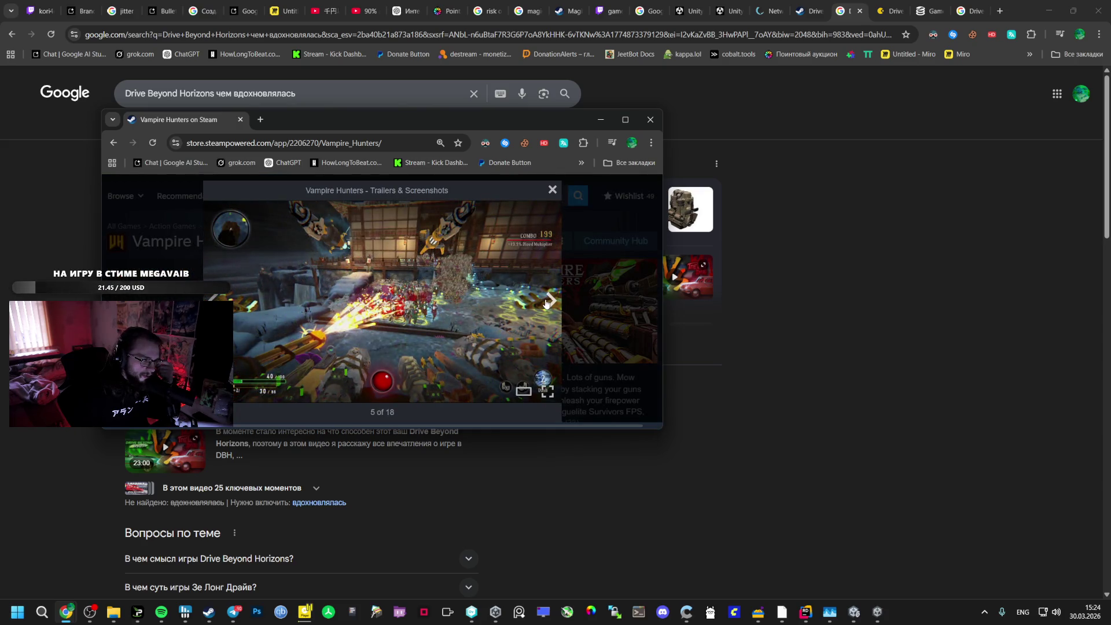
left_click(546, 303)
left_click(567, 185)
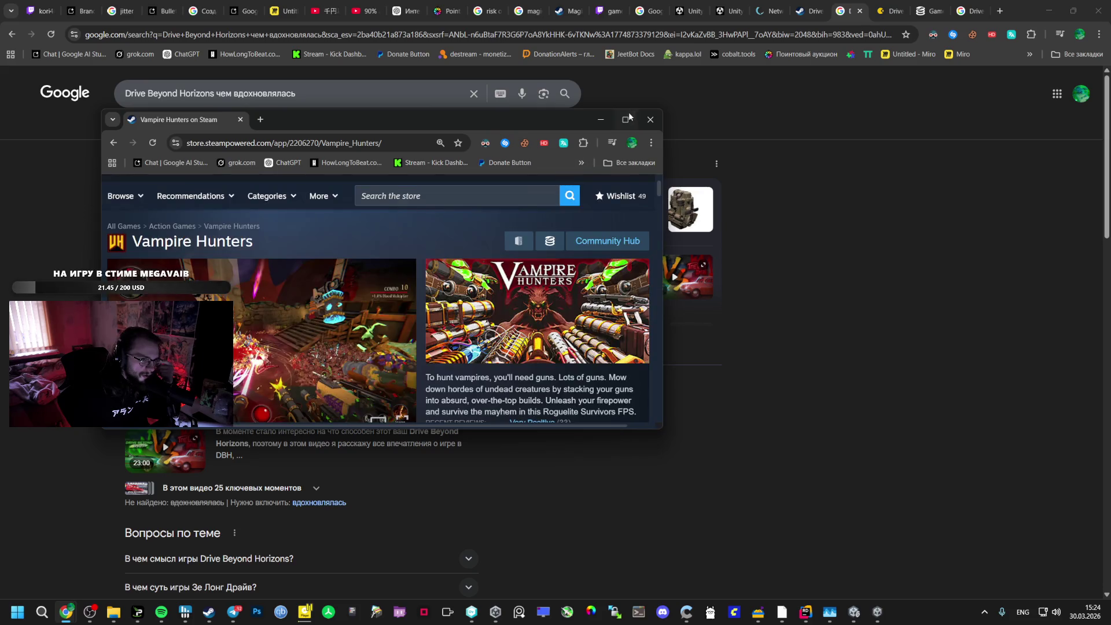
left_click(651, 119)
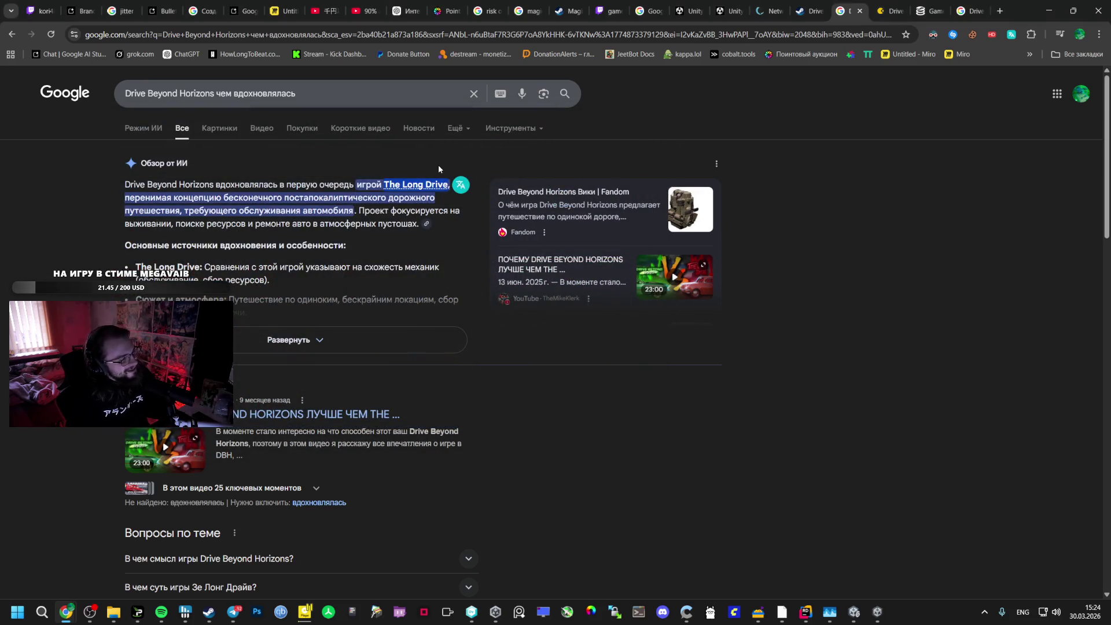
left_click(40, 10)
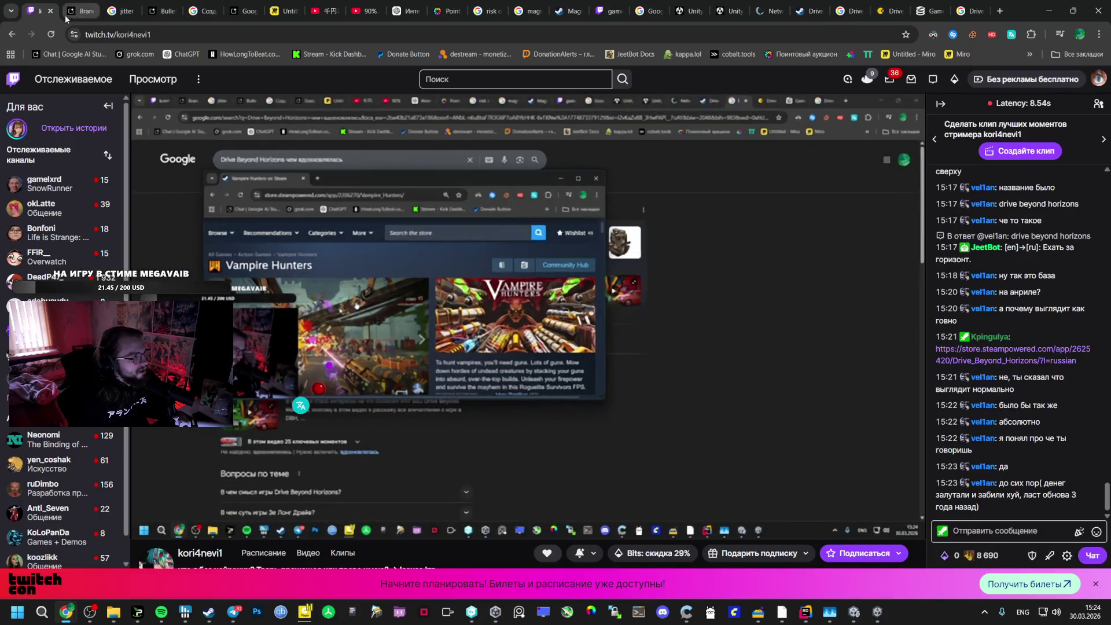
Open the first followed Twitch channel and mute its stream
left_click(81, 185)
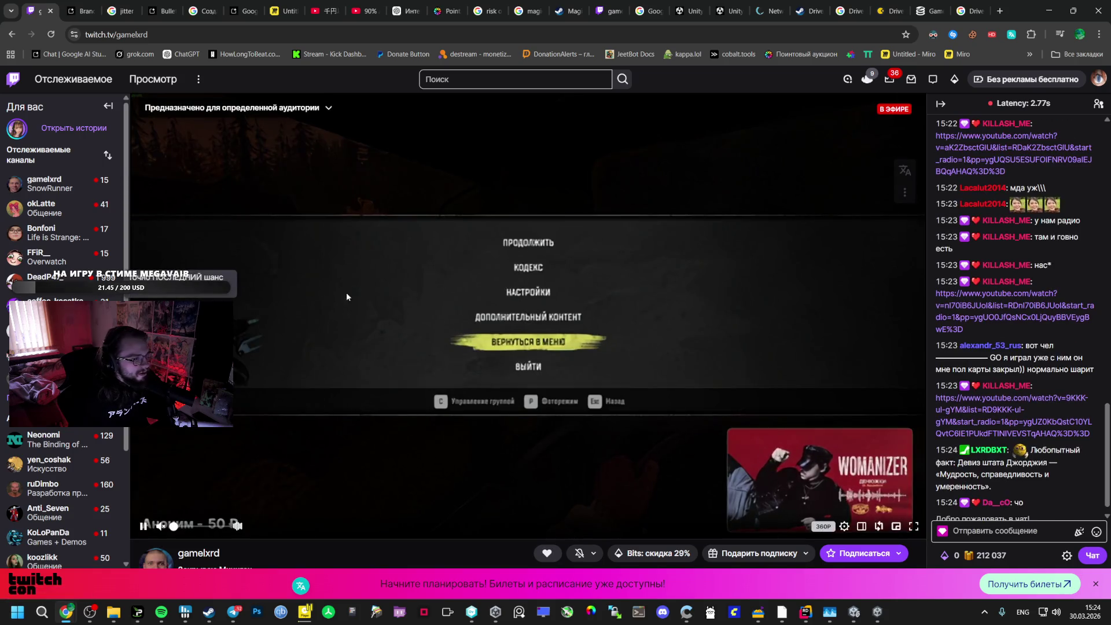
left_click(185, 526)
left_click(160, 526)
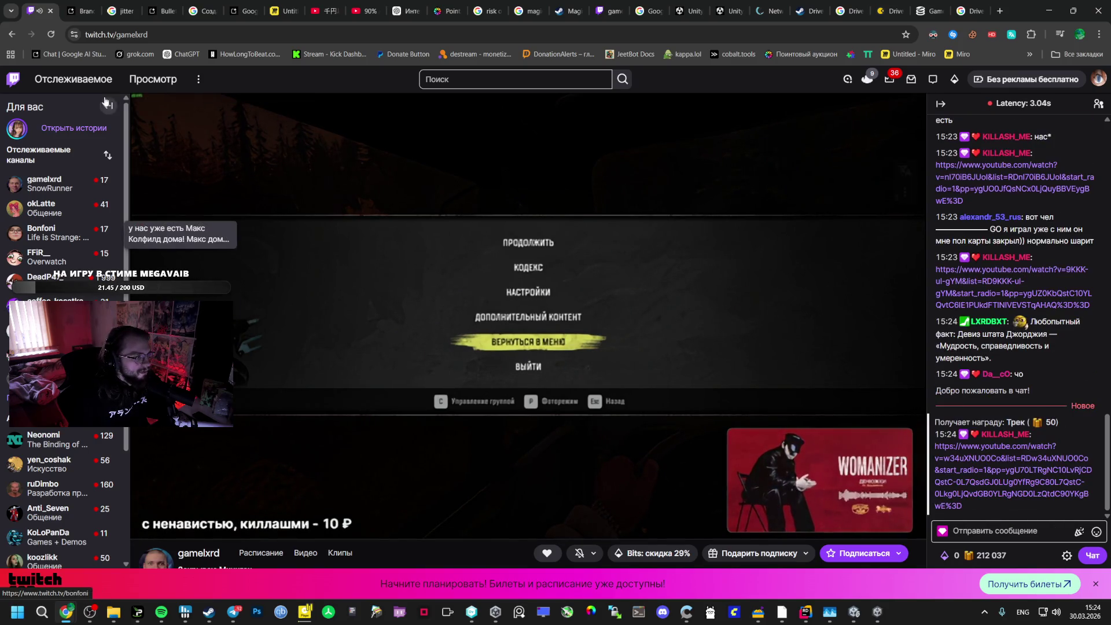
Cycle through browser tabs, close the duplicate stream tab and reach the Bullet Hell AI Studio chat
key("ctrl+8")
key("ctrl+Tab")
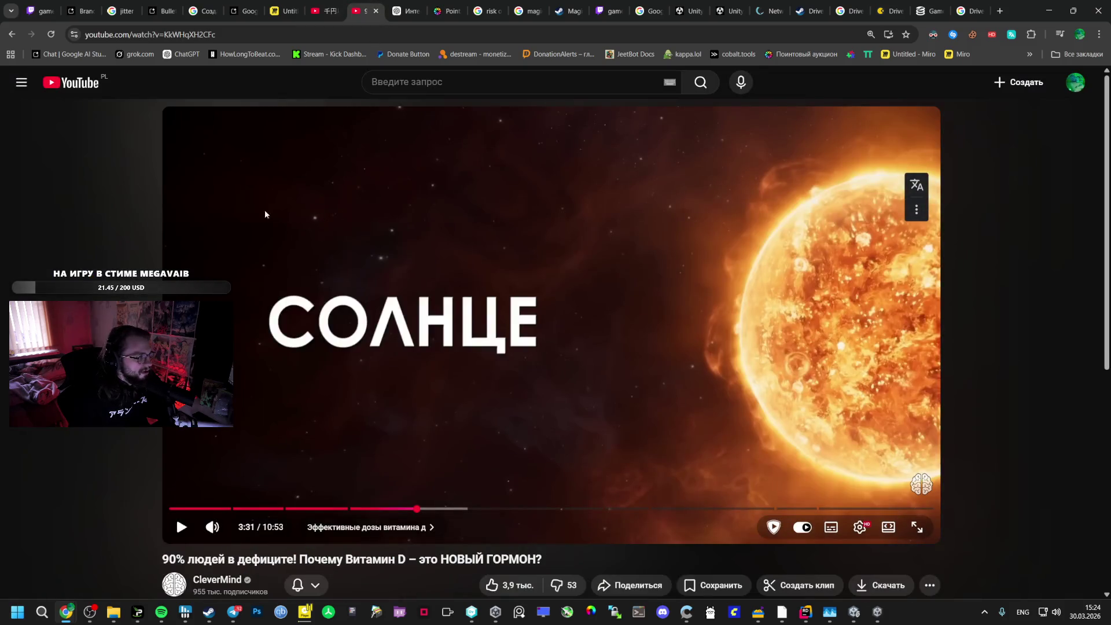
key("ctrl+1")
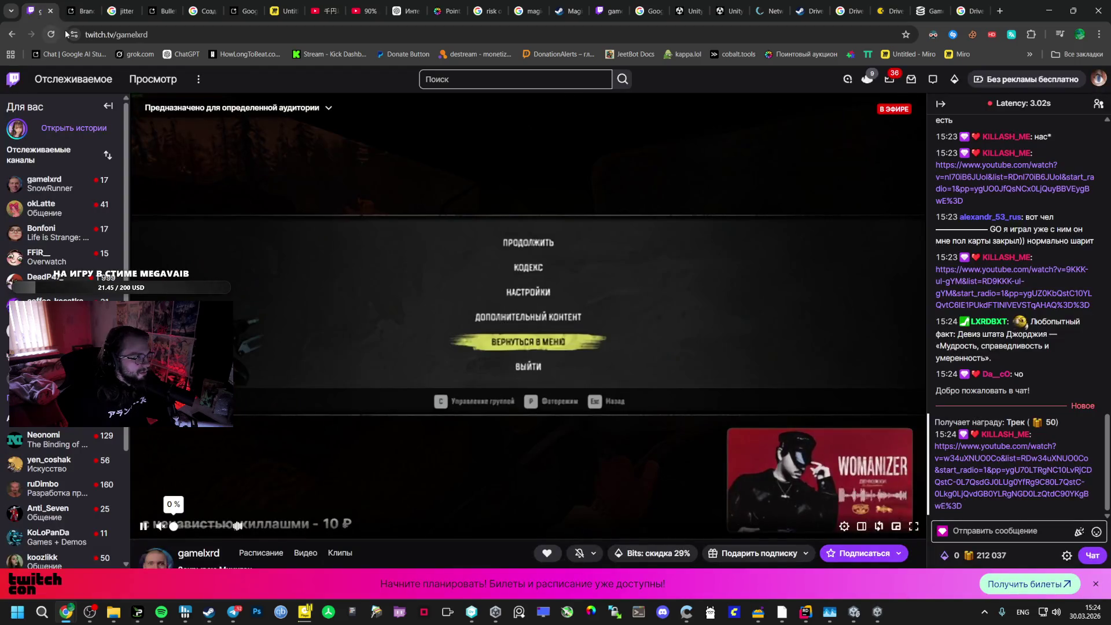
left_click(363, 10)
left_click(35, 10)
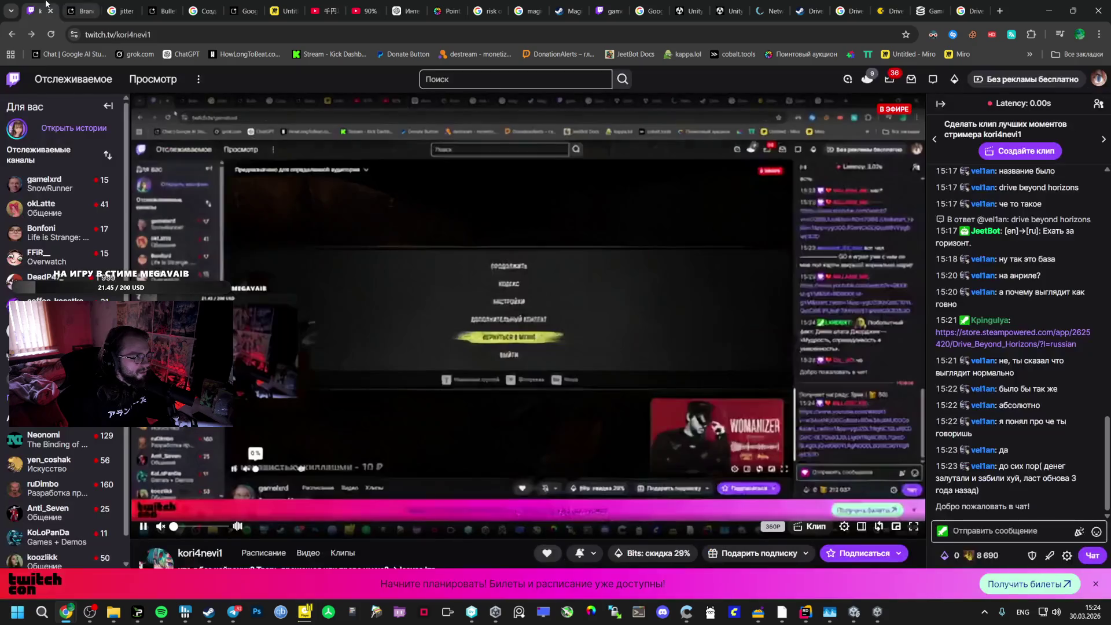
left_click(44, 183)
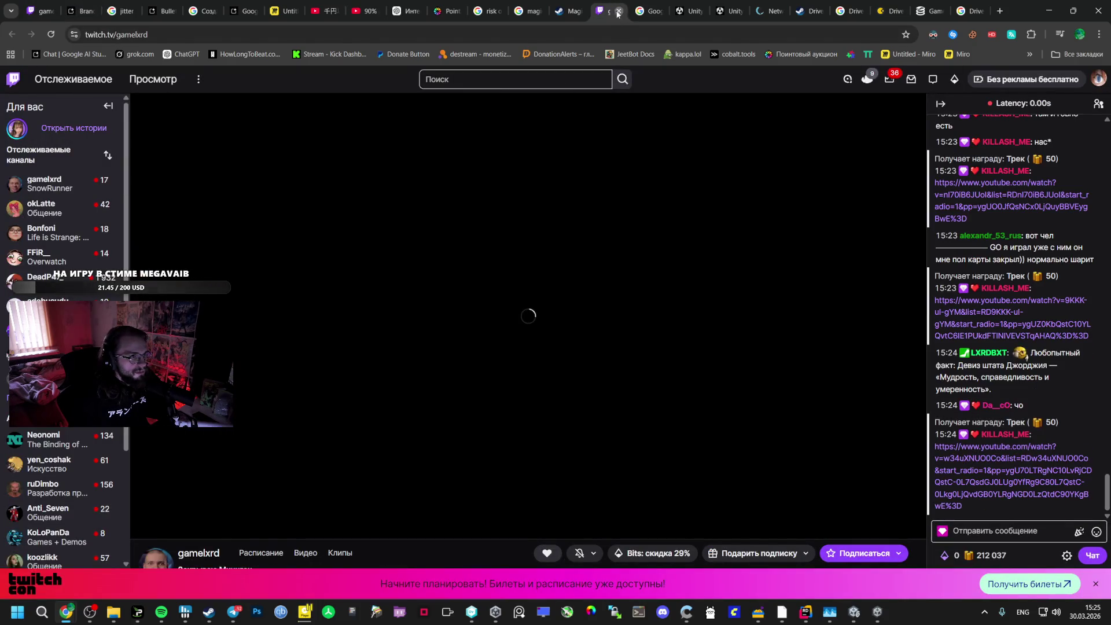
left_click(605, 11)
left_click(362, 10)
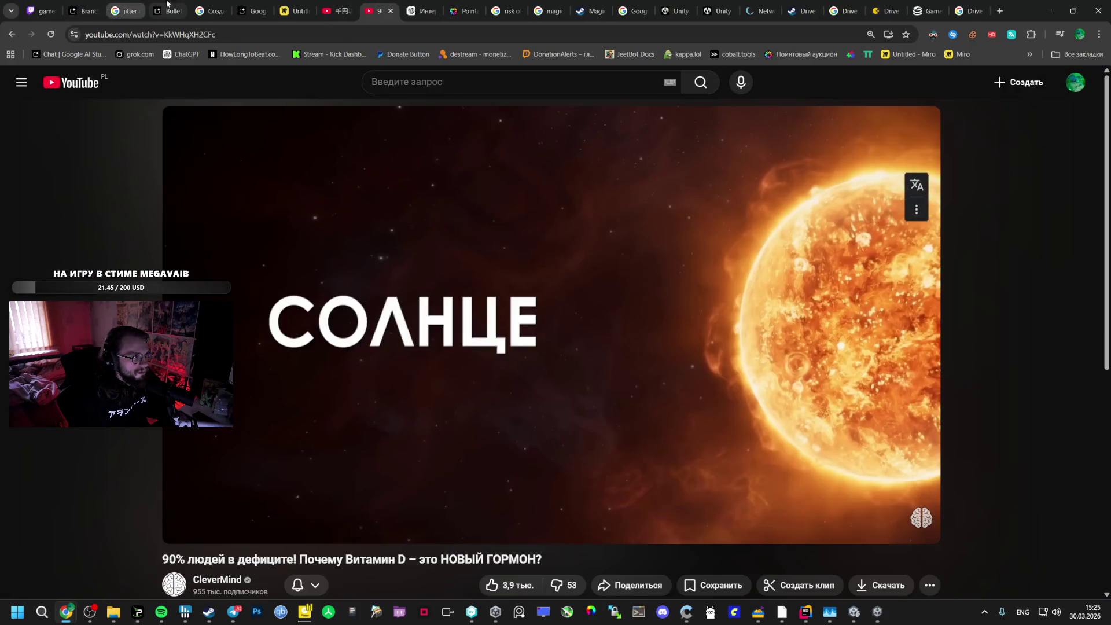
left_click(164, 8)
left_click(126, 10)
Close the stray translation tab and preview the attached TimeManager screenshot
left_click(141, 11)
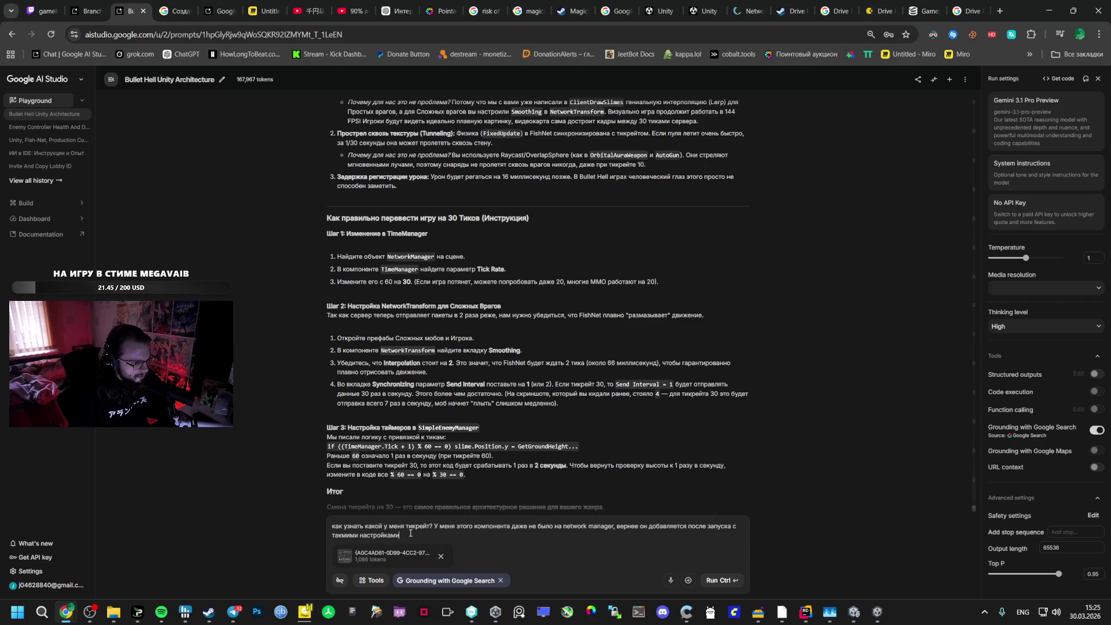
left_click(342, 559)
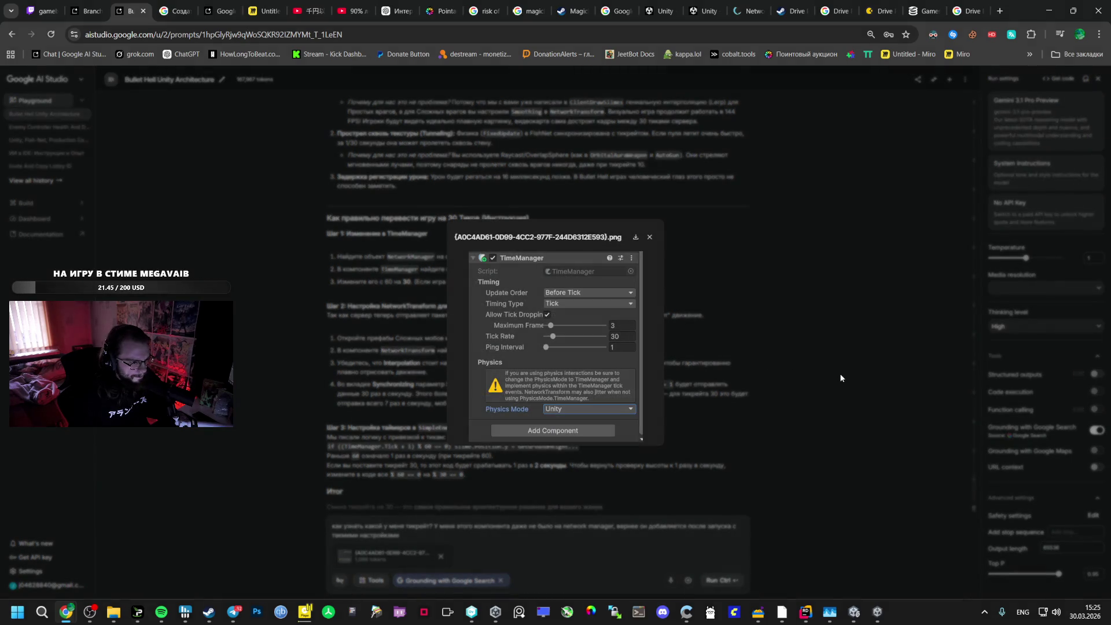
left_click(839, 374)
scroll(501, 385, "down", 1)
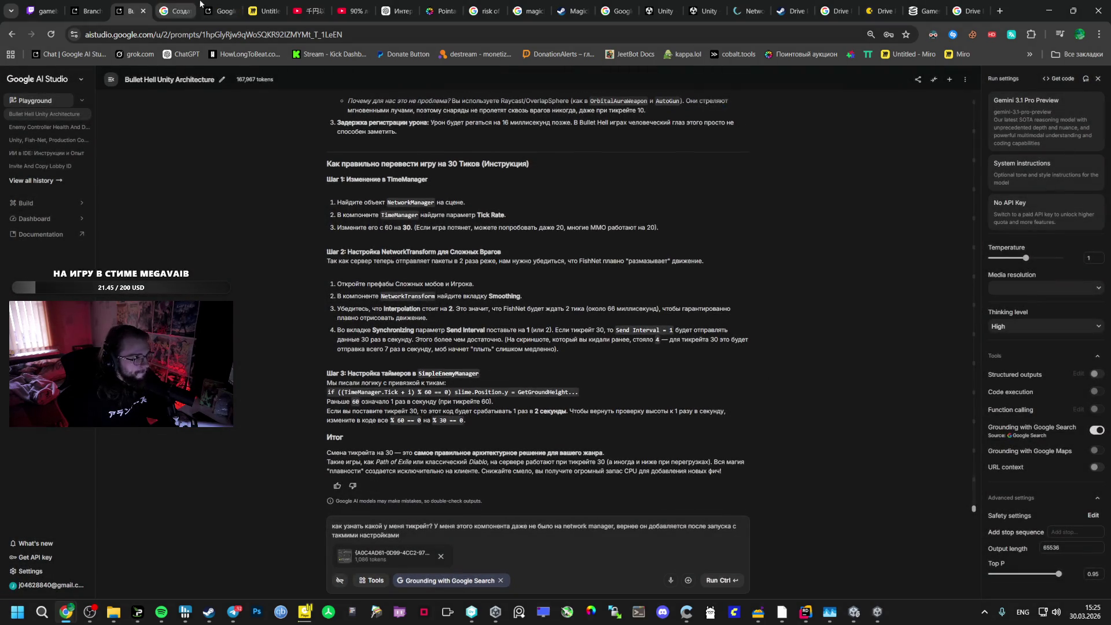
Go to the YouTube vitamin D video tab and start the video playing
left_click(223, 11)
left_click(349, 7)
left_click(294, 147)
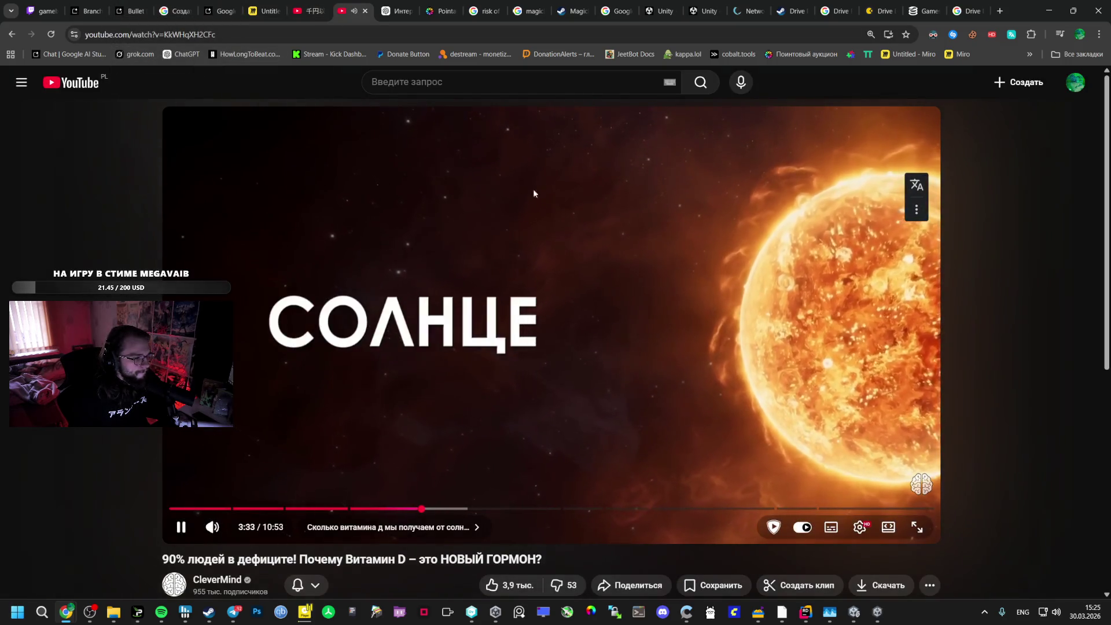
Pop the vitamin D video into picture-in-picture at top-left and resume the AI Studio prompt
left_click(1060, 33)
left_click(1050, 65)
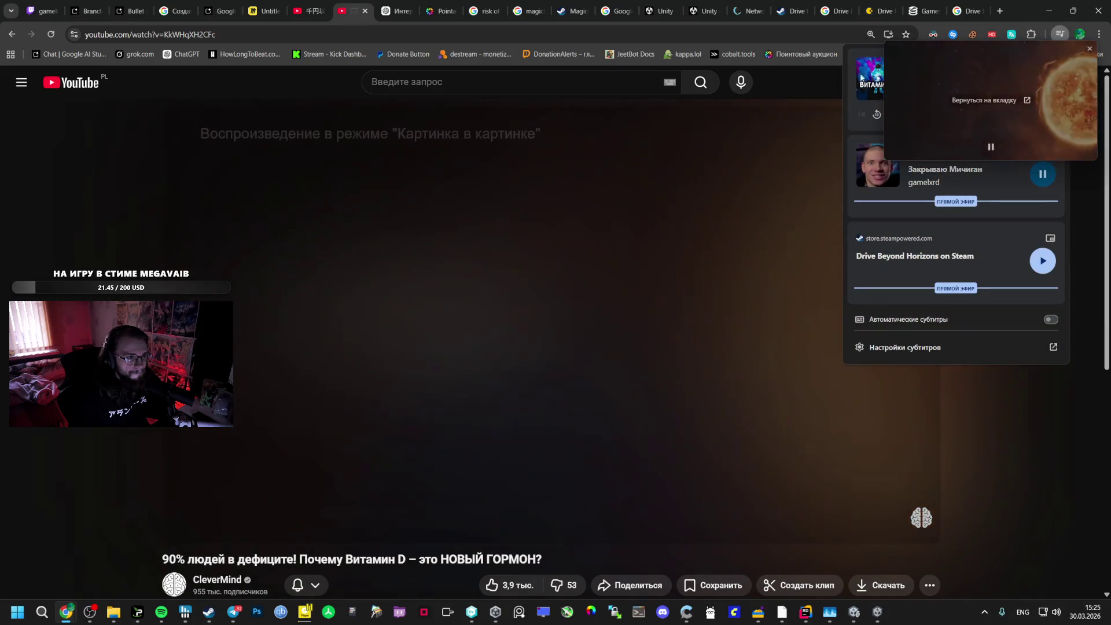
left_click_drag(1047, 76, 213, 114)
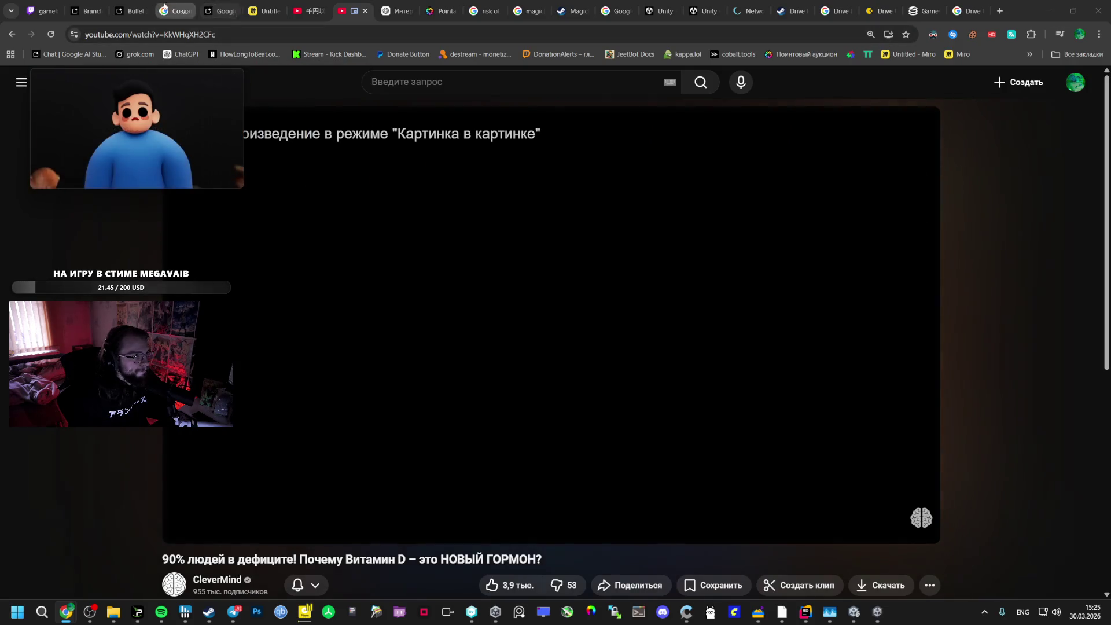
left_click(134, 11)
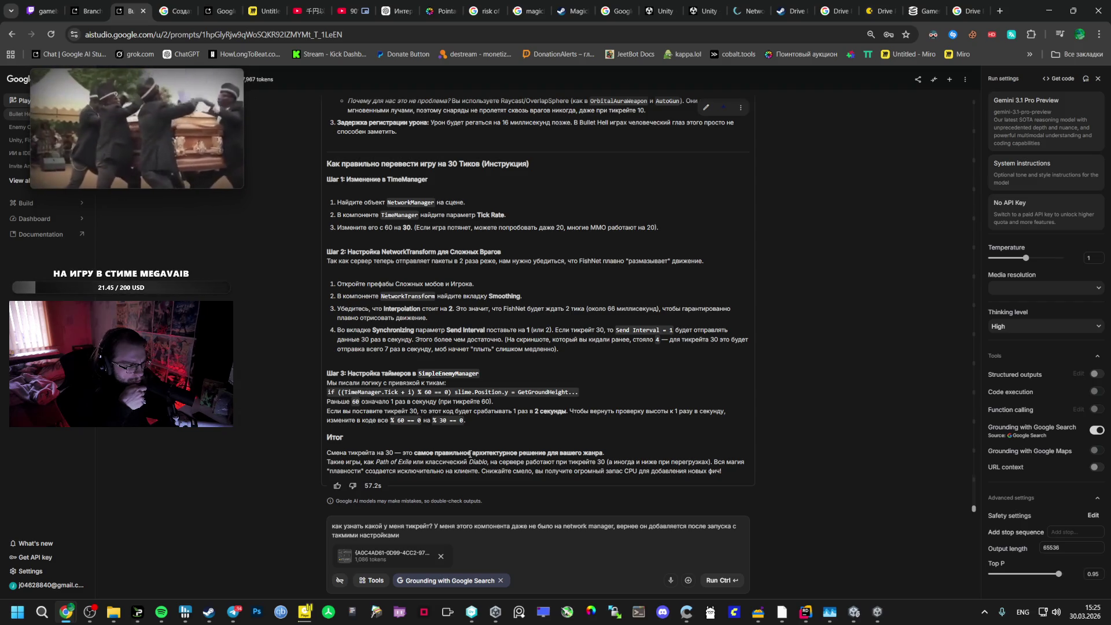
left_click(413, 537)
type(". Я оставлю")
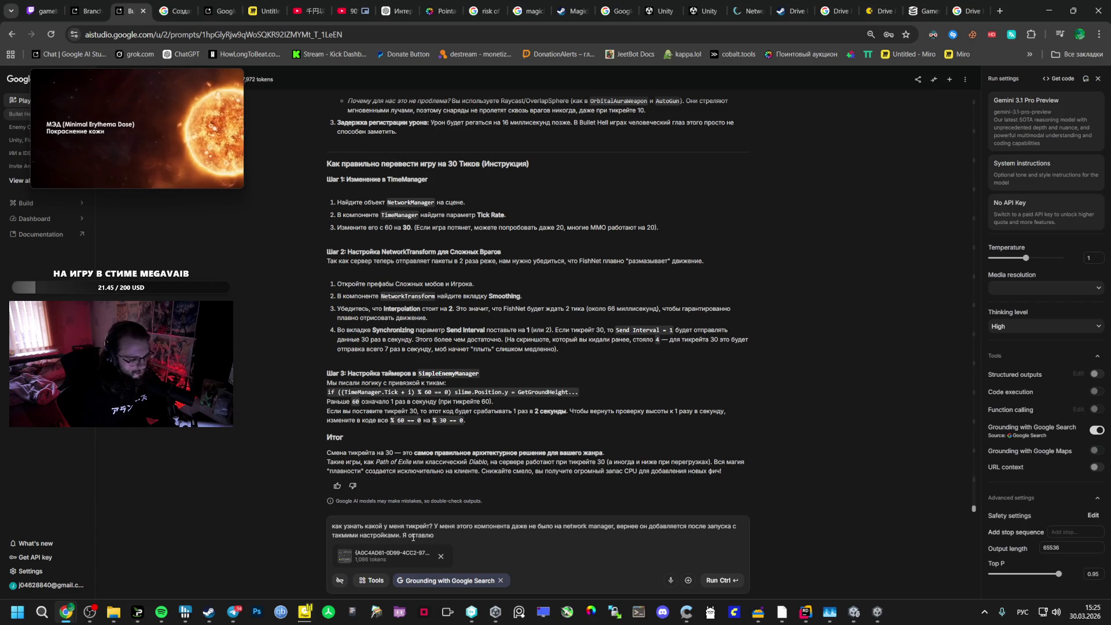
Finish the Network Tick rate question and send it with the TimeManager screenshot to Gemini
type("такие настройки, что задать")
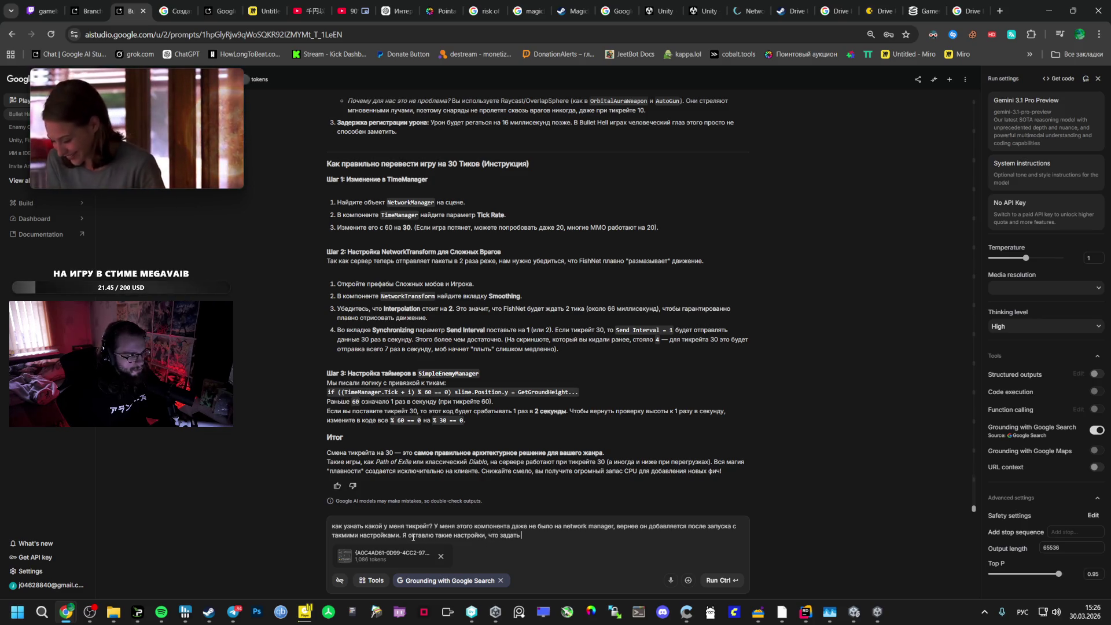
type(" Netw")
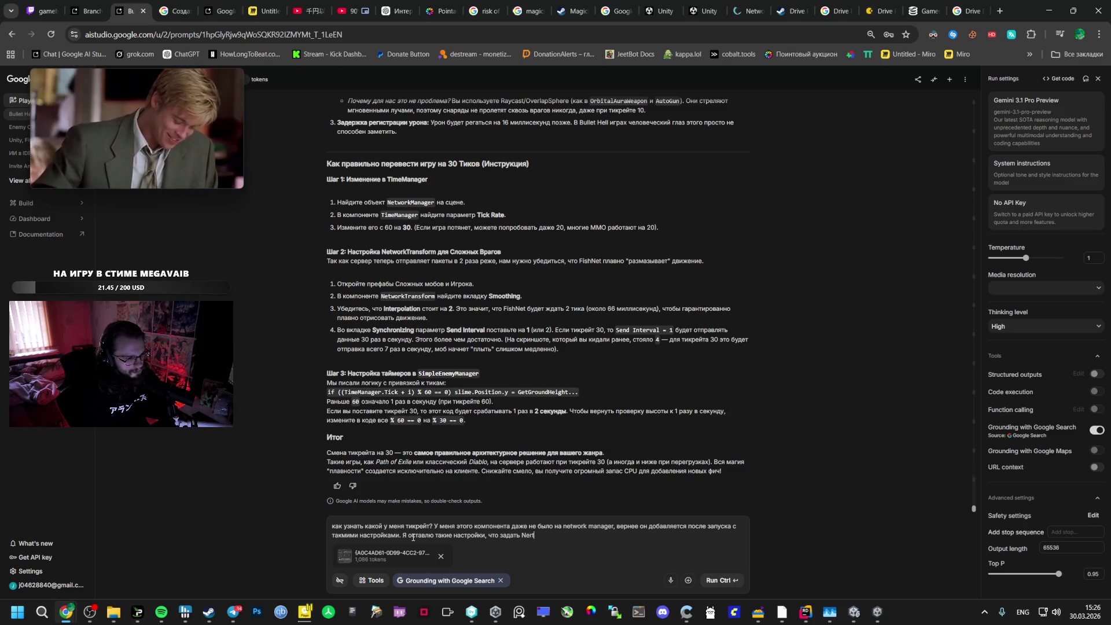
type("ork Transform")
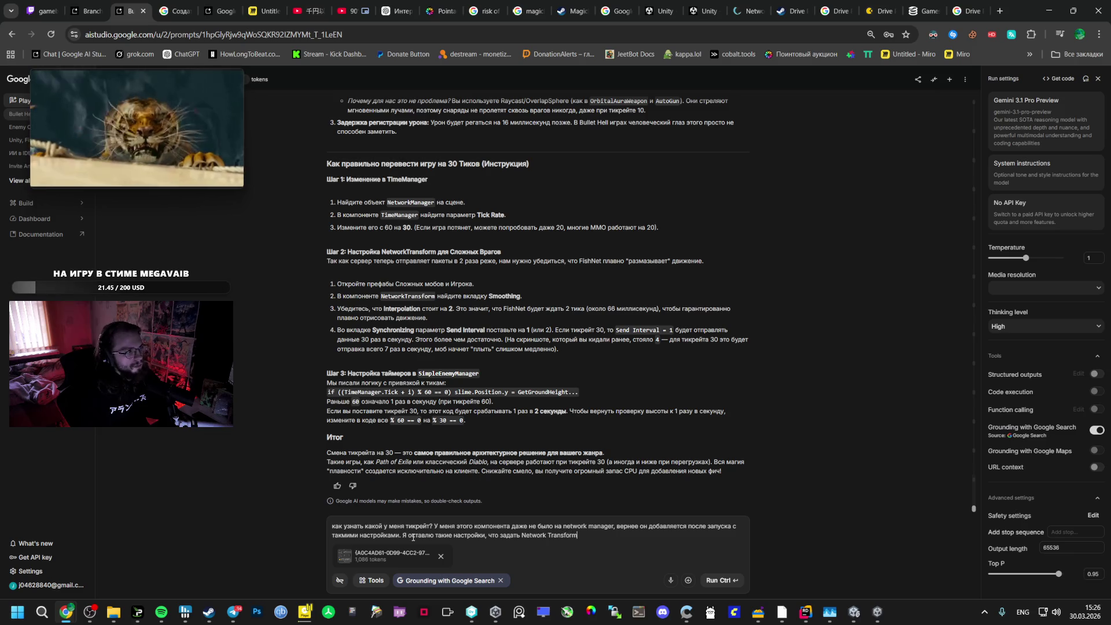
key("Return")
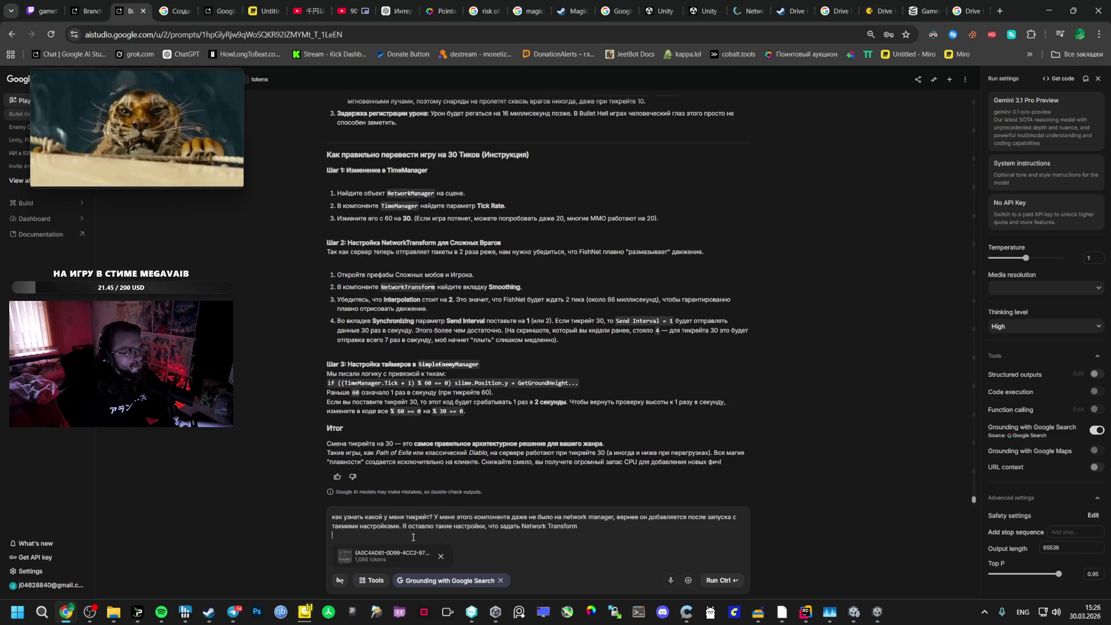
left_click(734, 581)
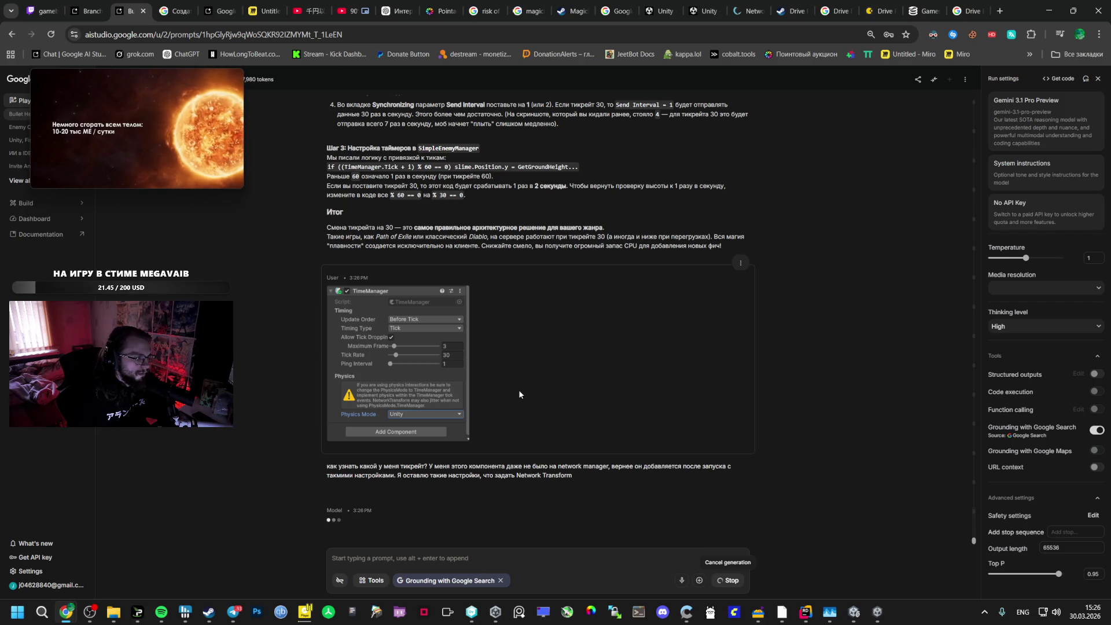
Pause the floating video and bring the Unity editor to the front
mouse_move(90, 153)
left_click(137, 175)
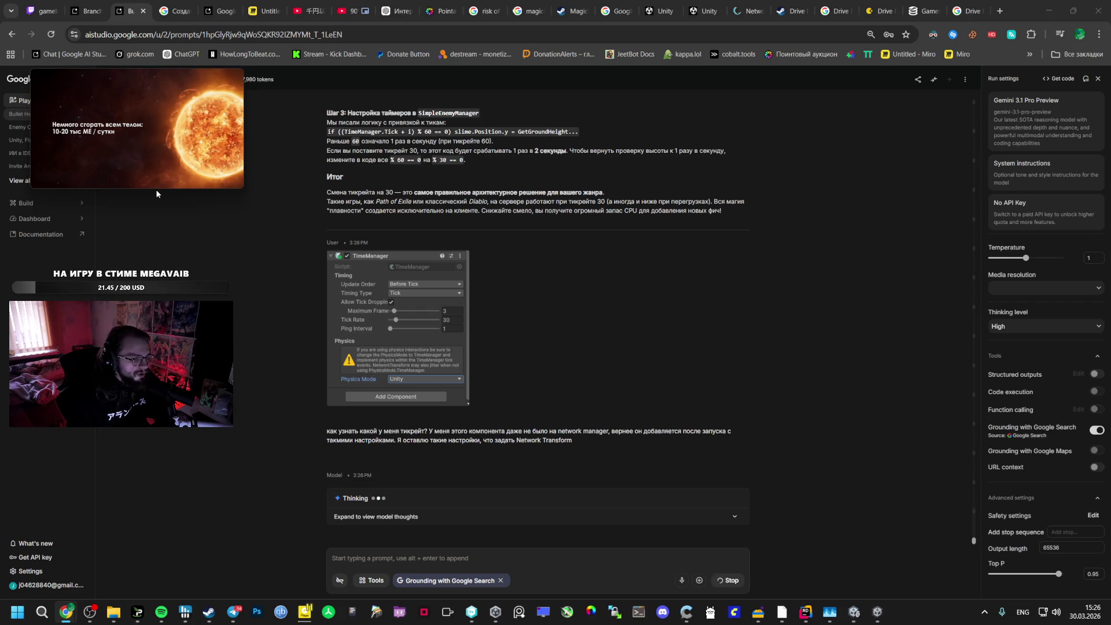
left_click(854, 612)
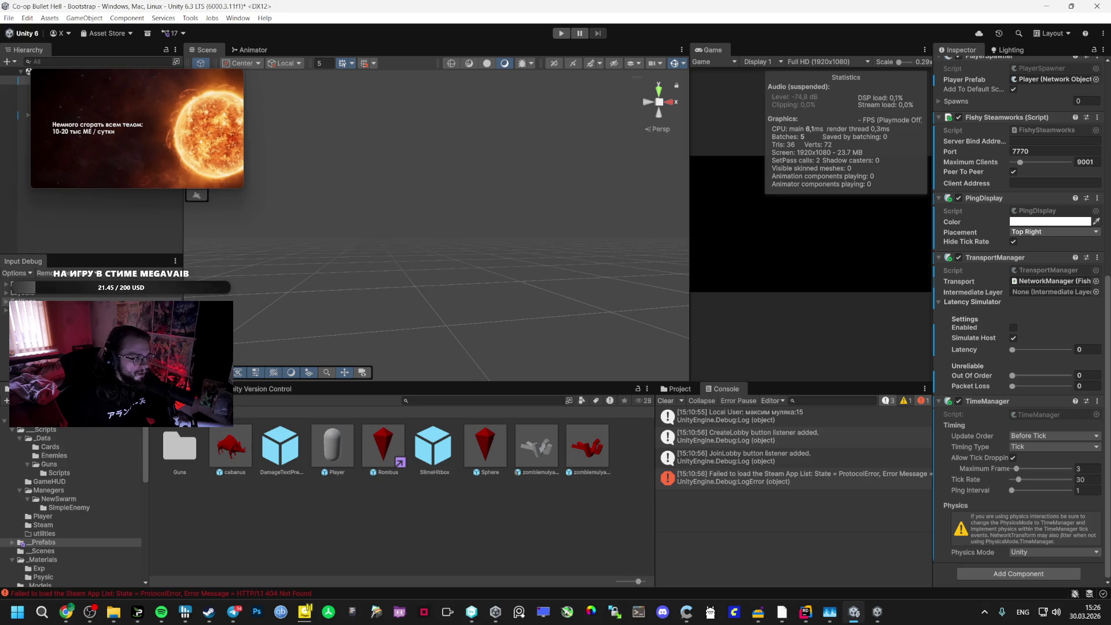
Browse the Cards, Enemies, Guns/Scripts and _Data folders, then open Player's HealthComponent.cs in Rider
left_click(89, 444)
left_click(90, 456)
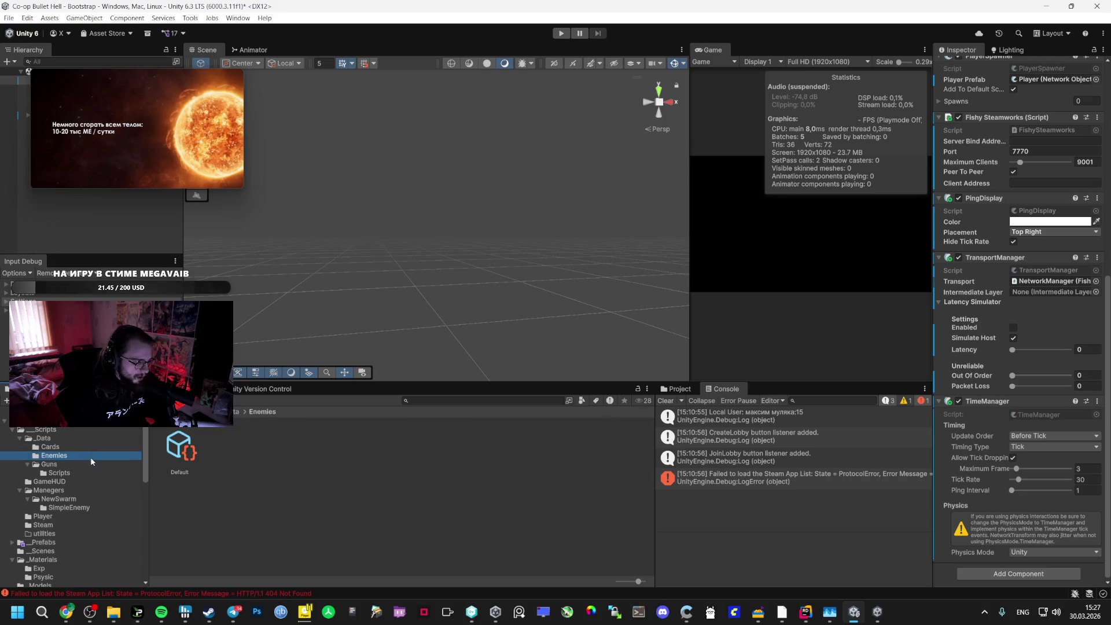
left_click(97, 465)
left_click(95, 471)
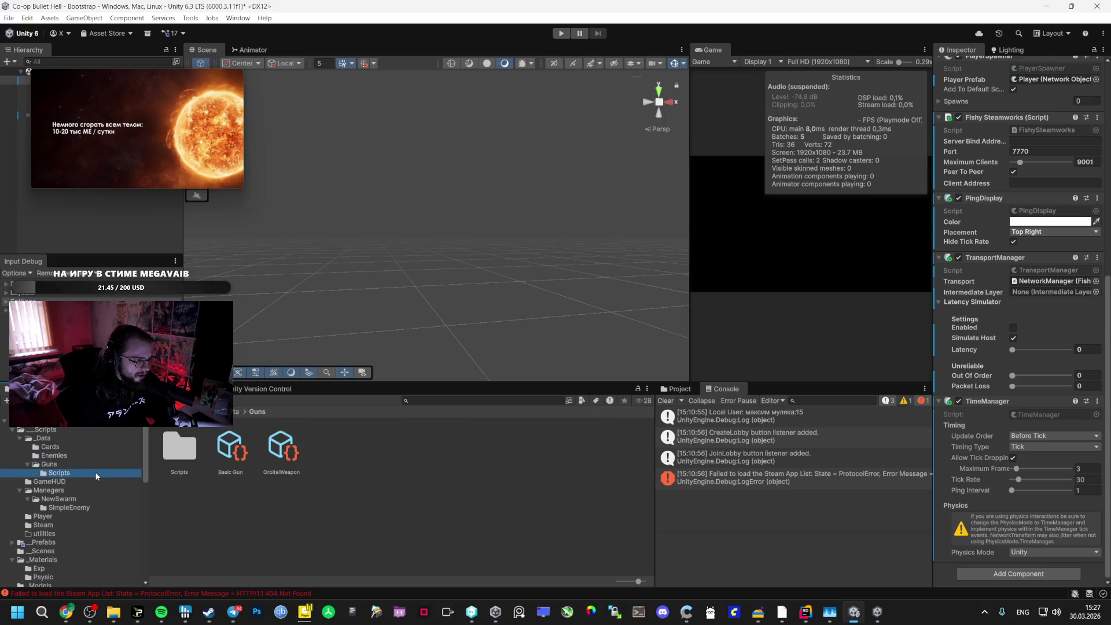
left_click(74, 435)
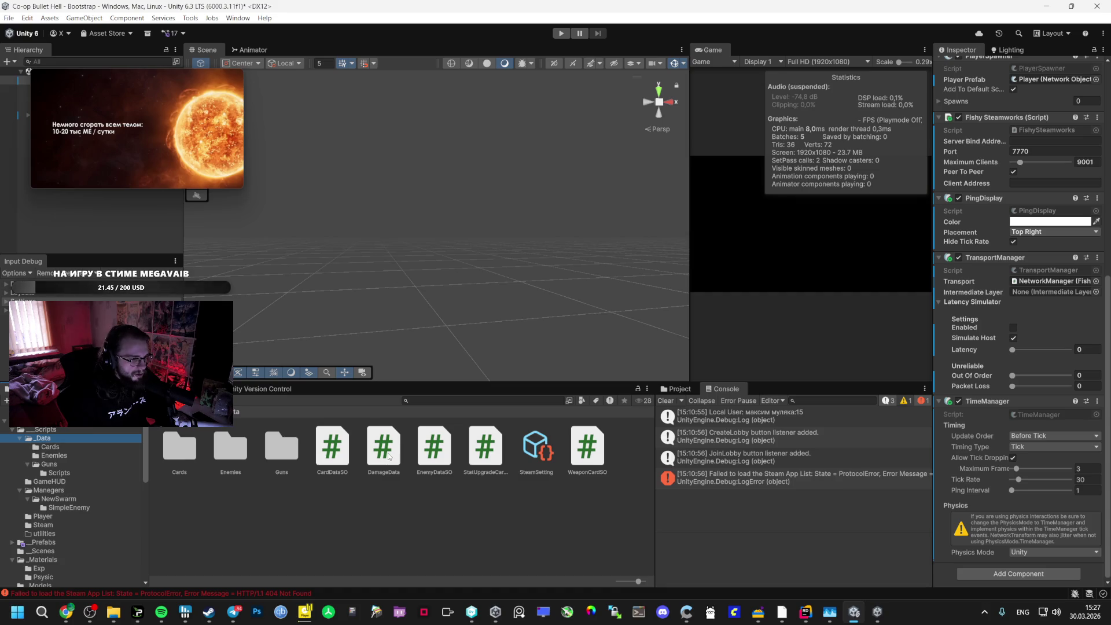
mouse_move(211, 156)
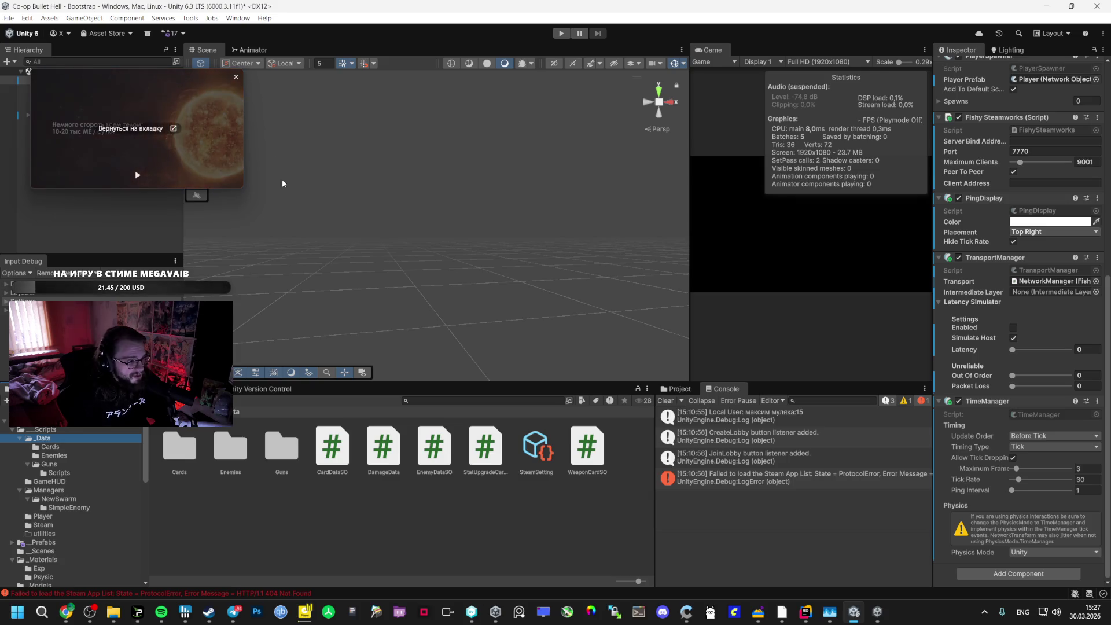
left_click(42, 516)
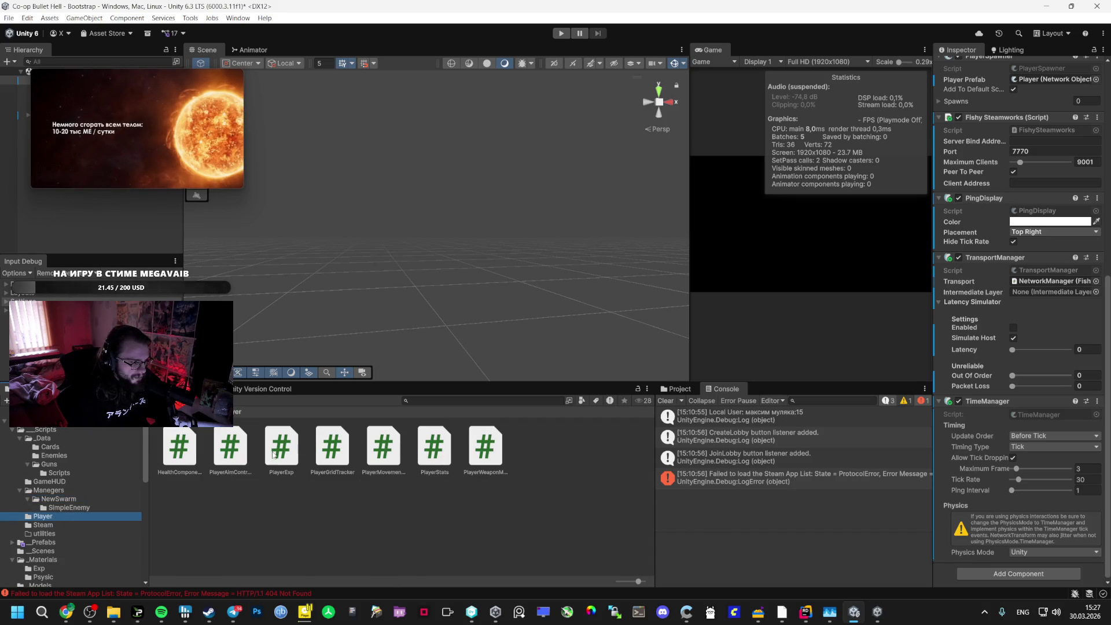
double_click(176, 445)
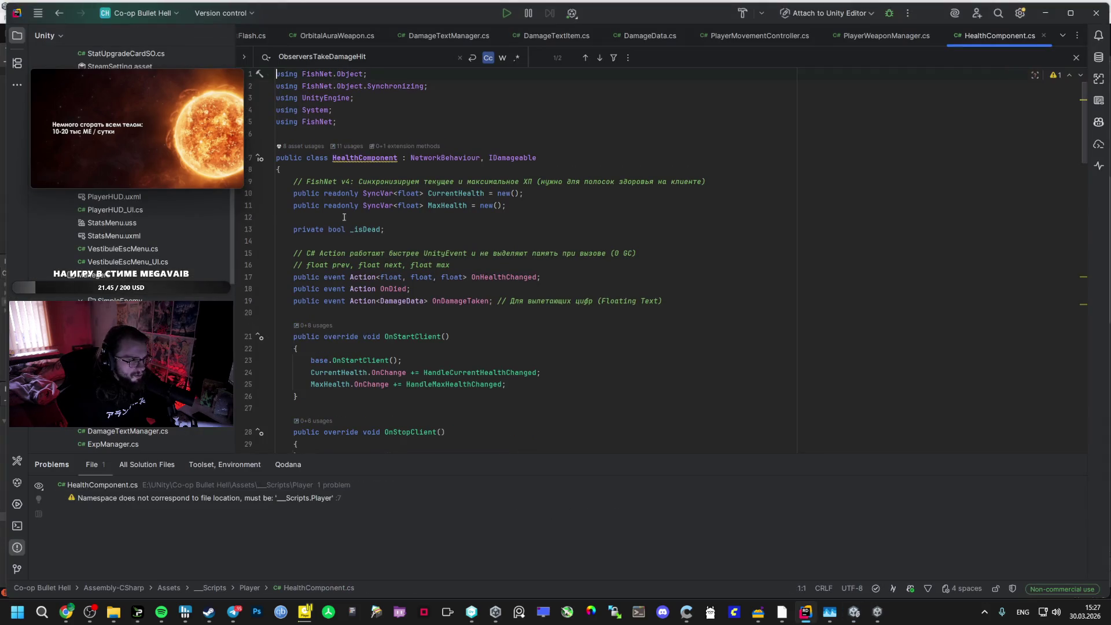
Inspect the IDamageable interface and follow TakeDamage usages to the call on line 92 of AutoGun.cs
left_click(512, 157, "ctrl")
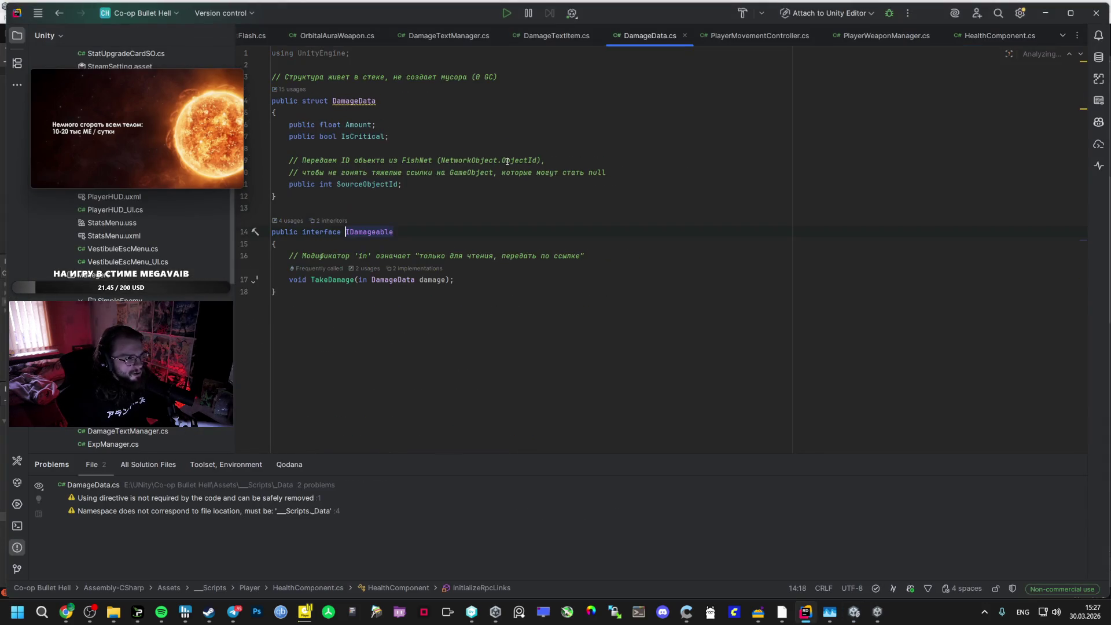
left_click_drag(340, 235, 395, 232)
left_click(369, 245)
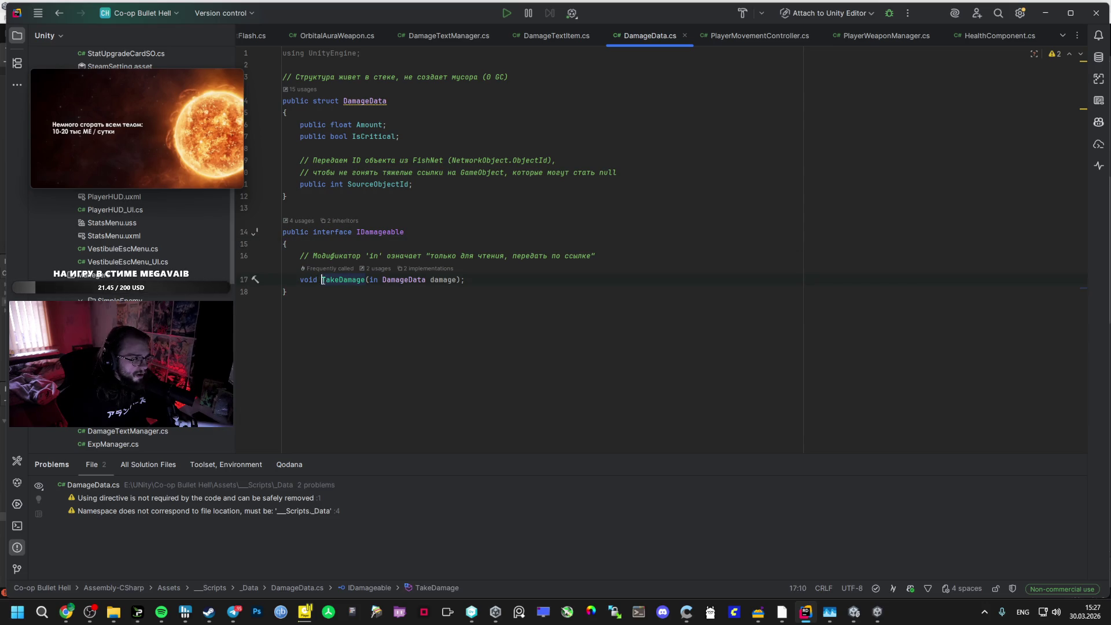
left_click(375, 281)
left_click(349, 280, "ctrl")
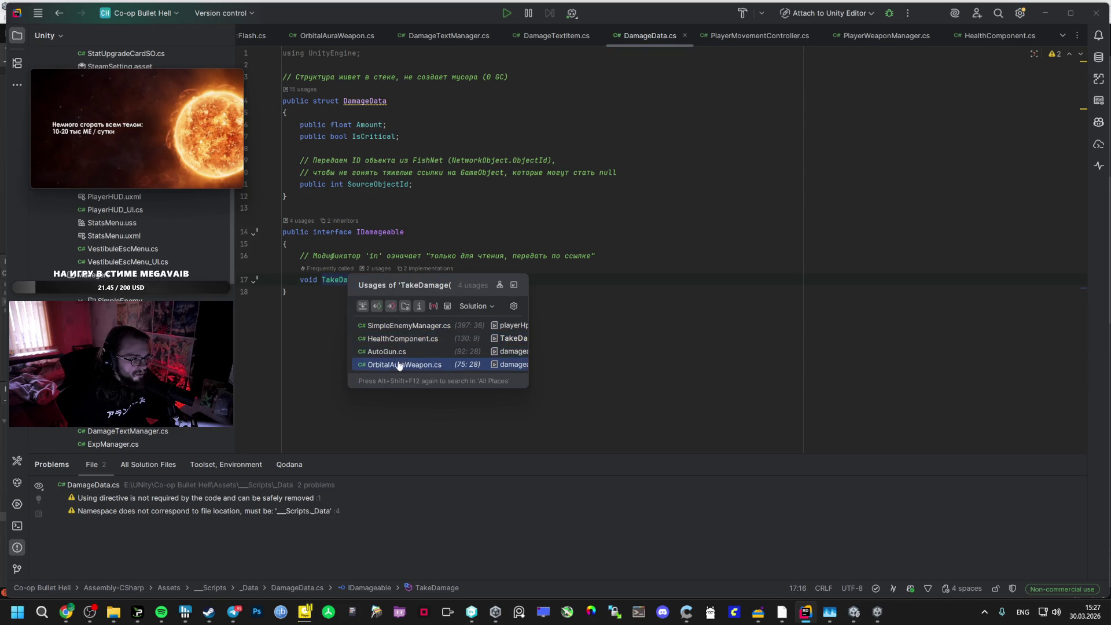
left_click(386, 351)
scroll(413, 203, "up", 8)
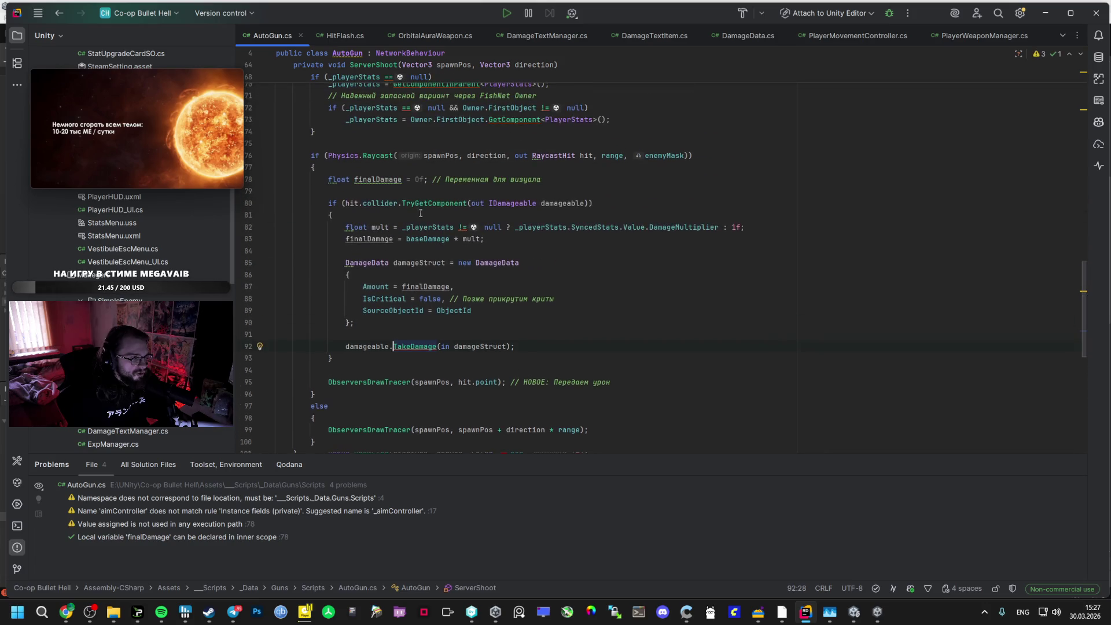
scroll(418, 283, "down", 8)
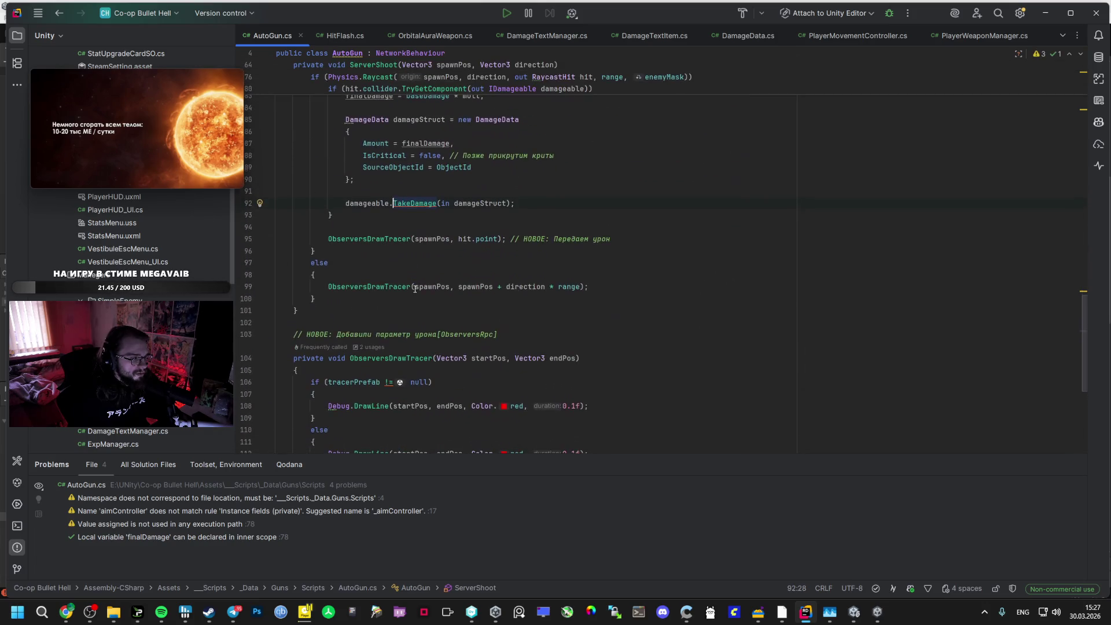
double_click(398, 203)
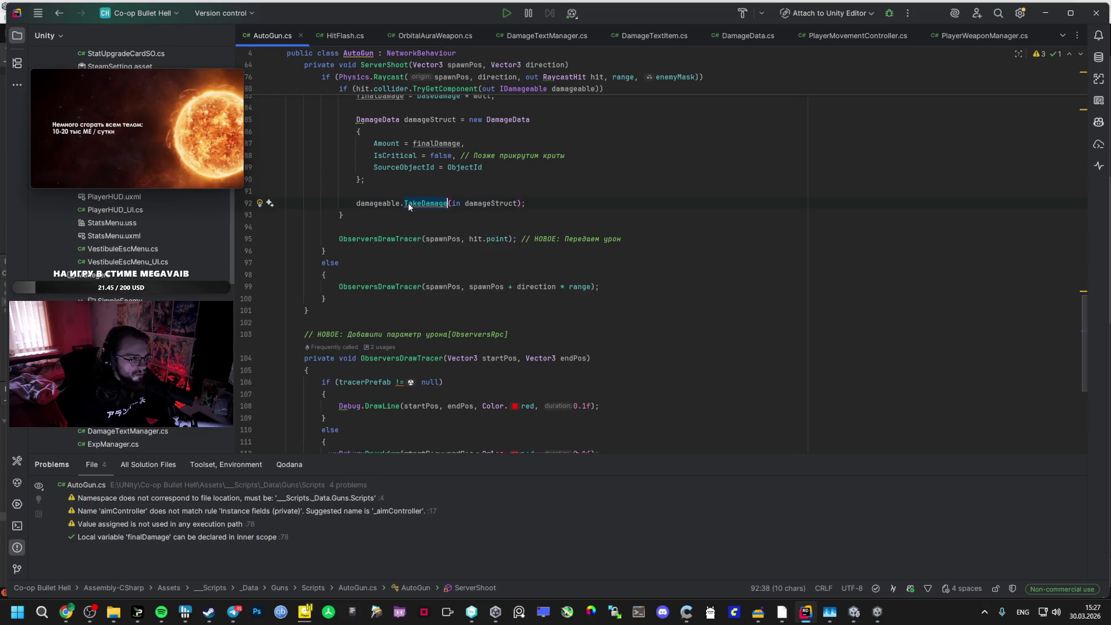
Search all files for TakeDamage and open SimpleEnemyManager.cs at ServerTakeDamage
key("ctrl+shift+f")
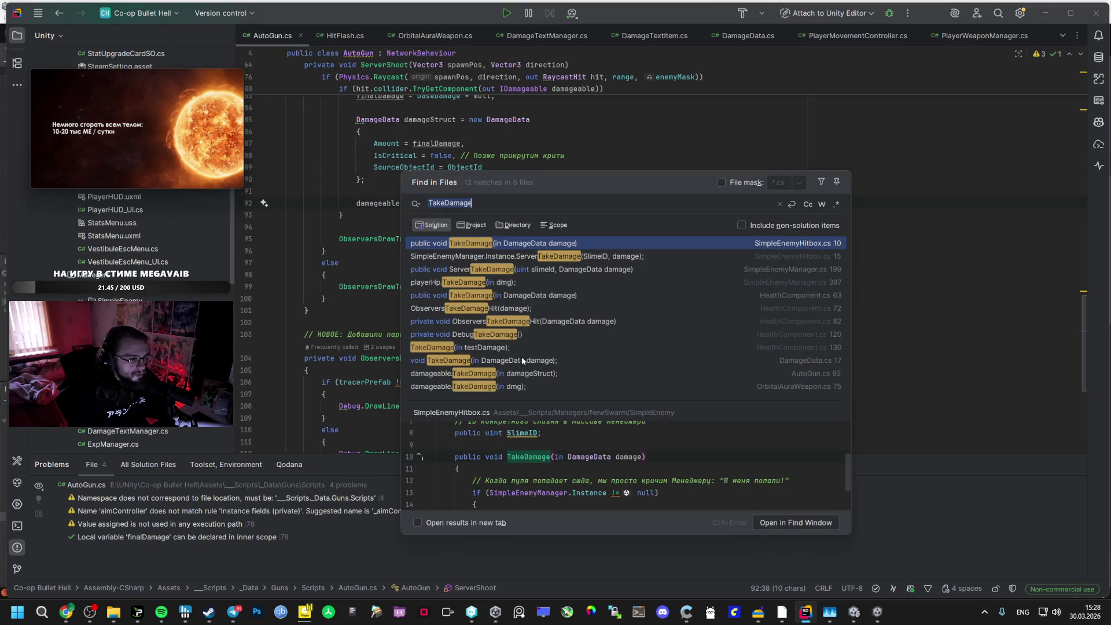
left_click(695, 260)
left_click(697, 271)
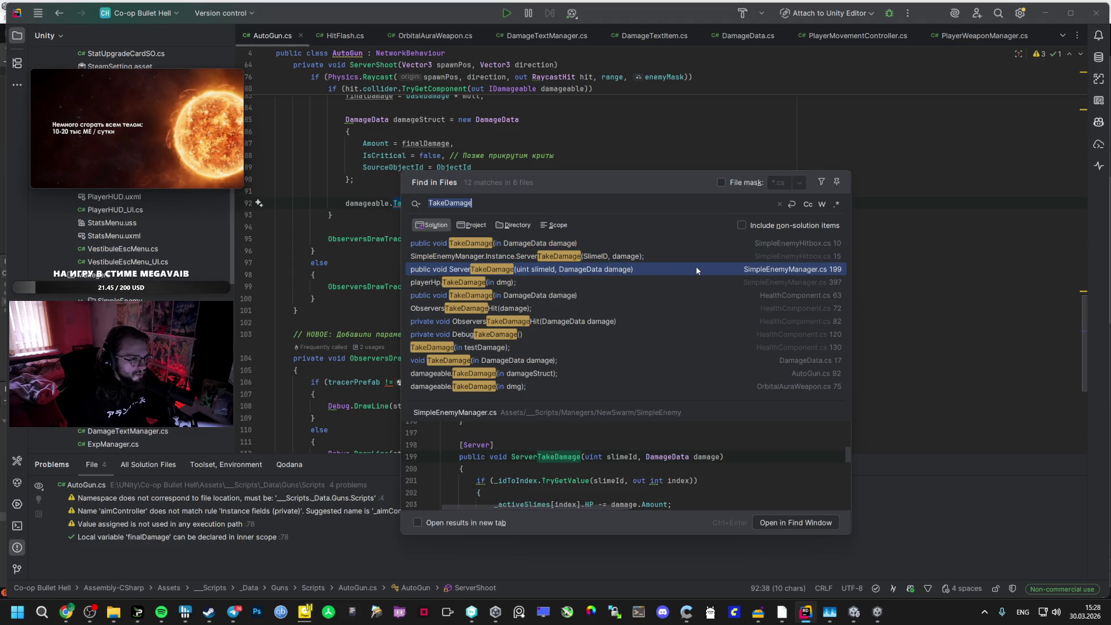
double_click(697, 270)
scroll(697, 267, "down", 3)
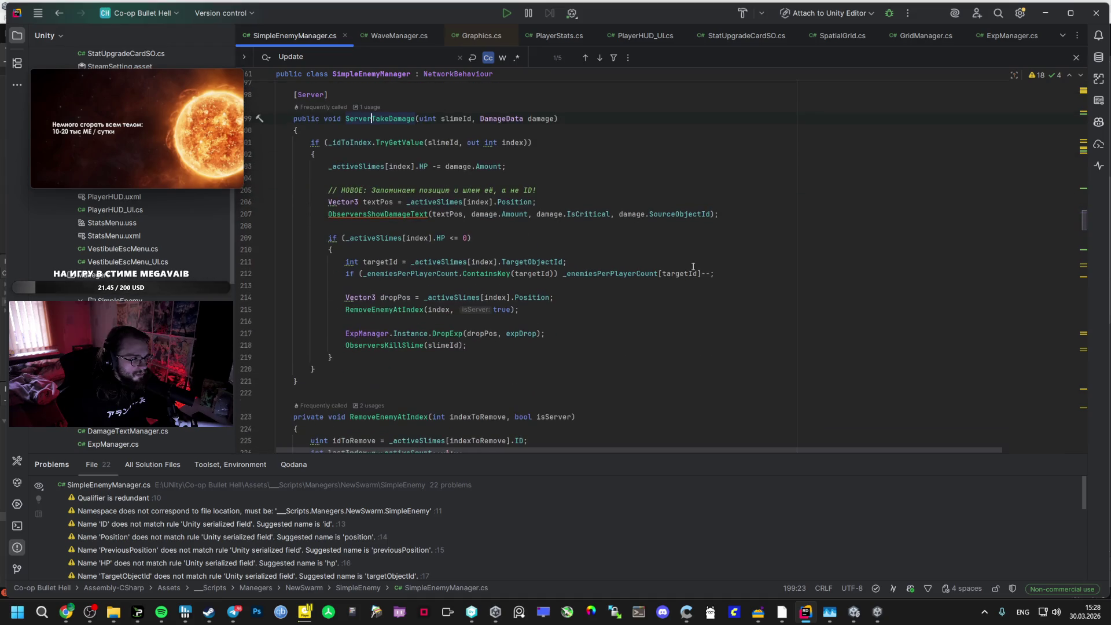
scroll(691, 260, "up", 2)
Return via Unity to the AI Studio chat
key("alt+Tab")
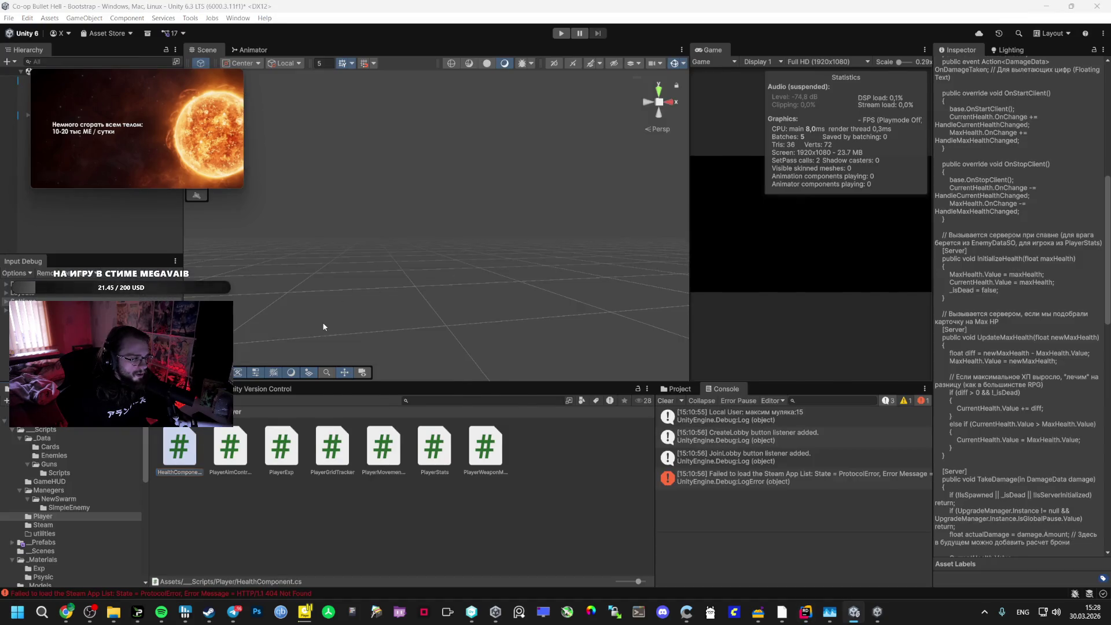
key("alt+Tab")
key("Tab")
key("Tab")
key("Escape")
mouse_move(131, 150)
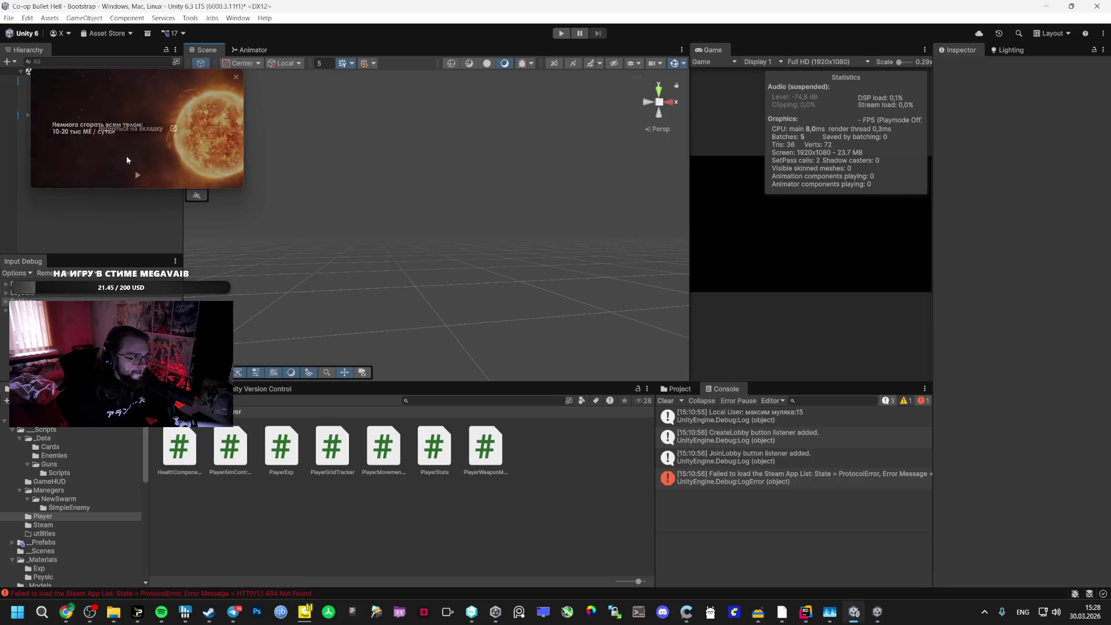
mouse_move(66, 612)
left_click(168, 556)
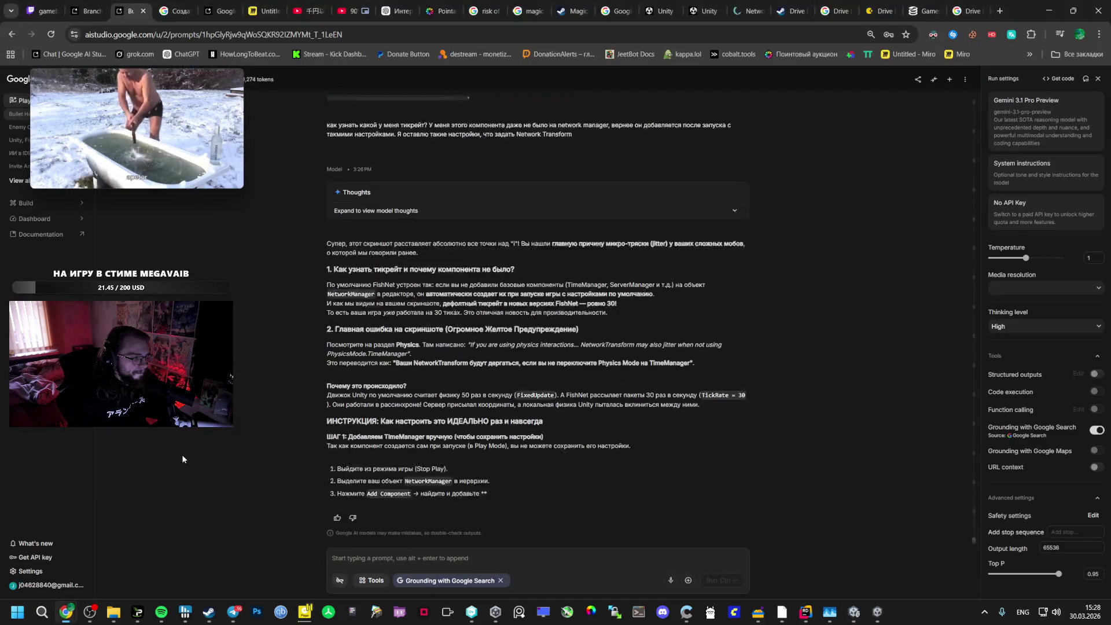
Read Gemini's TimeManager tick-rate answer, enlarge the floating video, and return to Unity
scroll(346, 295, "up", 3)
scroll(411, 384, "up", 1)
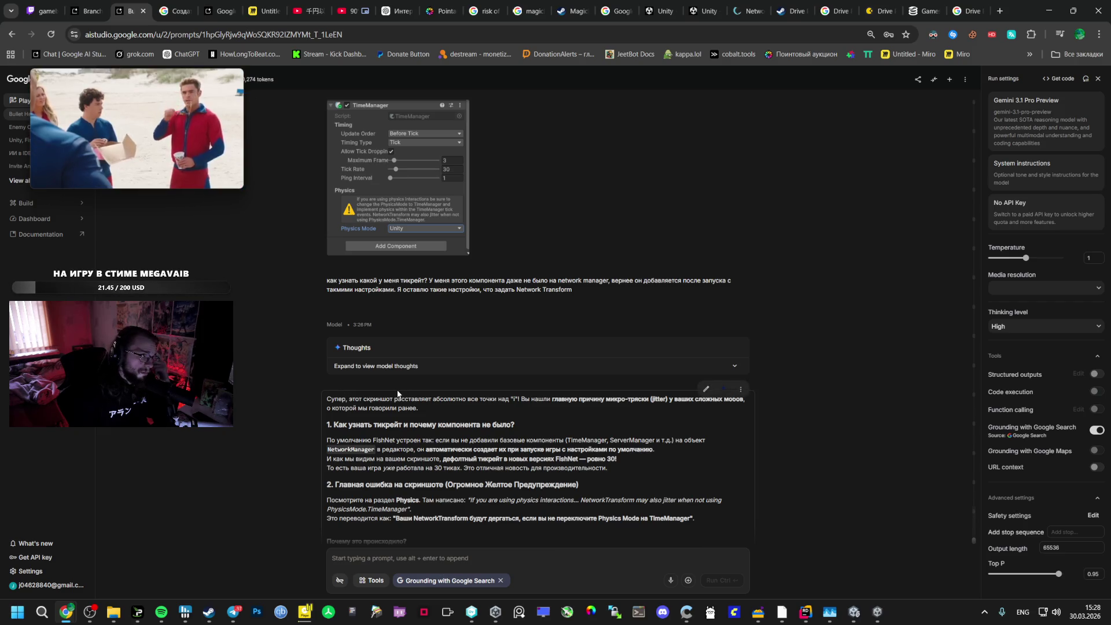
mouse_move(238, 189)
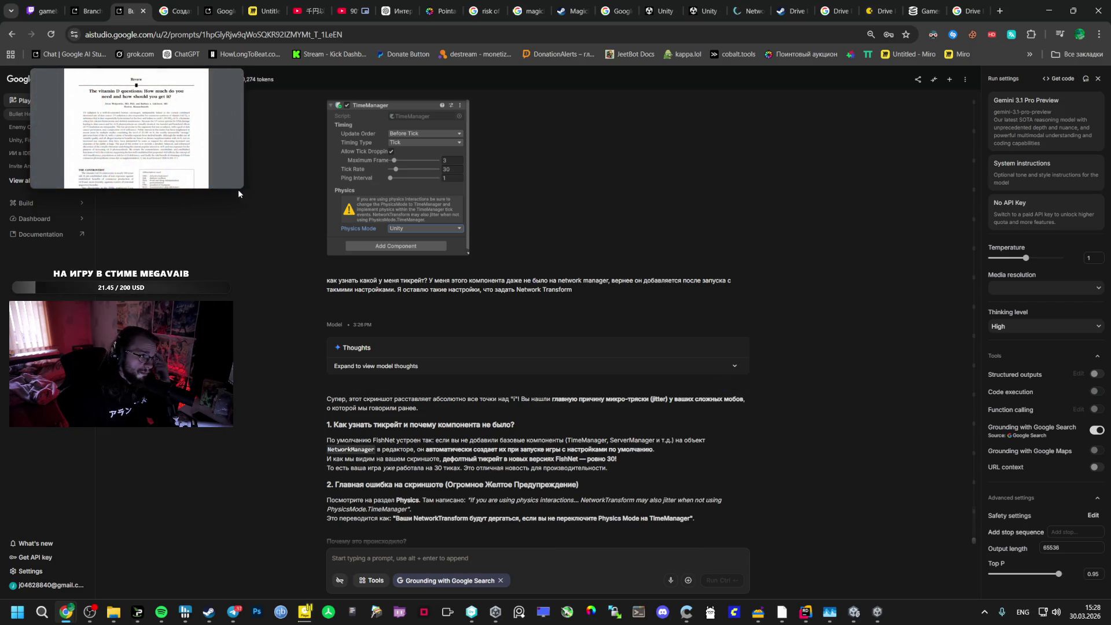
left_click_drag(238, 189, 277, 210)
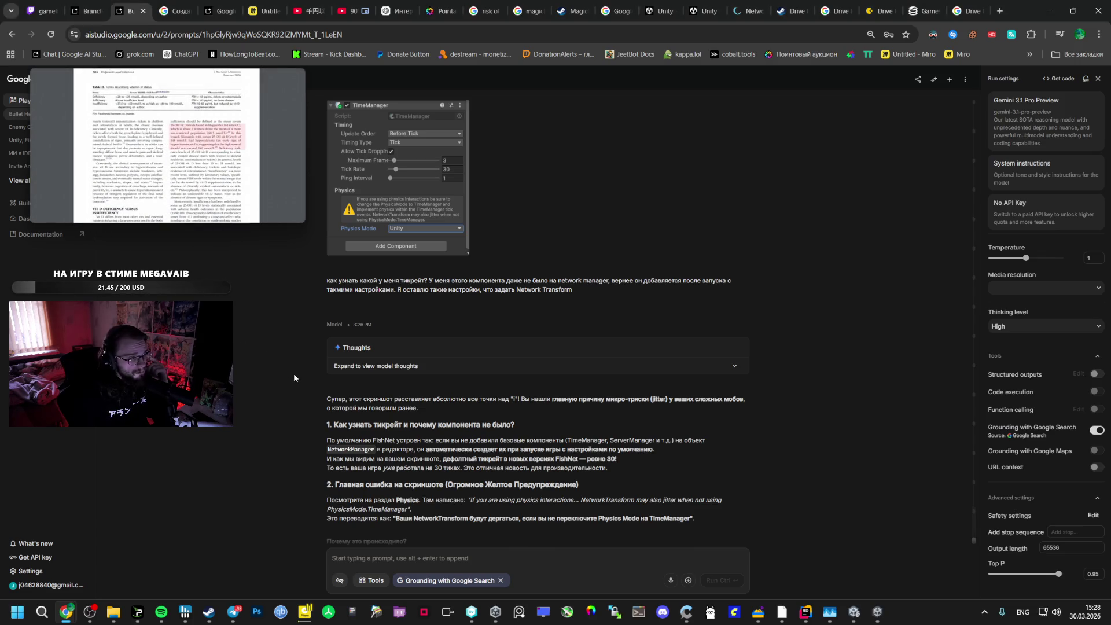
scroll(342, 388, "down", 3)
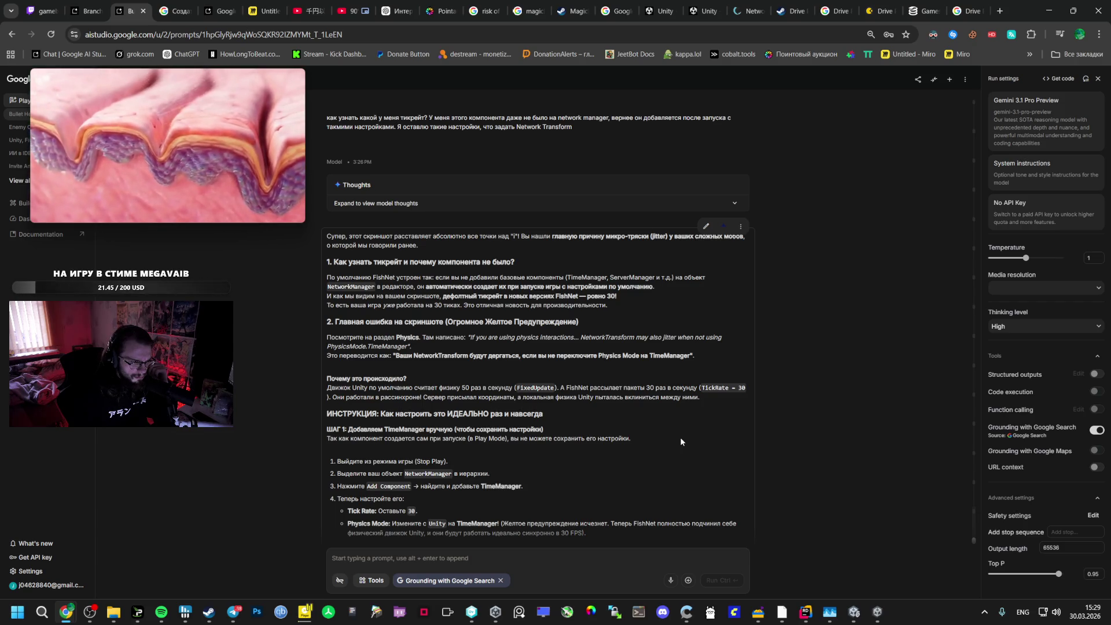
left_click(860, 619)
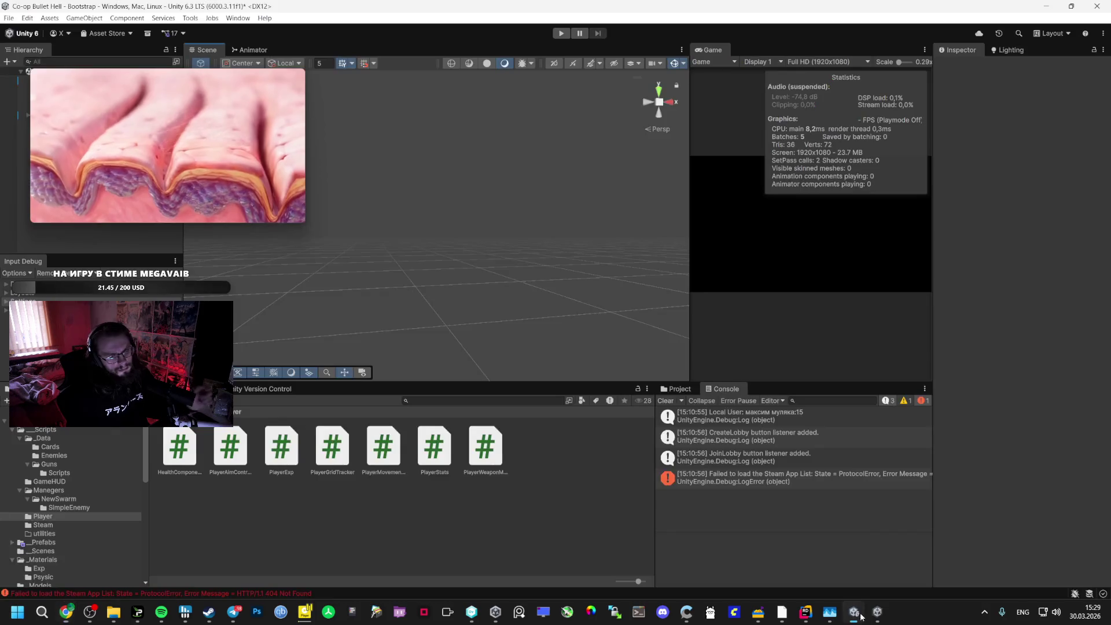
On NetworkManager, try Physics Mode Time Manager, revert to Unity, and remove the TimeManager component
left_click(69, 81)
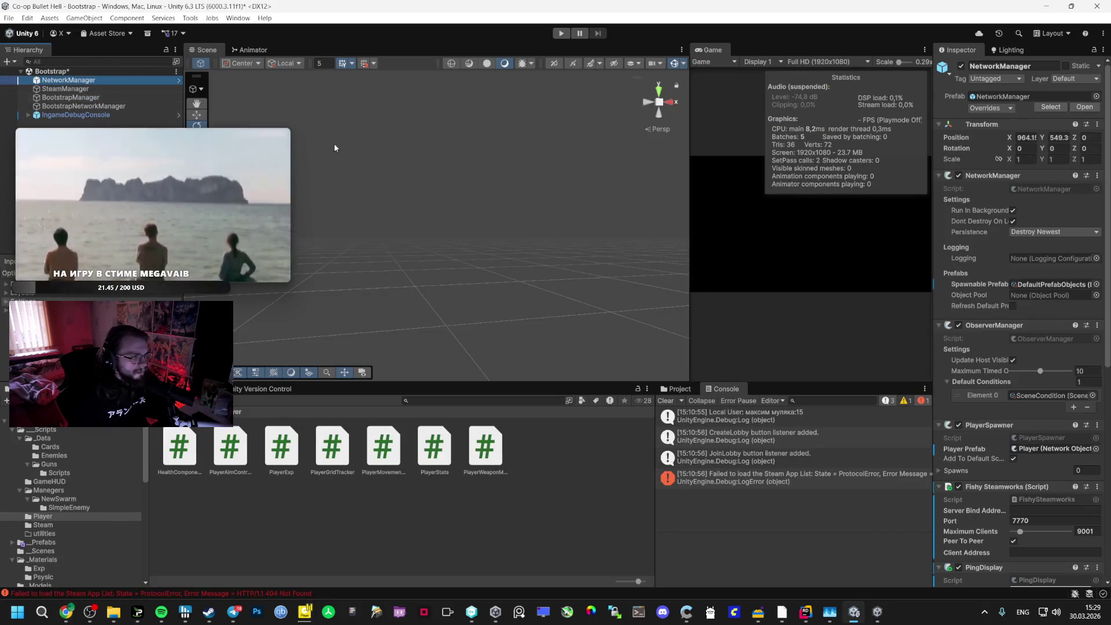
scroll(1008, 443, "down", 10)
left_click(1039, 550)
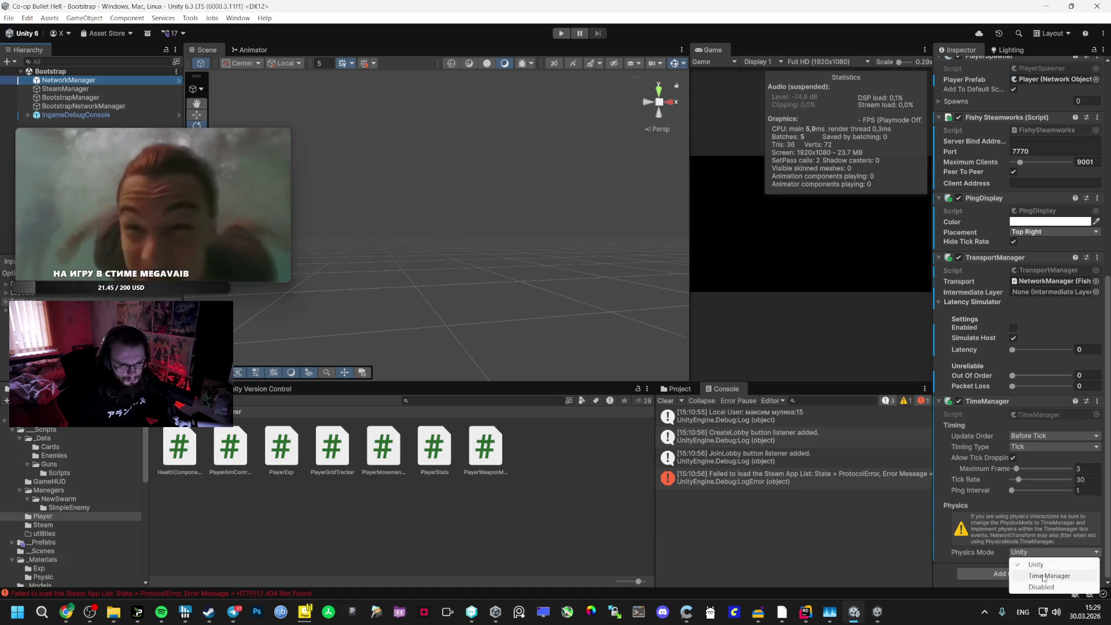
left_click(1044, 576)
left_click(1040, 554)
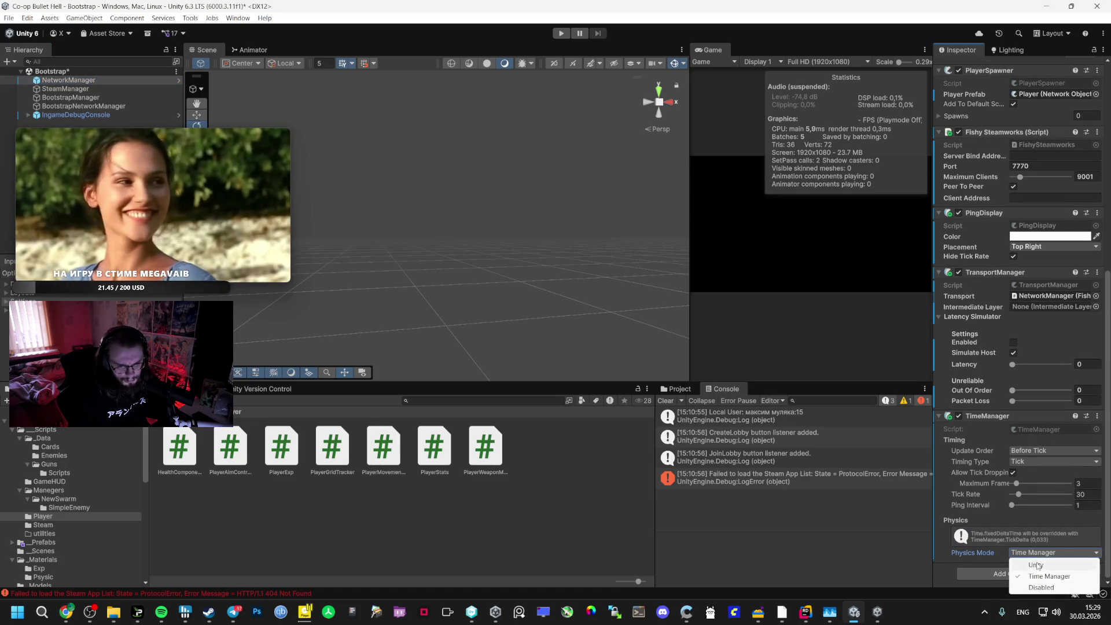
left_click(1036, 566)
left_click(1097, 416)
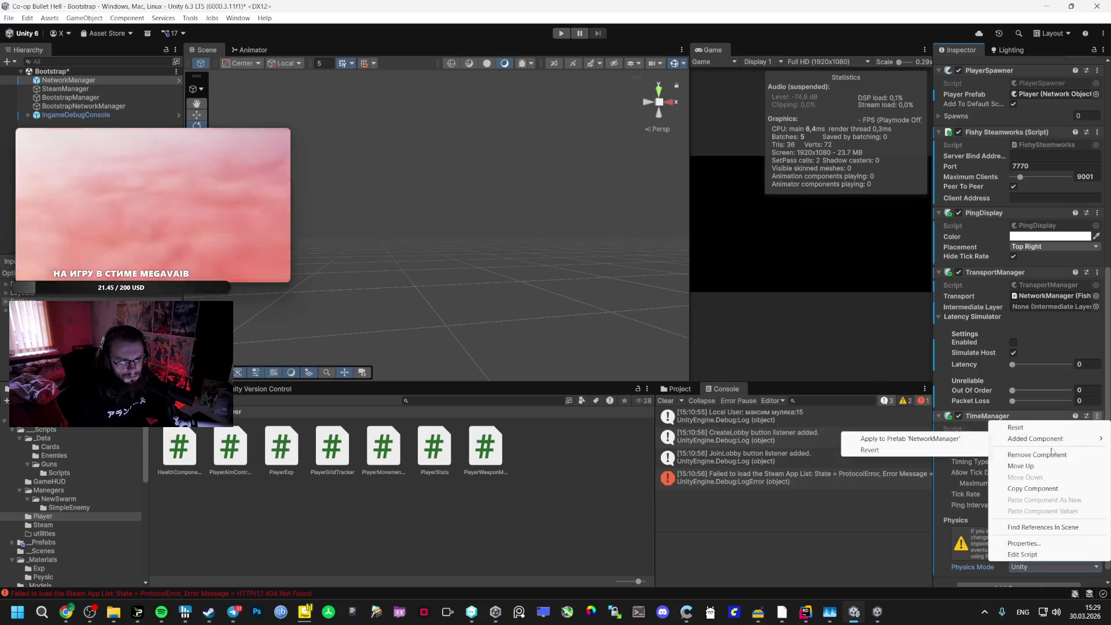
left_click(984, 457)
Play-test the game, inspect the runtime NetworkManager, stop playback, and switch to the chat
key("ctrl+p")
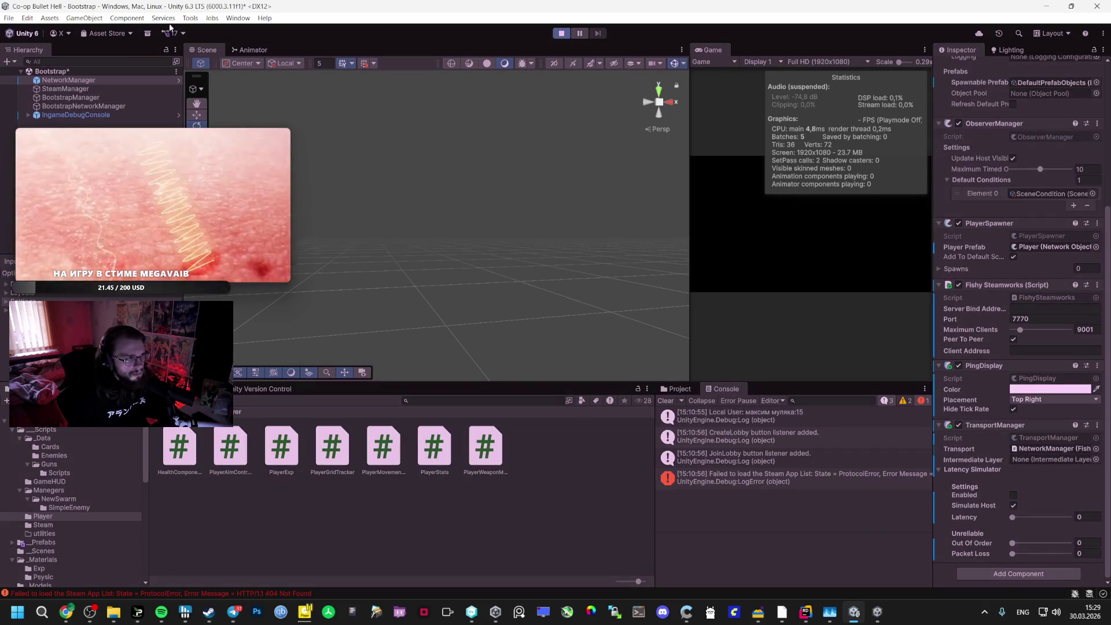
left_click(68, 123)
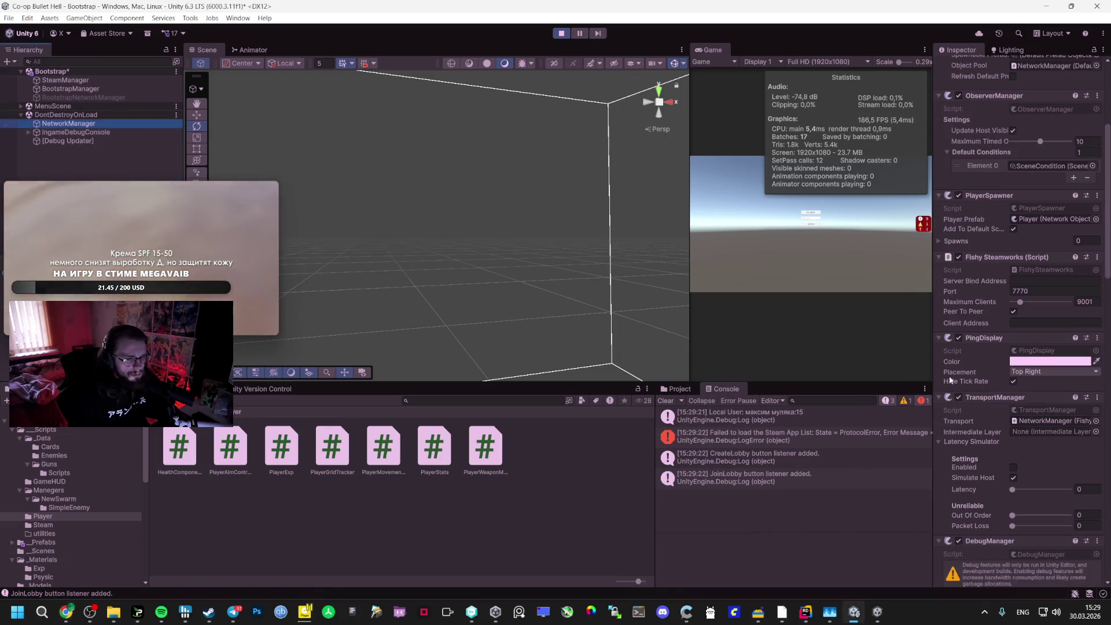
scroll(991, 509, "down", 5)
scroll(990, 509, "down", 6)
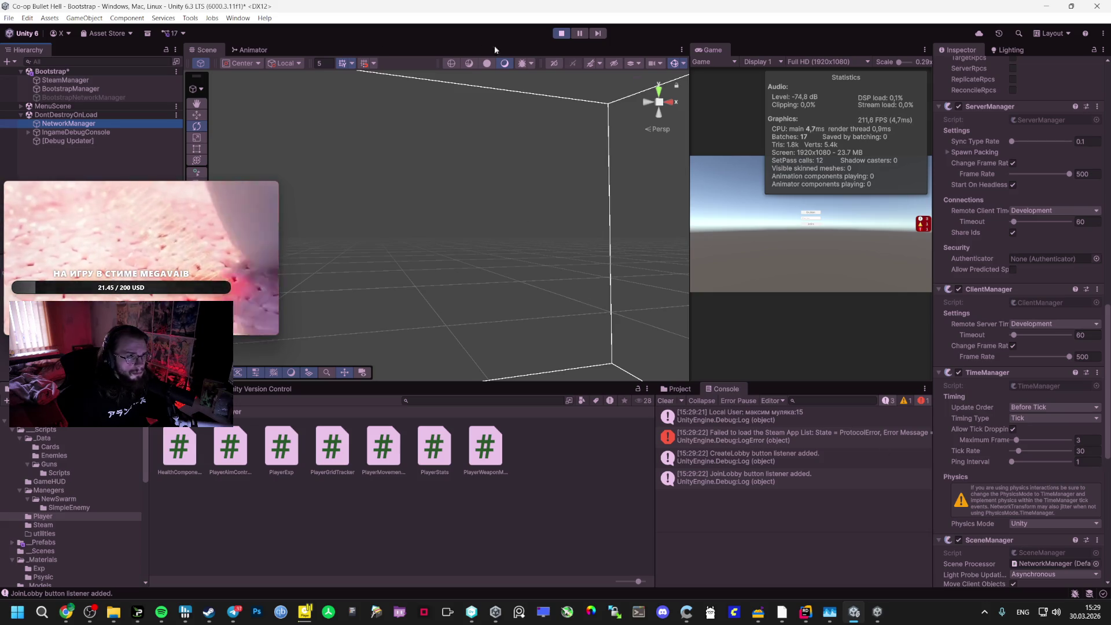
left_click(558, 33)
key("alt+Tab")
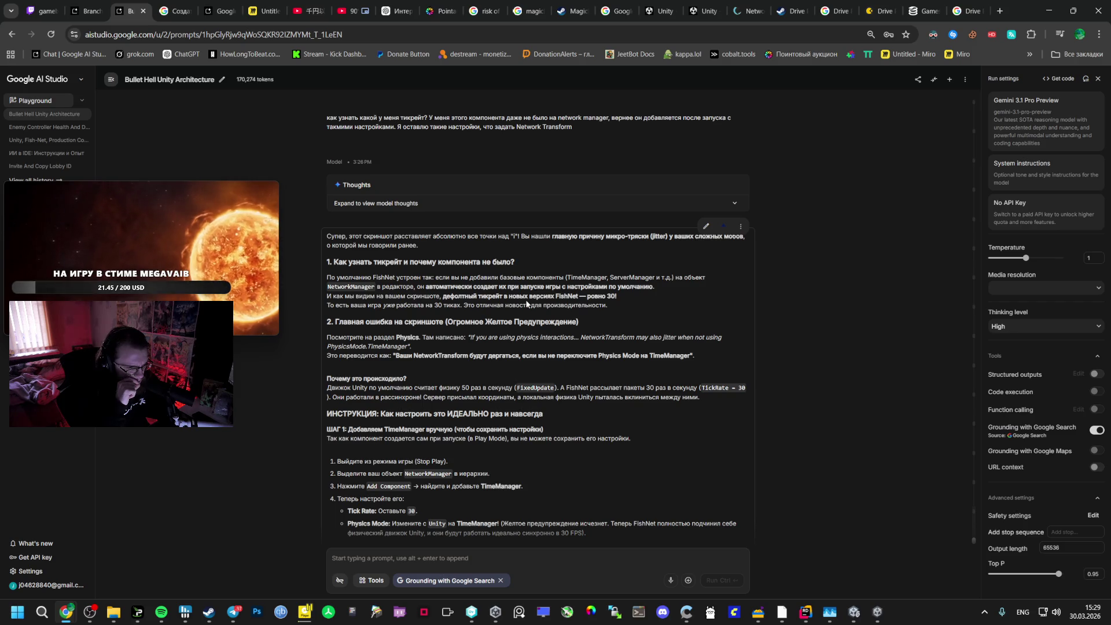
Read Step 2's NetworkTransform settings, then return to Unity's Add Component list on NetworkManager
scroll(527, 303, "down", 2)
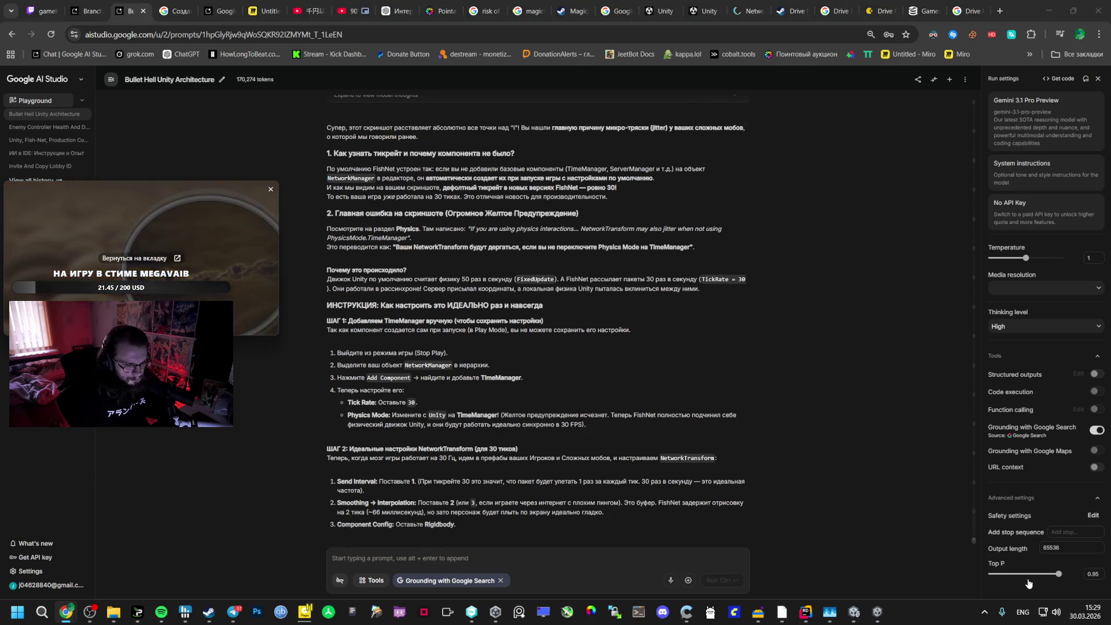
key("alt+Tab")
left_click(993, 577)
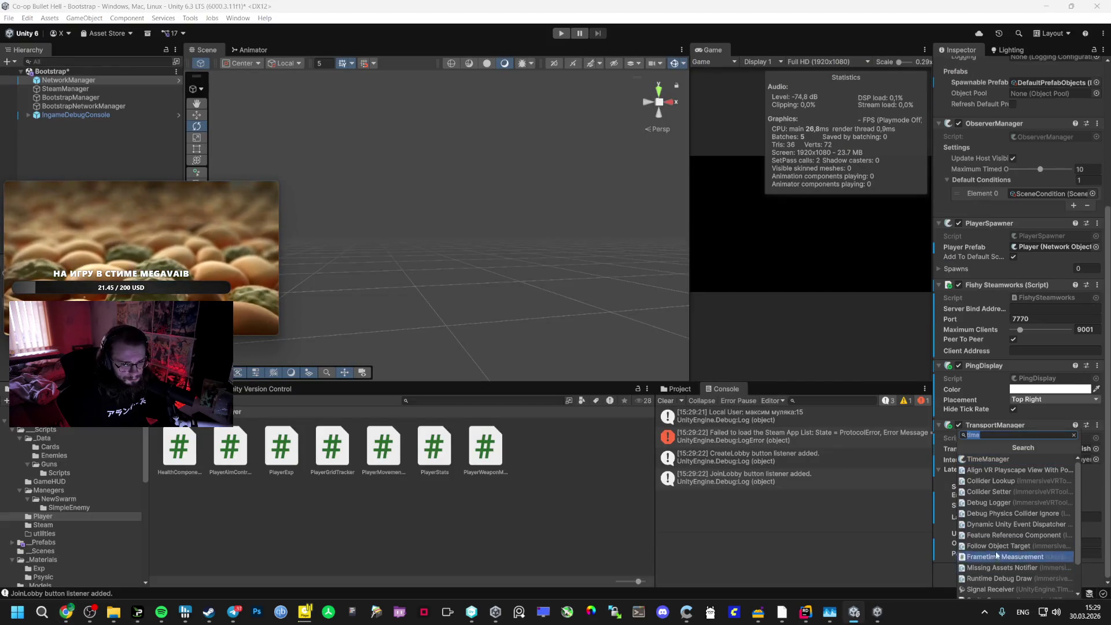
Add a TimeManager component to NetworkManager with Physics Mode set to Time Manager
left_click(998, 462)
left_click(1053, 552)
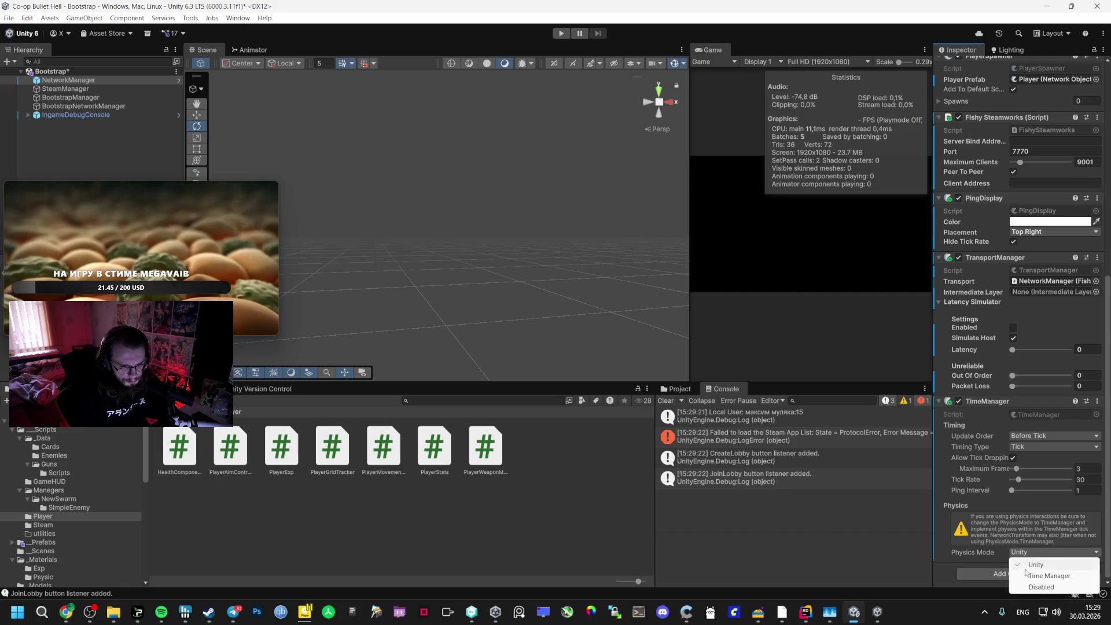
left_click(1036, 573)
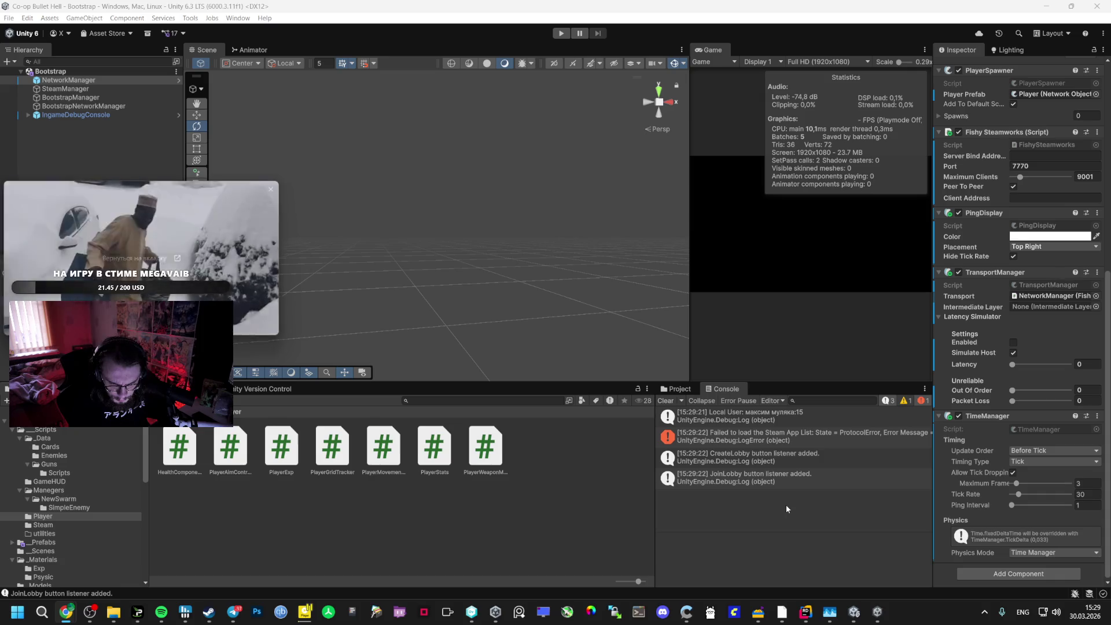
key("alt+Tab")
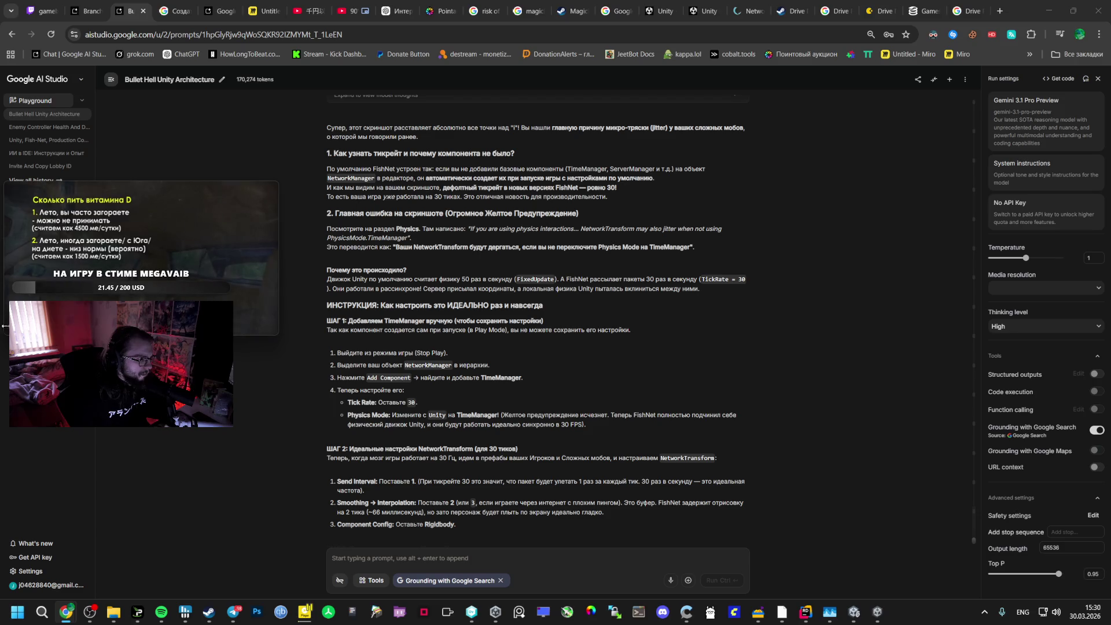
mouse_move(200, 272)
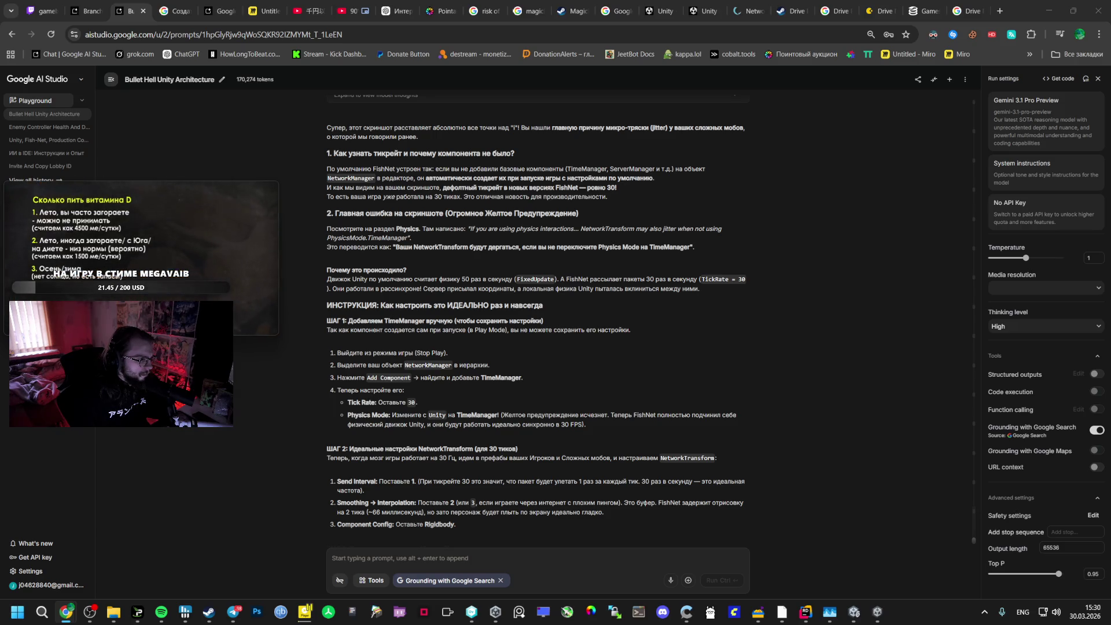
mouse_move(257, 191)
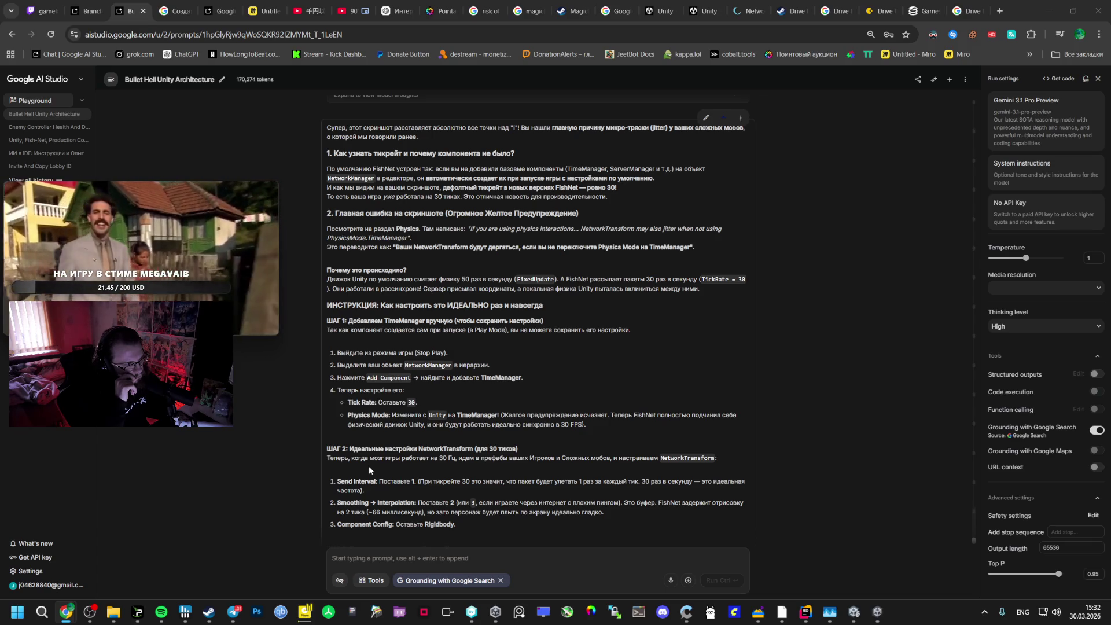
mouse_move(239, 276)
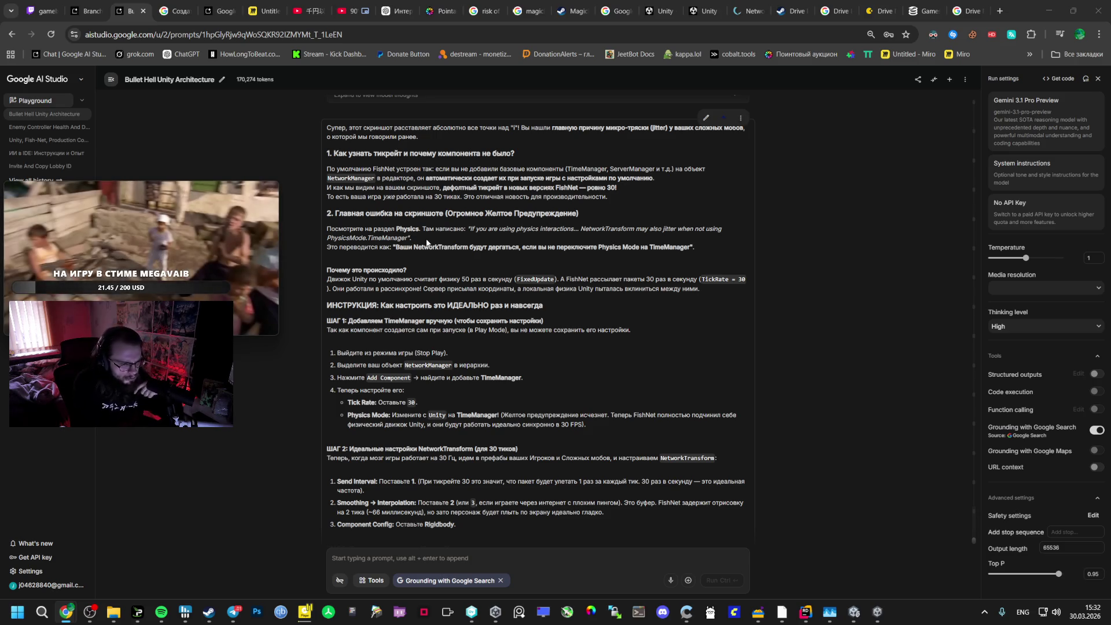
Scroll to step 3 of the reply and select the TimeManager.Tick % 60 code line
scroll(476, 357, "down", 2)
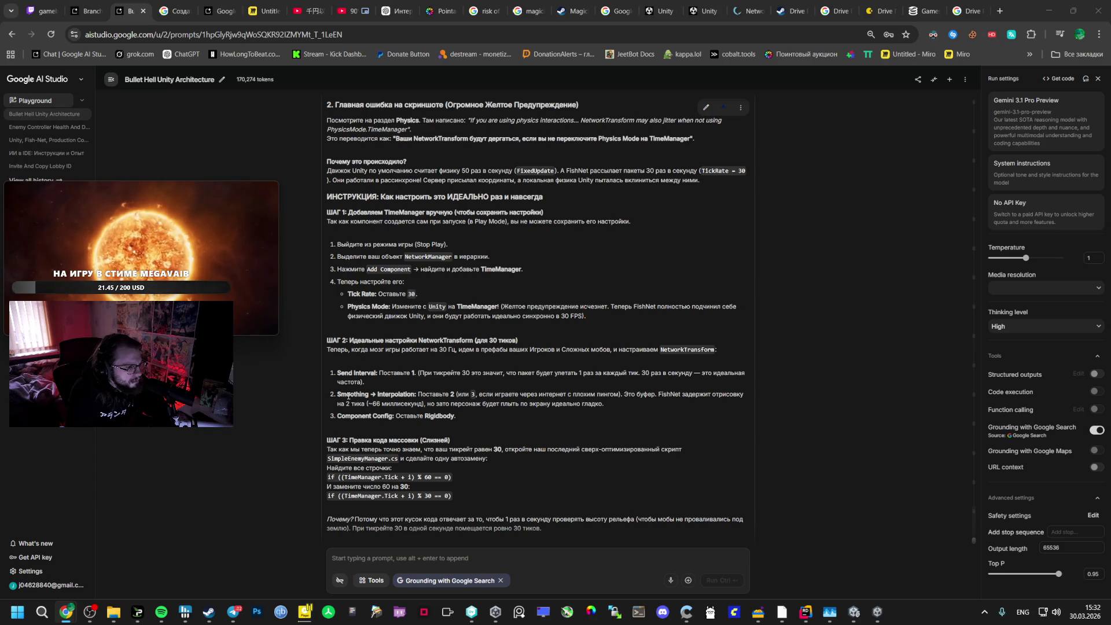
mouse_move(139, 254)
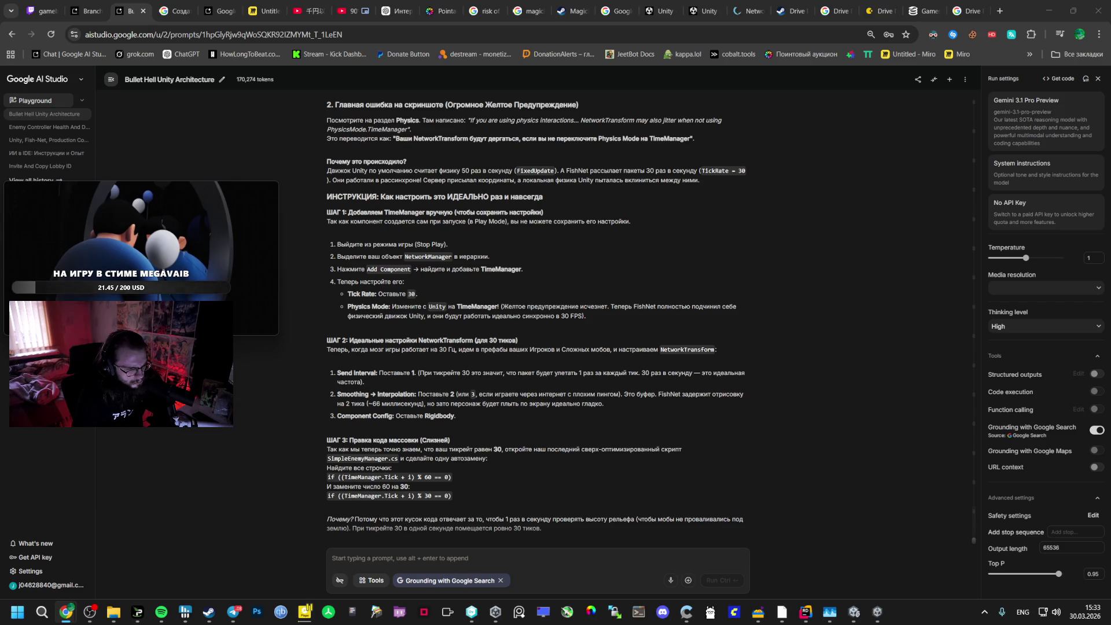
left_click_drag(476, 478, 328, 478)
scroll(404, 389, "up", 15)
left_click(404, 389)
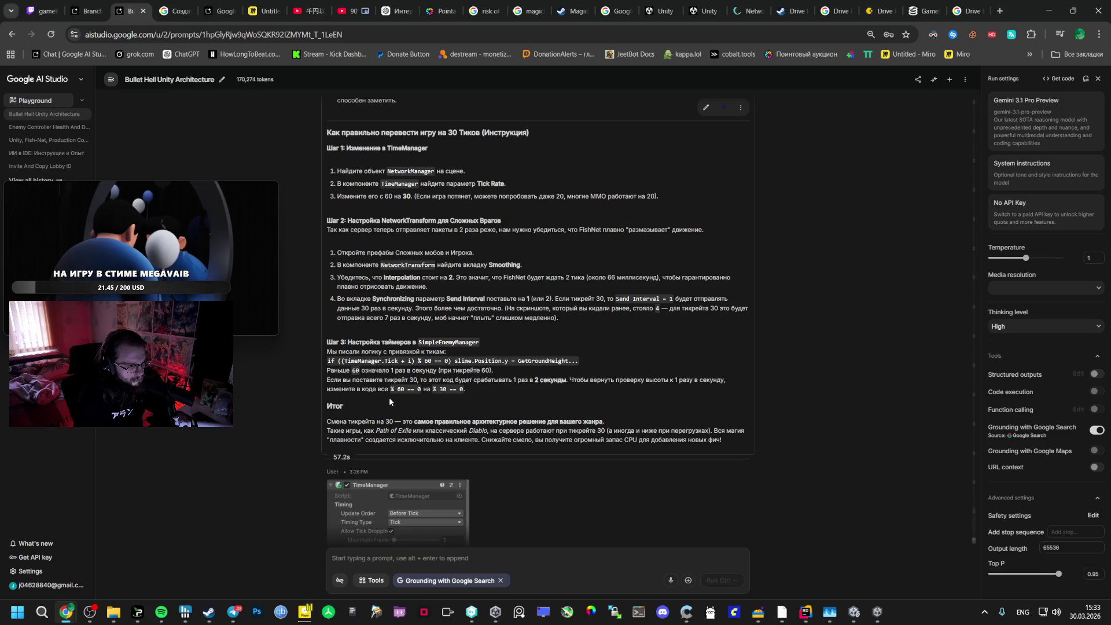
left_click_drag(328, 361, 452, 361)
scroll(452, 337, "up", 6)
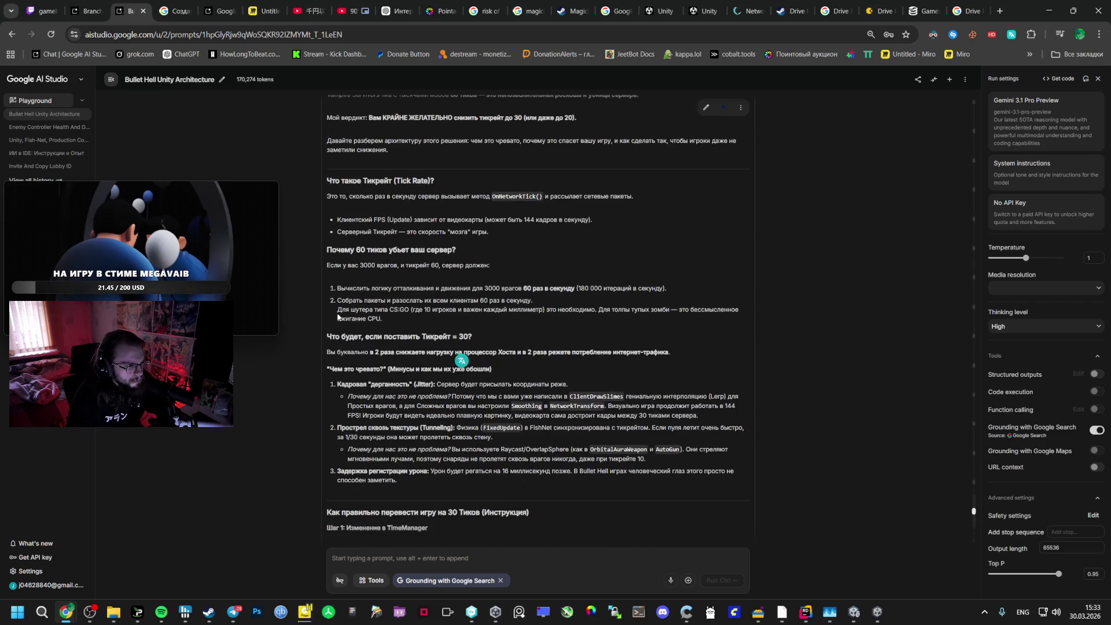
Close the floating video, bring the chat back, and reselect the Tick % 60 line
left_click(271, 190)
scroll(405, 260, "up", 5)
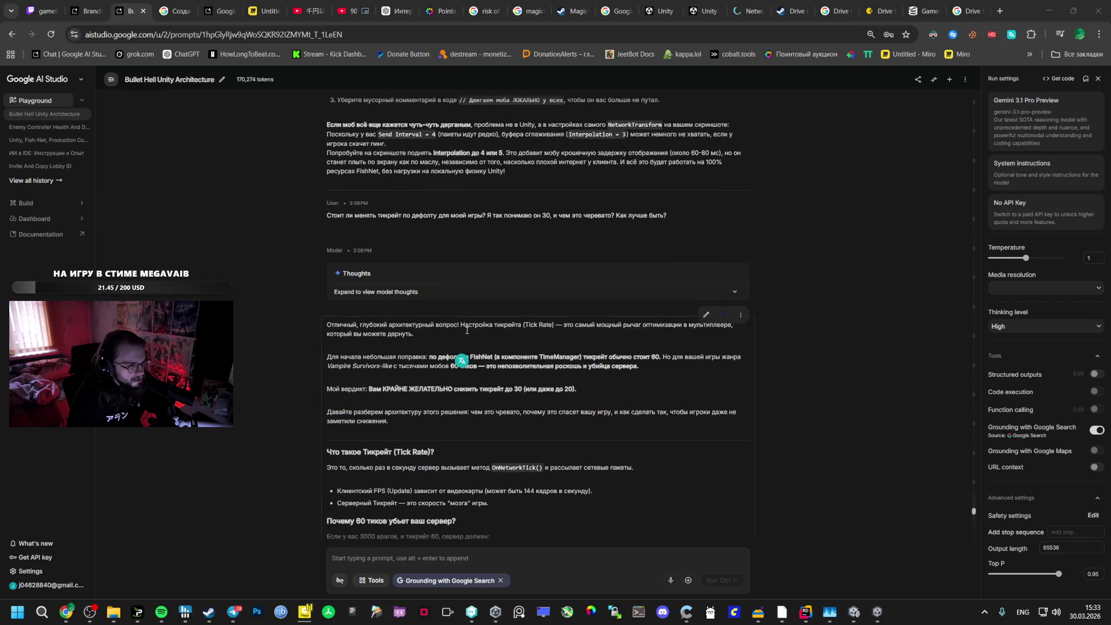
left_click(161, 612)
left_click(300, 528)
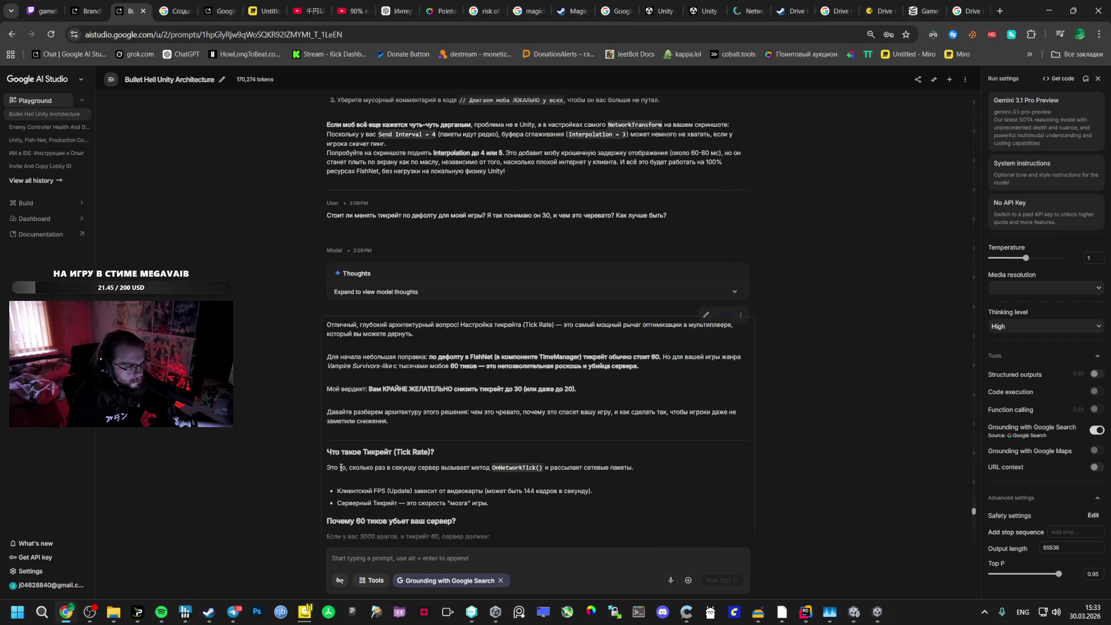
scroll(339, 460, "up", 10)
scroll(339, 456, "up", 4)
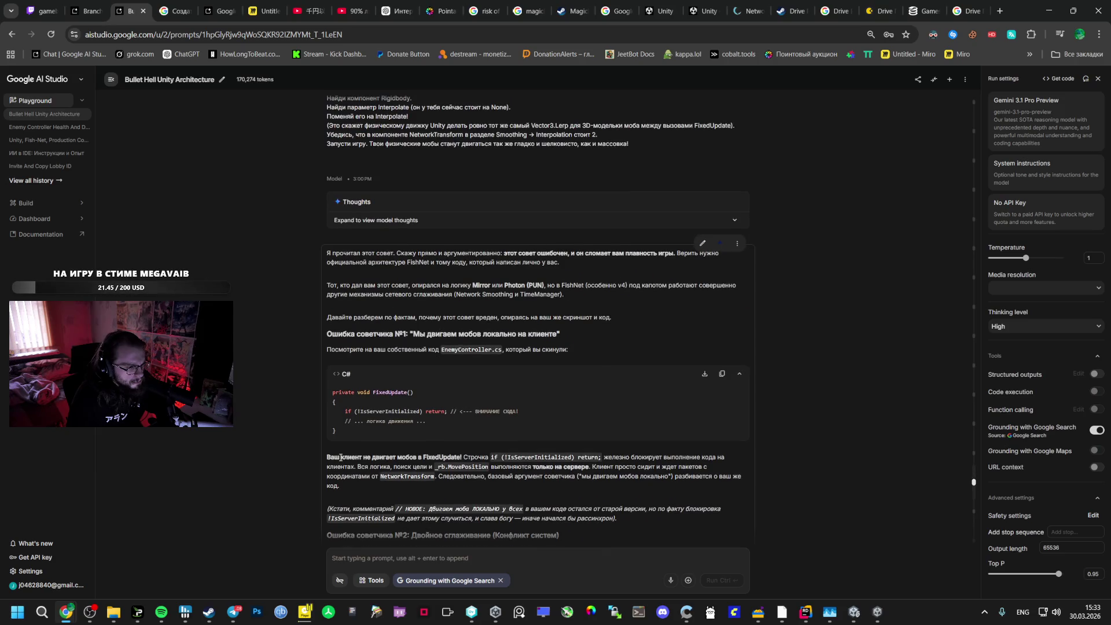
scroll(339, 457, "up", 4)
scroll(521, 492, "down", 5)
scroll(520, 457, "down", 15)
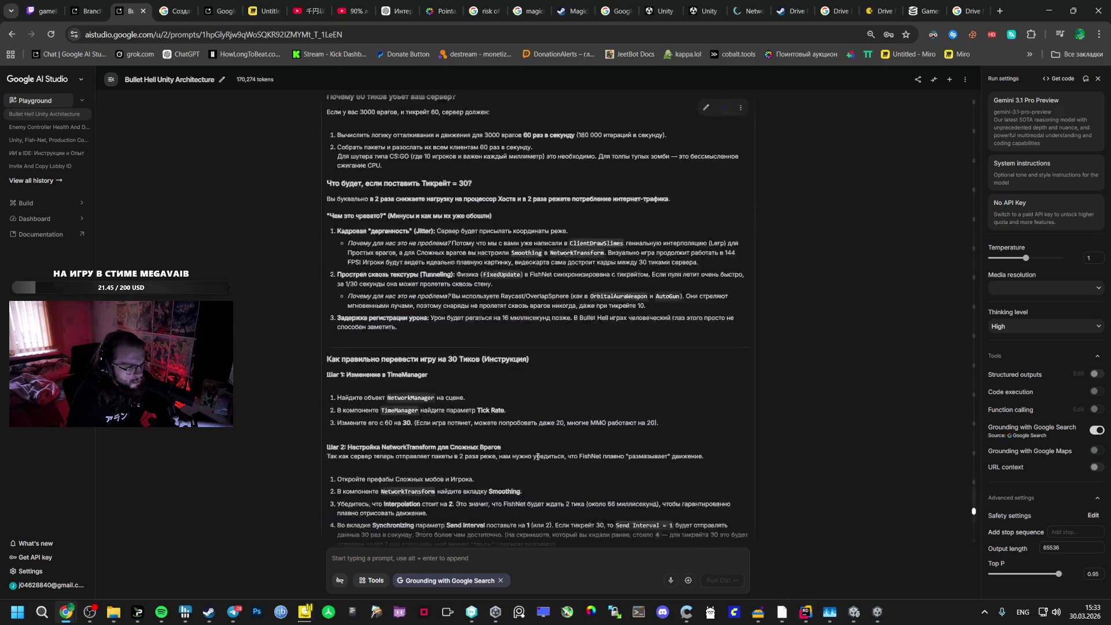
scroll(516, 455, "down", 2)
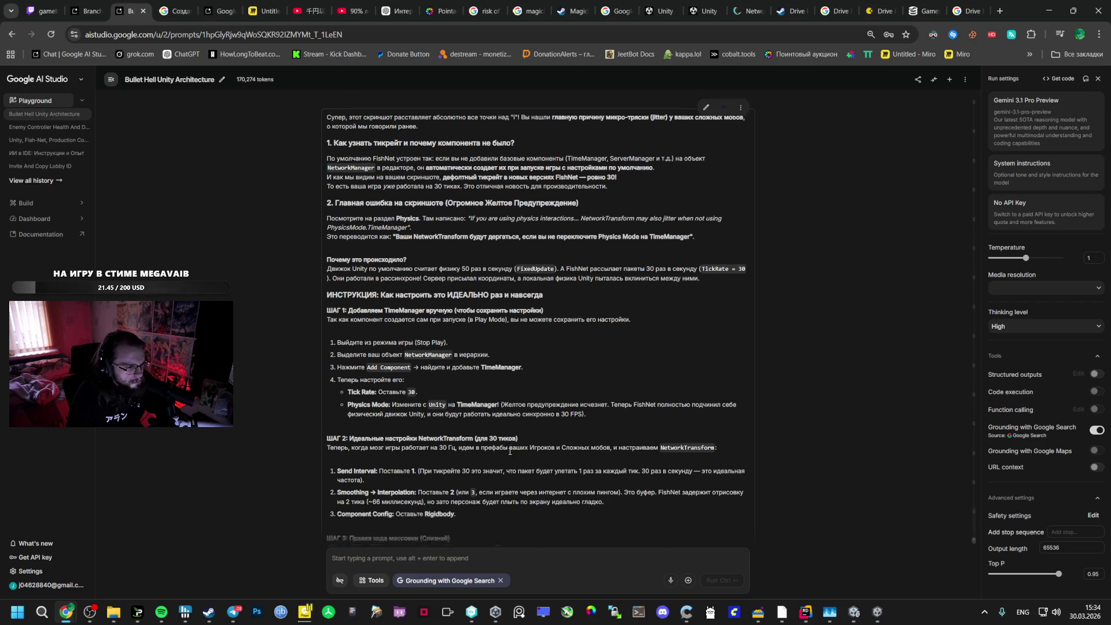
scroll(508, 453, "down", 1)
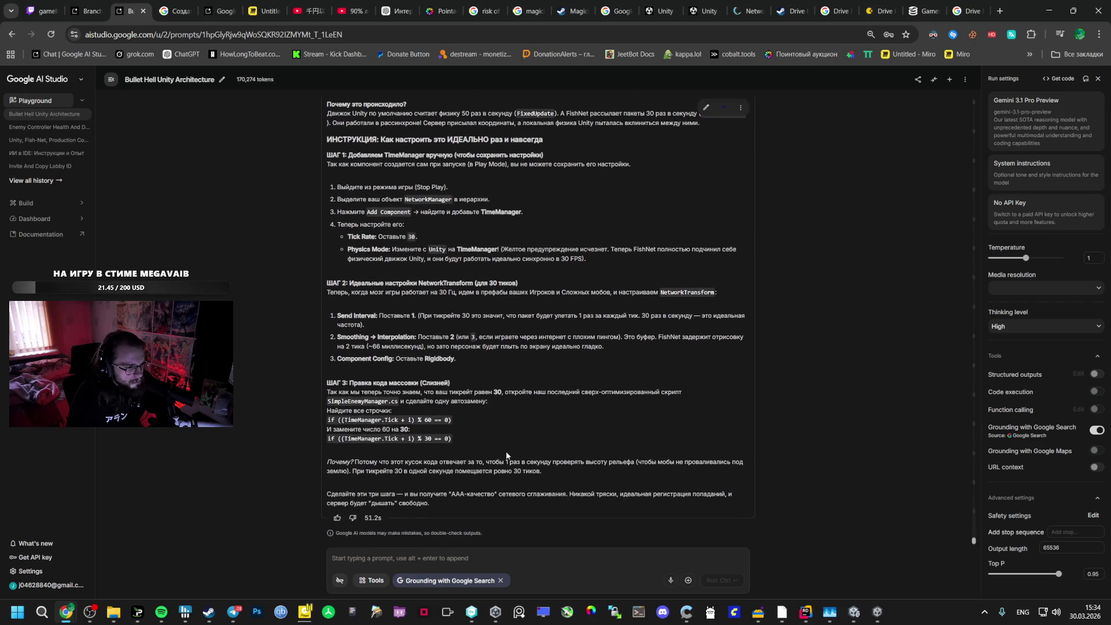
mouse_move(452, 419)
left_mouse_down()
mouse_move(347, 104)
mouse_move(328, 419)
left_mouse_up()
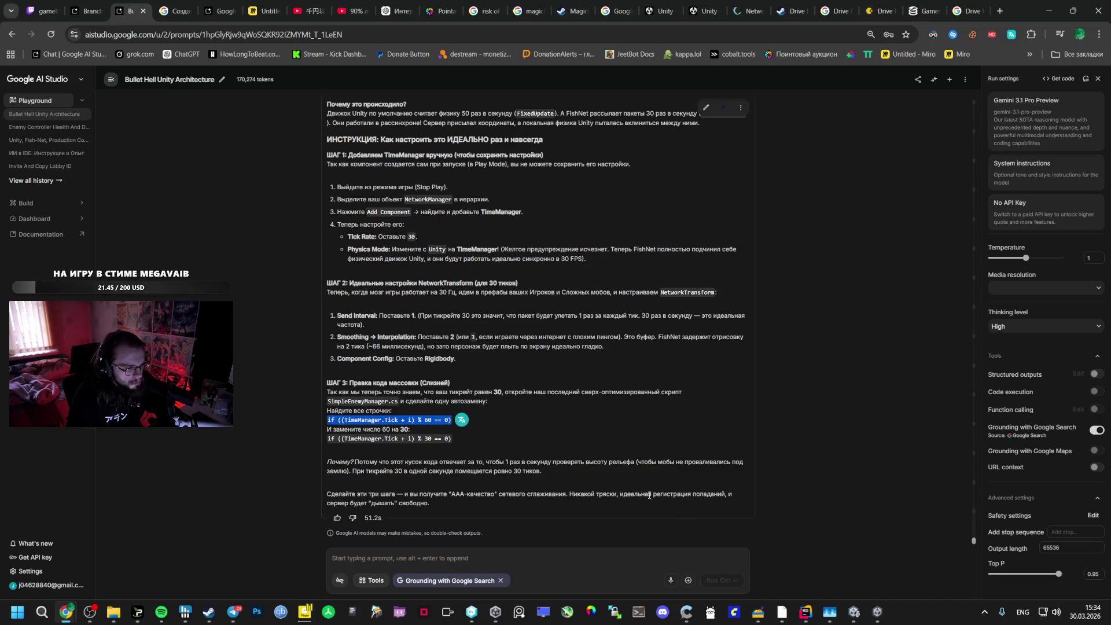
Copy the Tick % 60 line and find it in SimpleEnemyManager.cs in Rider
mouse_move(854, 612)
left_click(811, 616)
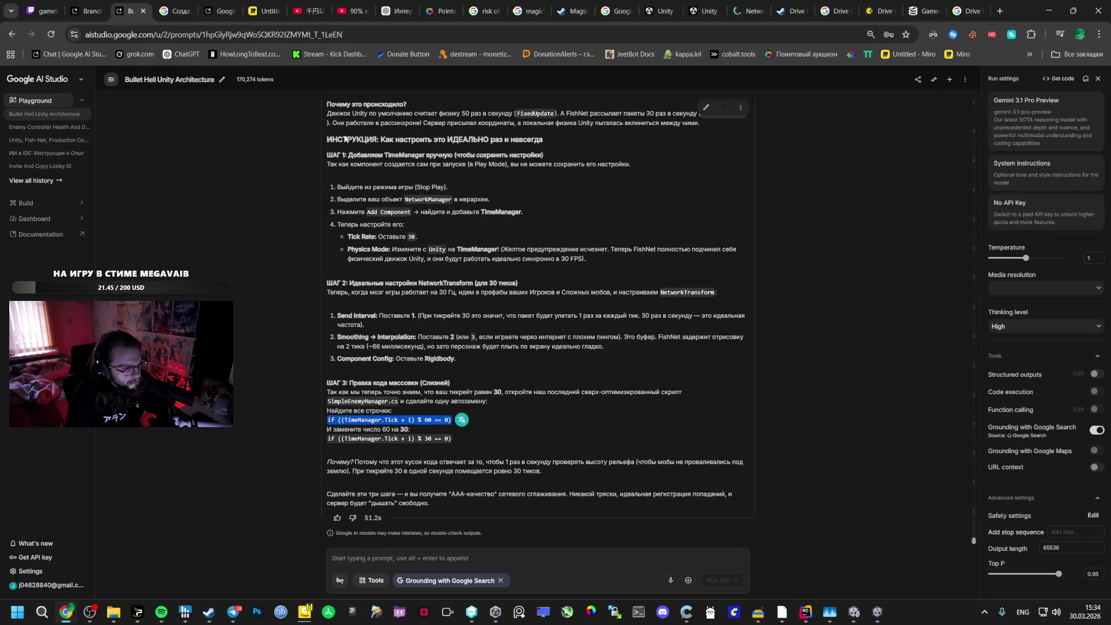
key("ctrl+c")
key("alt+Tab")
key("ctrl+f")
key("ctrl+v")
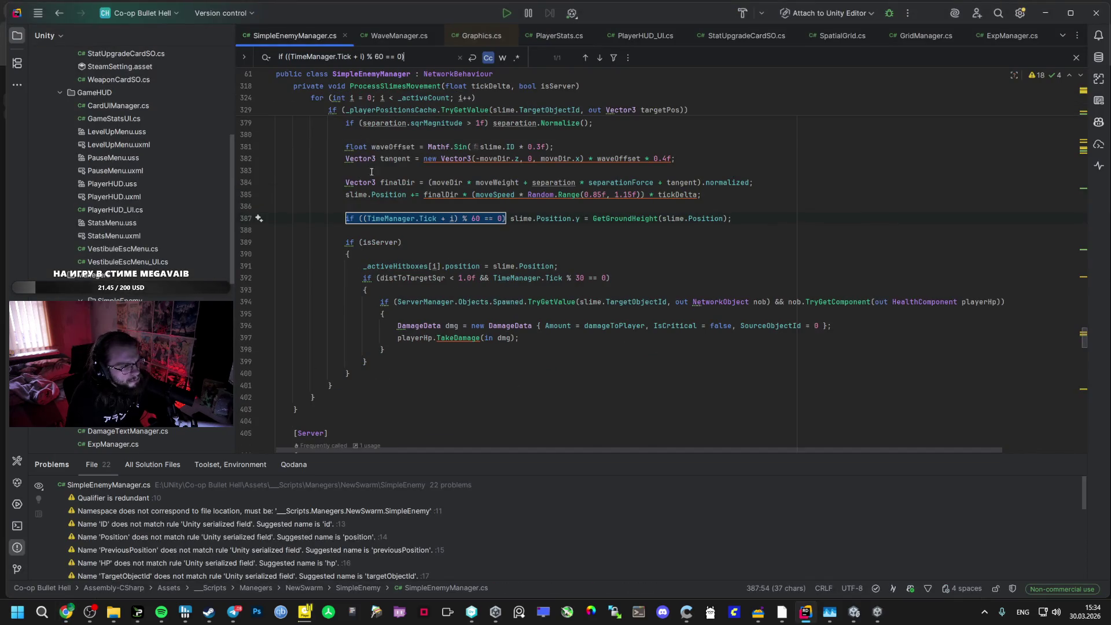
Compare the reply with line 387, selecting its % 60 == 0 check
key("alt+Tab")
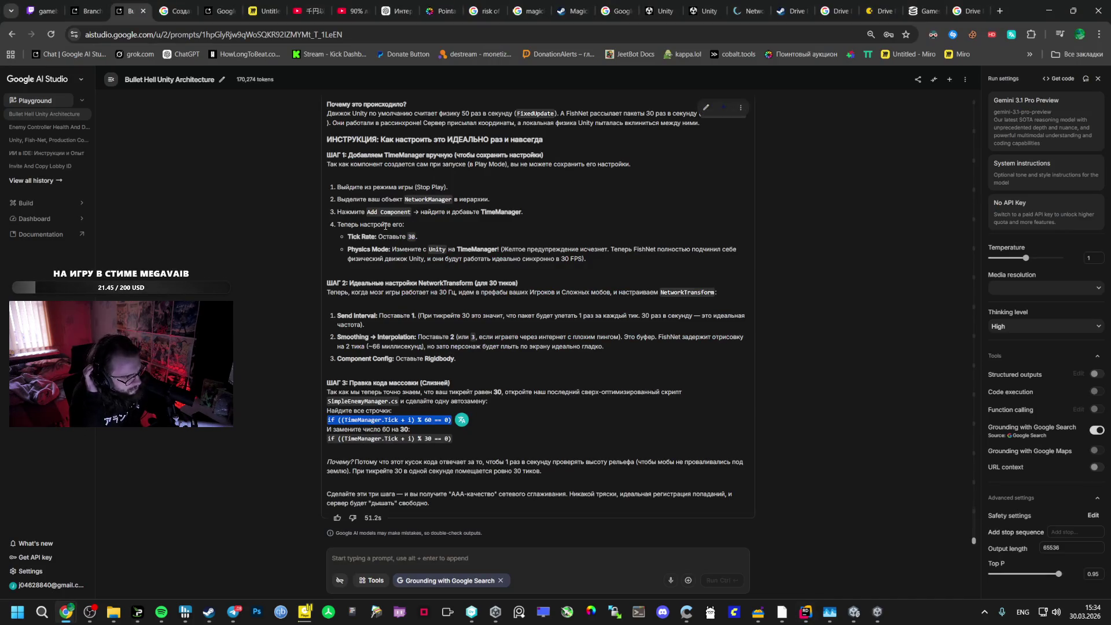
key("alt+Tab")
key("alt+Tab")
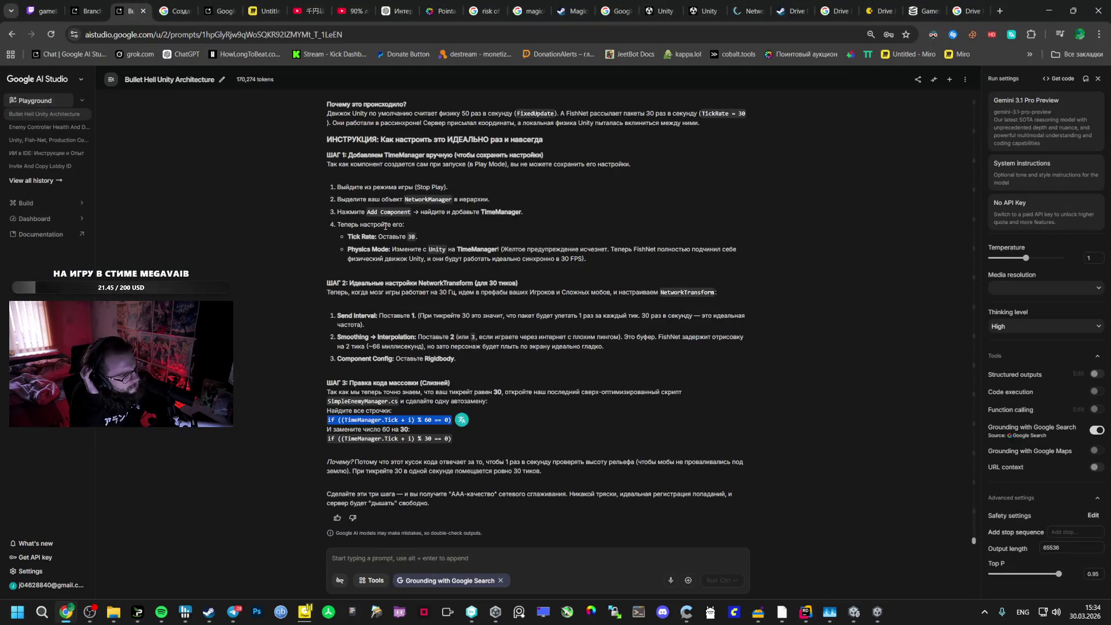
key("alt+Tab")
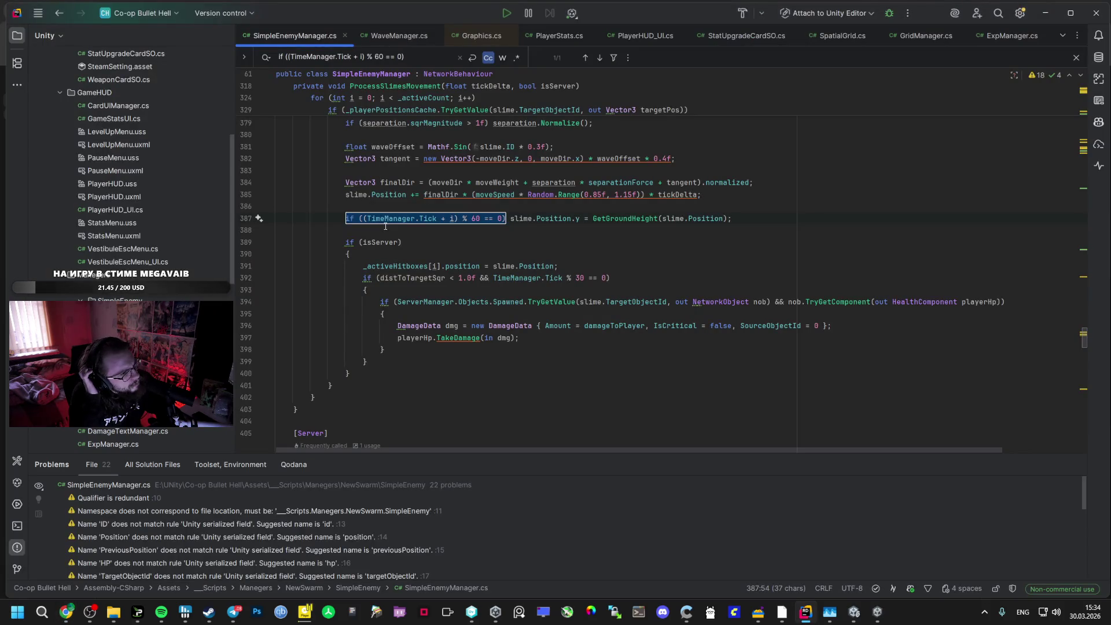
key("alt+Tab")
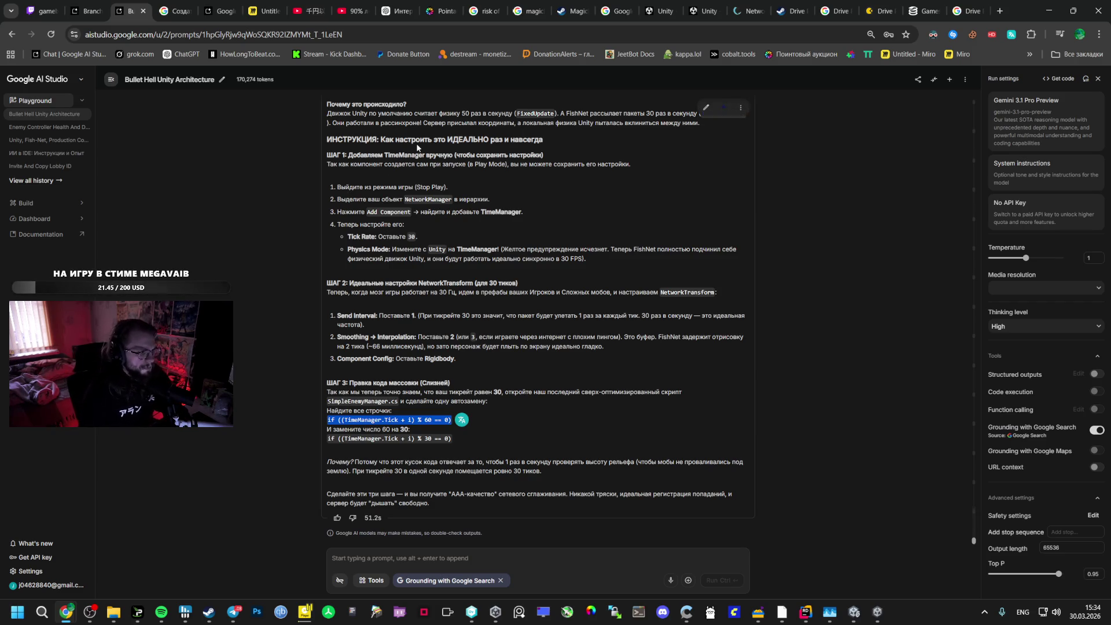
scroll(385, 225, "up", 4)
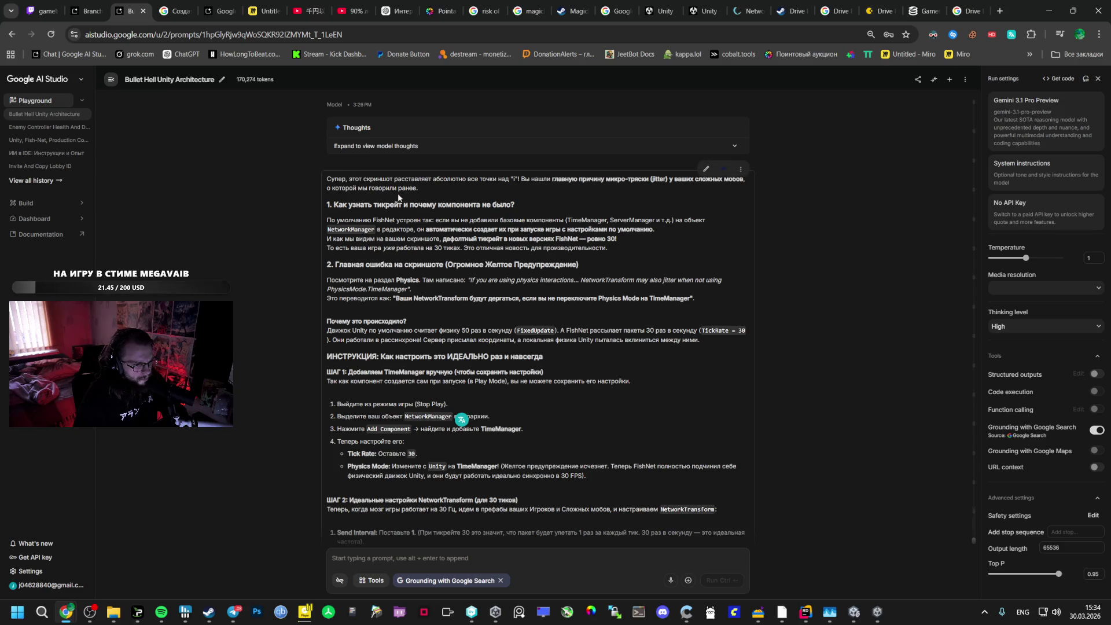
key("alt+Tab")
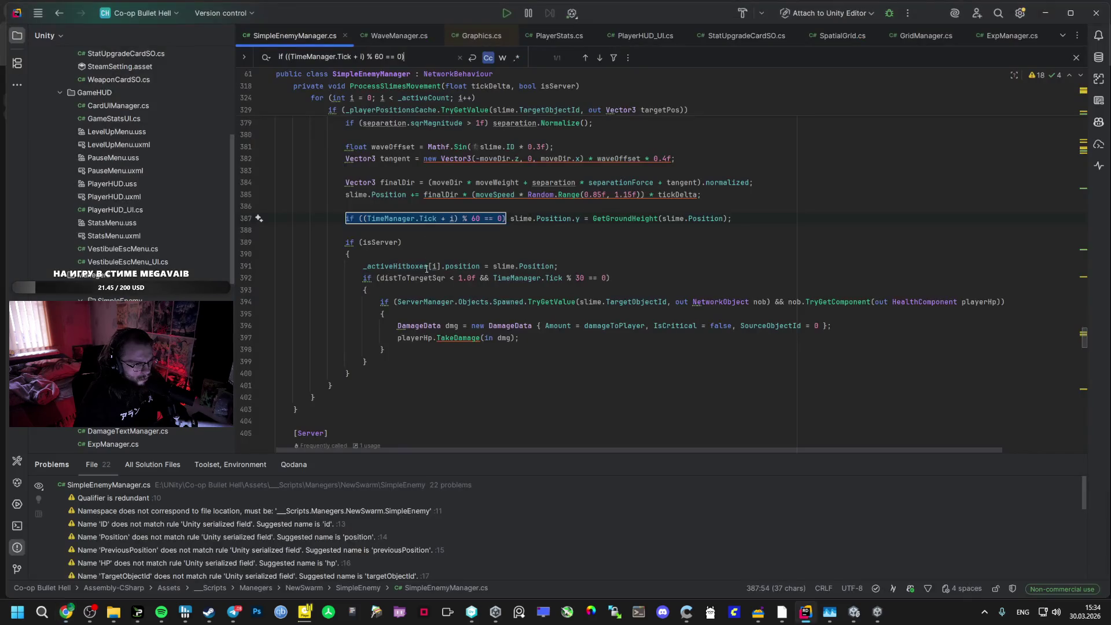
left_click(473, 218)
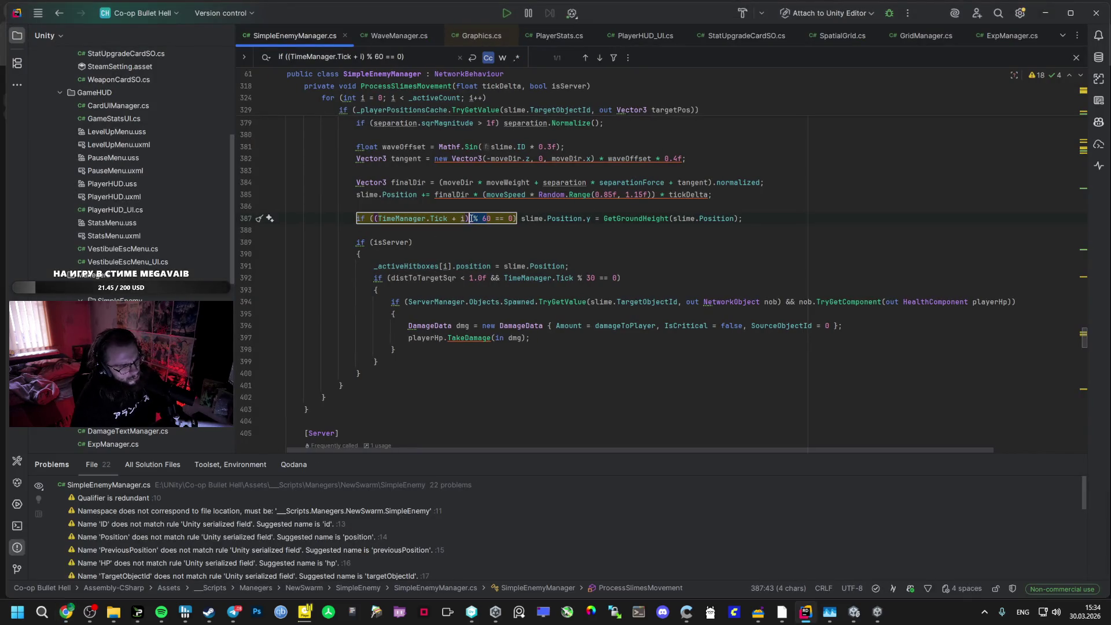
key("alt+Tab")
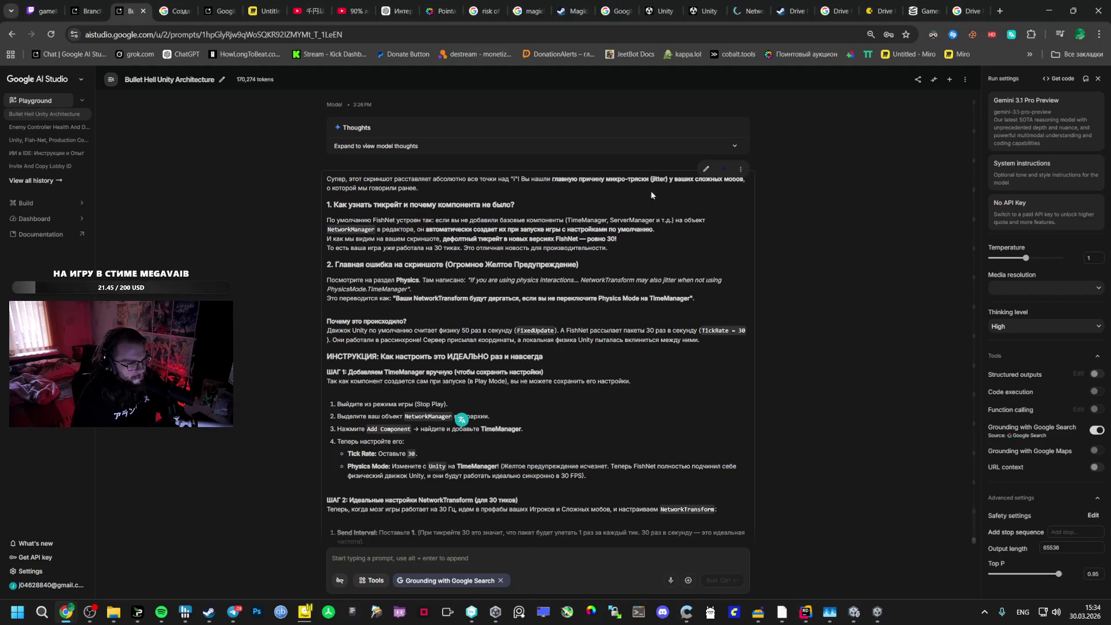
Copy Gemini's whole reply to the clipboard from its options menu
left_click(741, 169)
left_click(764, 214)
key("ctrl+Page_Up")
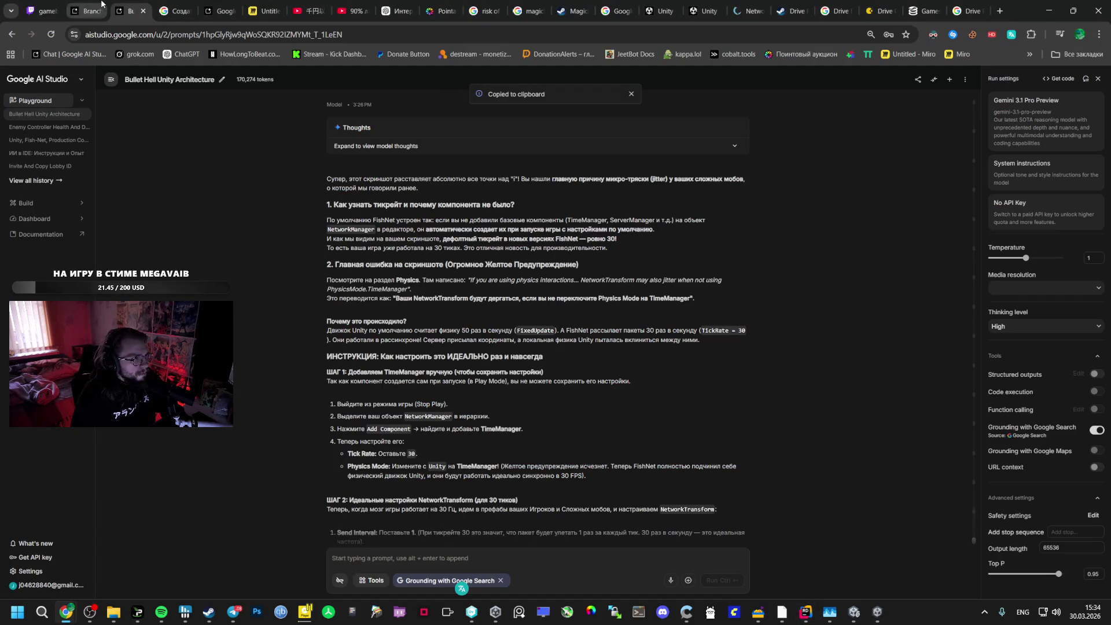
Draft a Russian question about elite mobs — flying, slow shielded, big, small, fast — and ticks
scroll(416, 384, "down", 20)
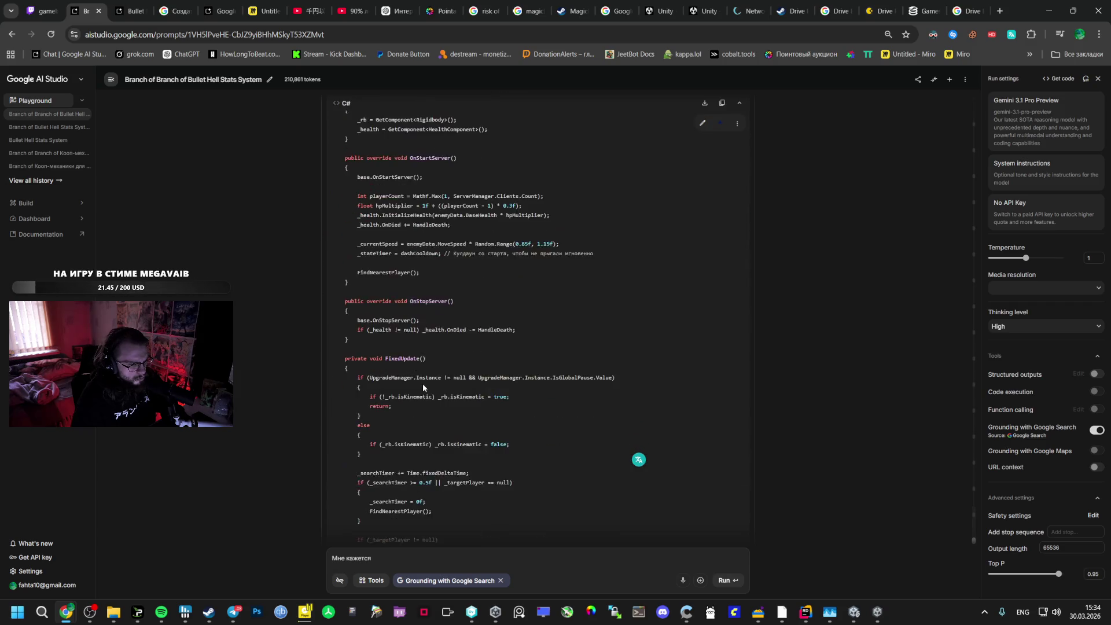
scroll(419, 423, "down", 6)
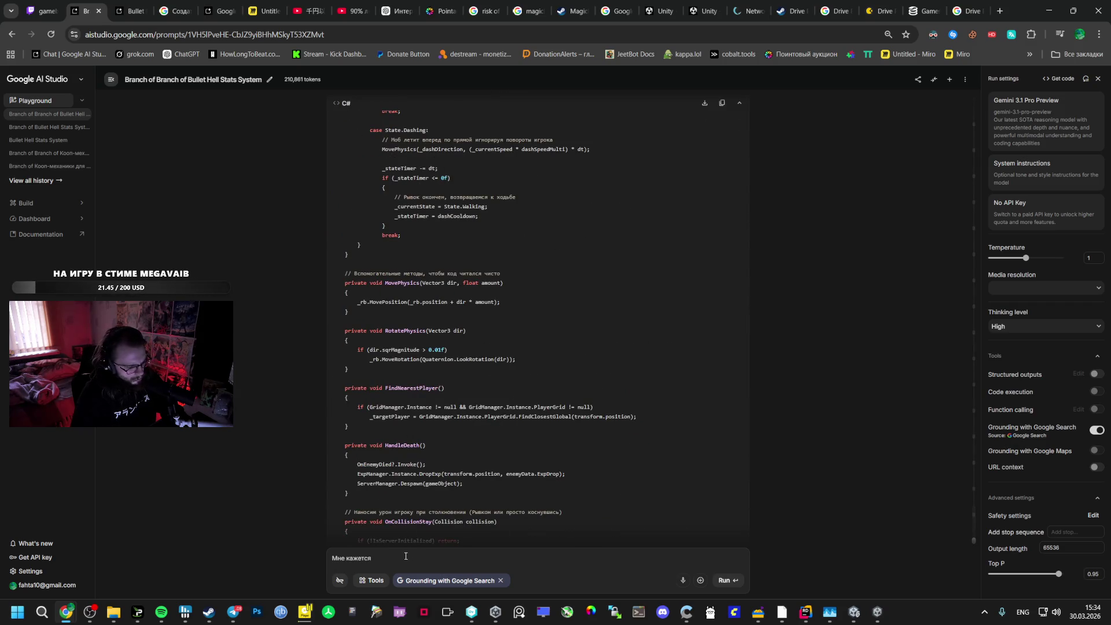
type("криbr")
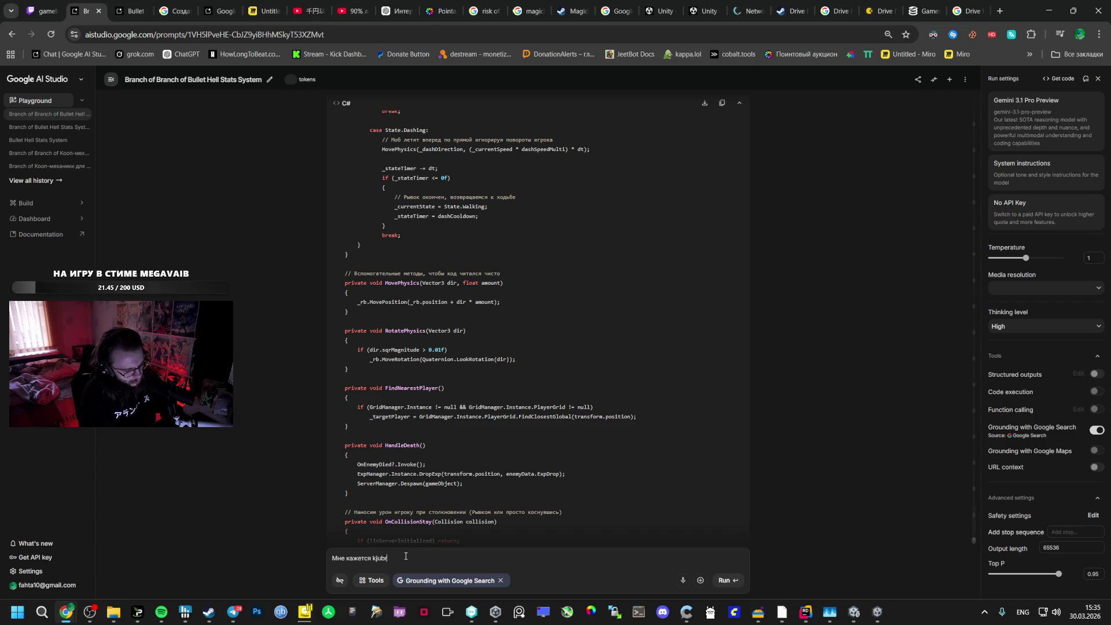
key("alt+shift")
key("BackSpace")
key("BackSpace")
type("ог")
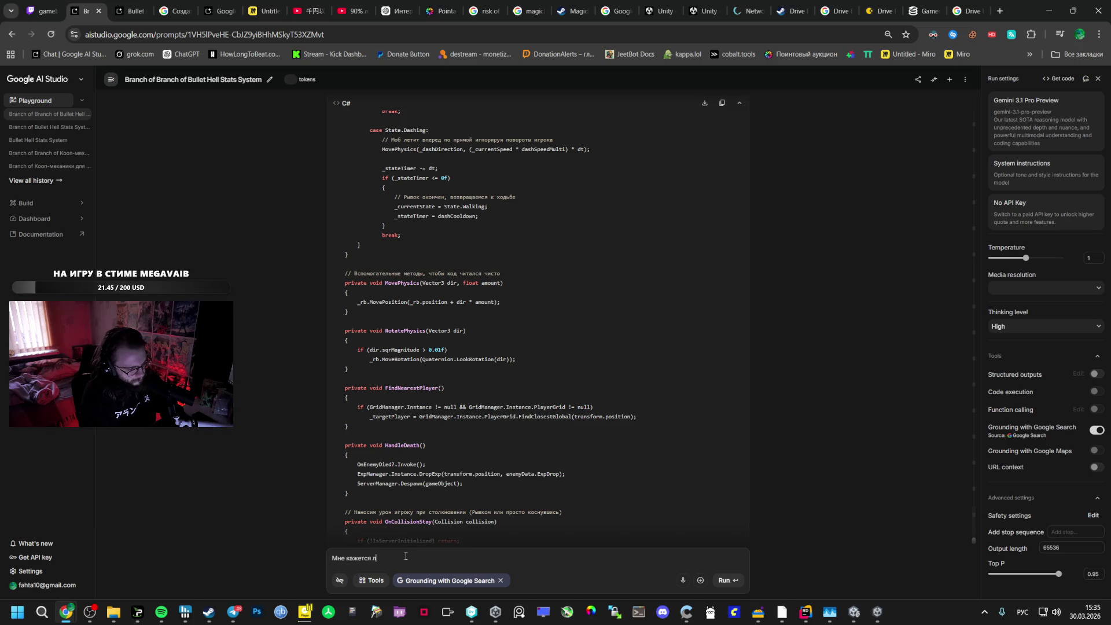
type(" элитны")
type("х писать ")
type("в логике всех?")
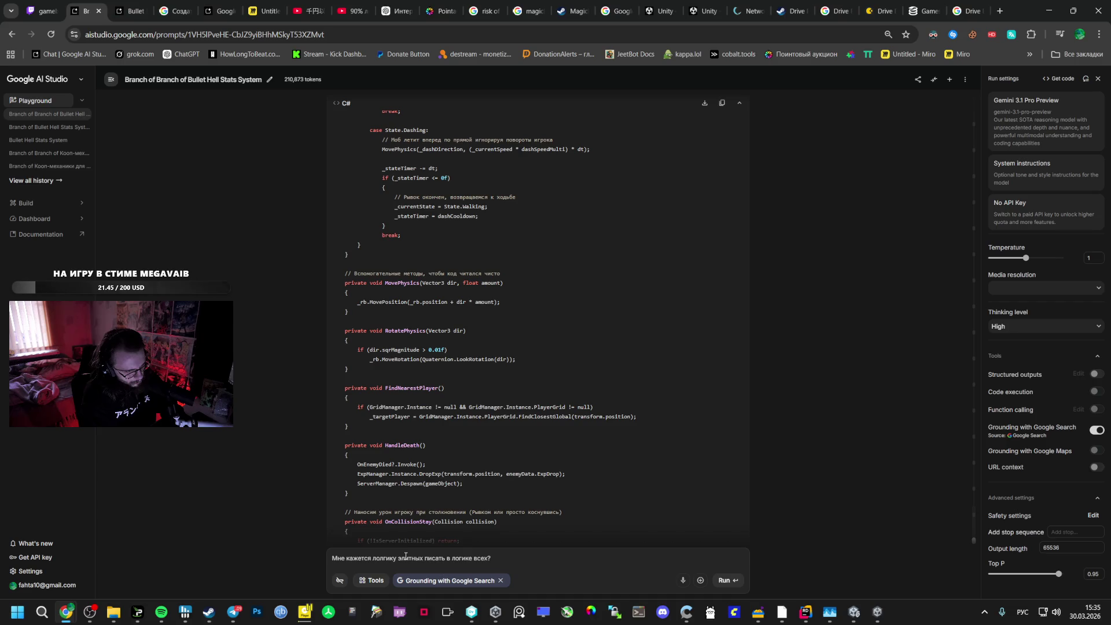
type(" я себе ид")
type("? Я например")
type(" хо")
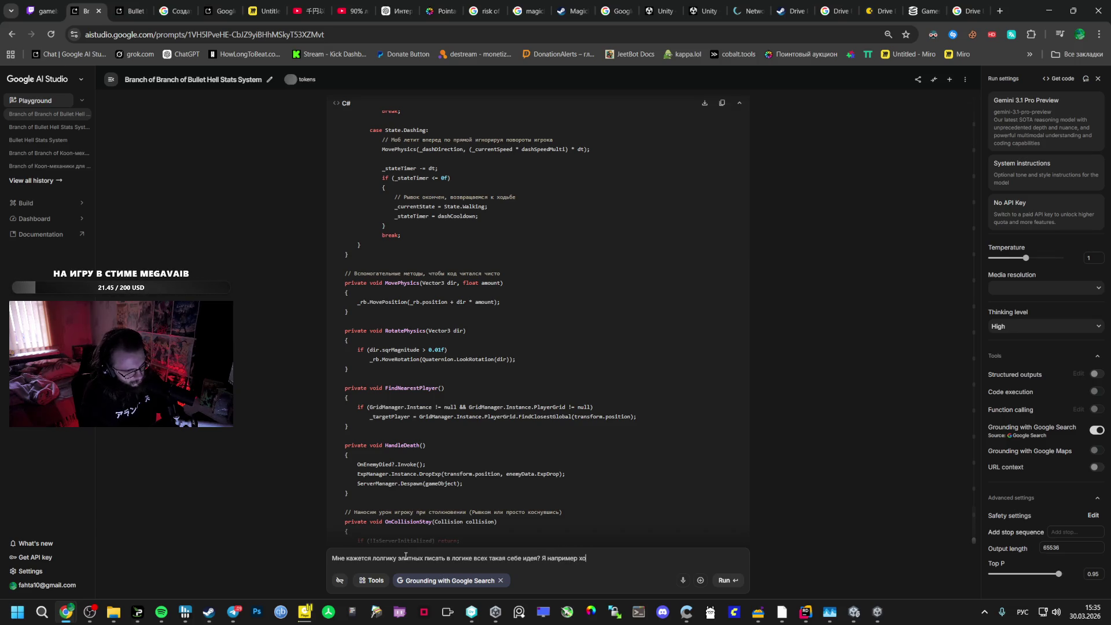
type("чу сдела")
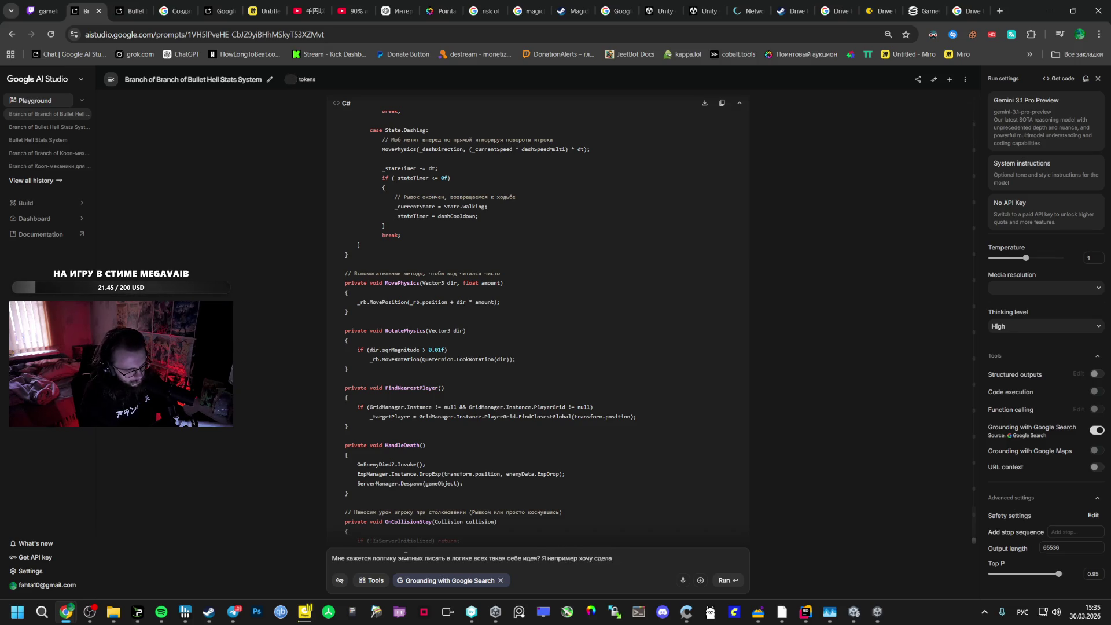
type(" ть литных")
type("что дешать")
type(" ле")
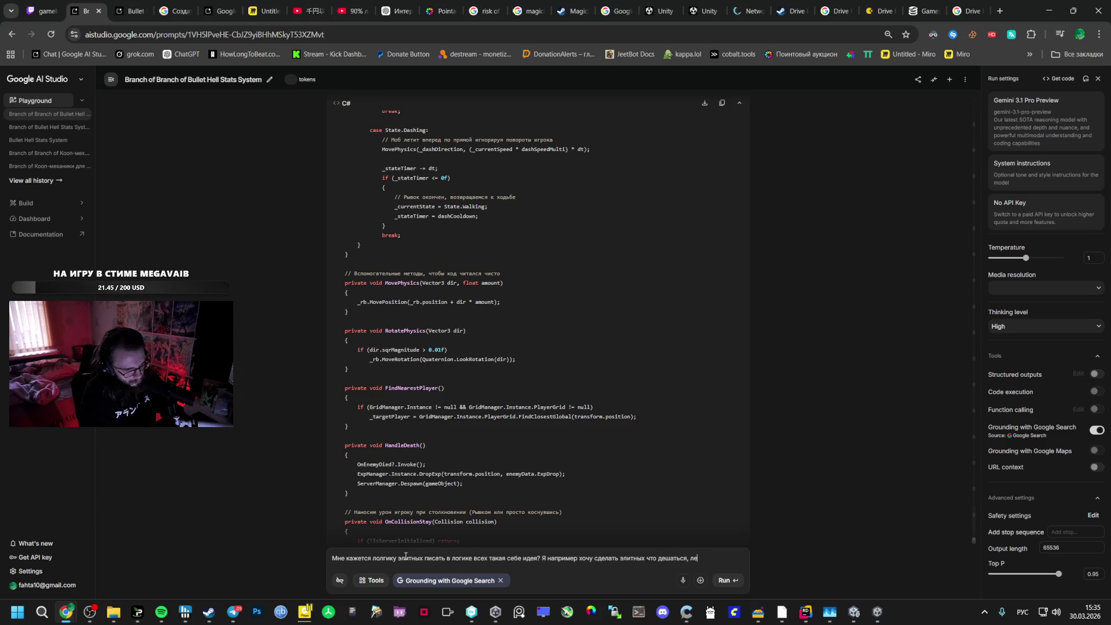
type("таю,")
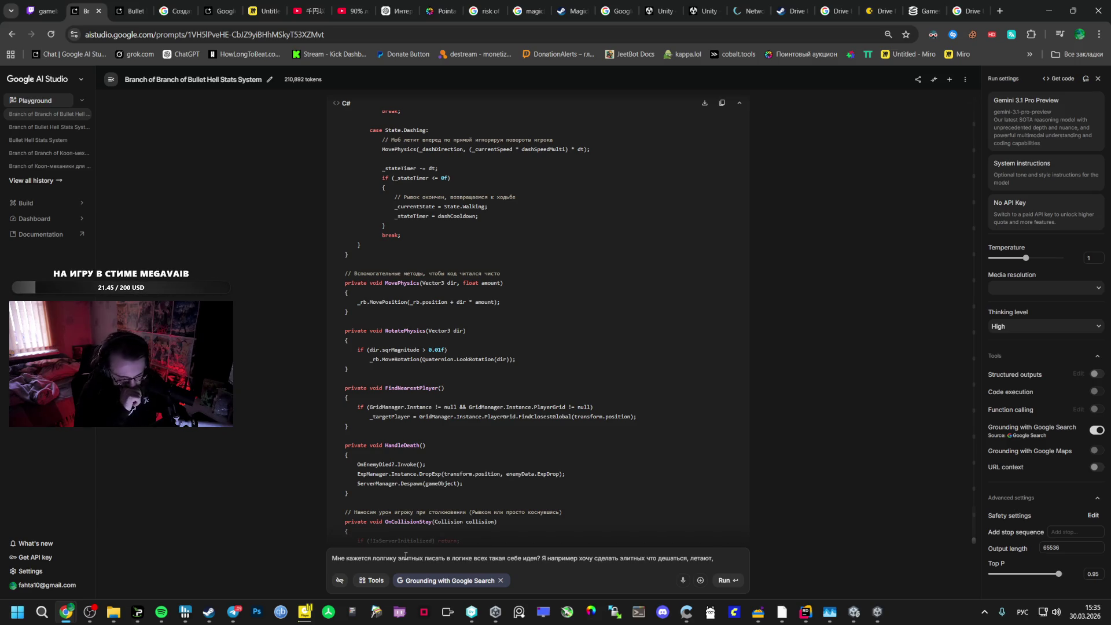
type("медленых с щитами,")
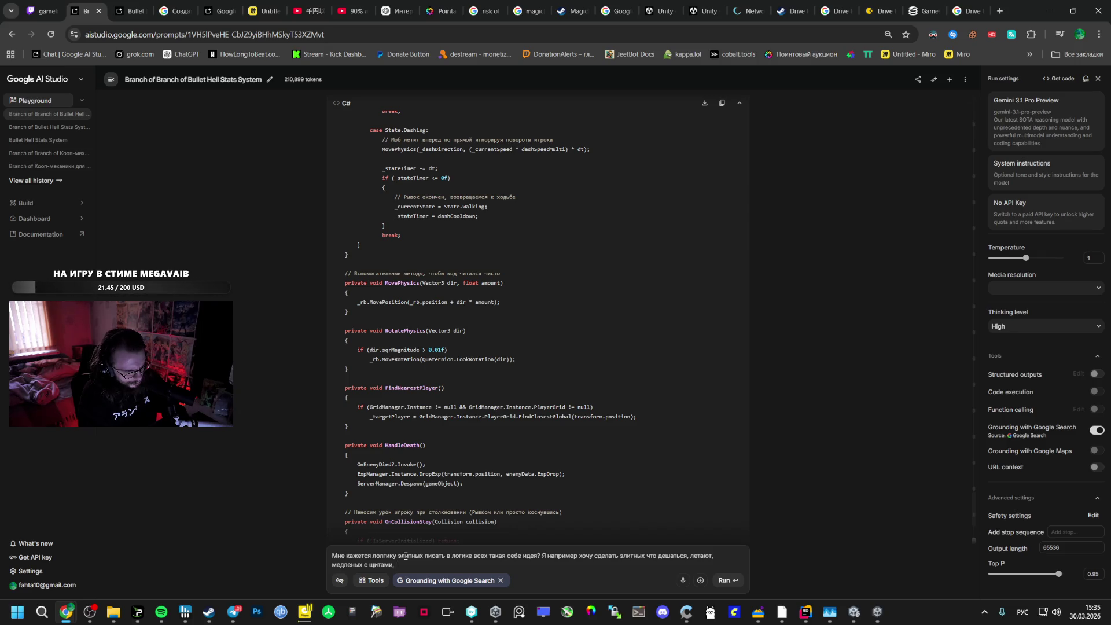
type("боль")
type("ших")
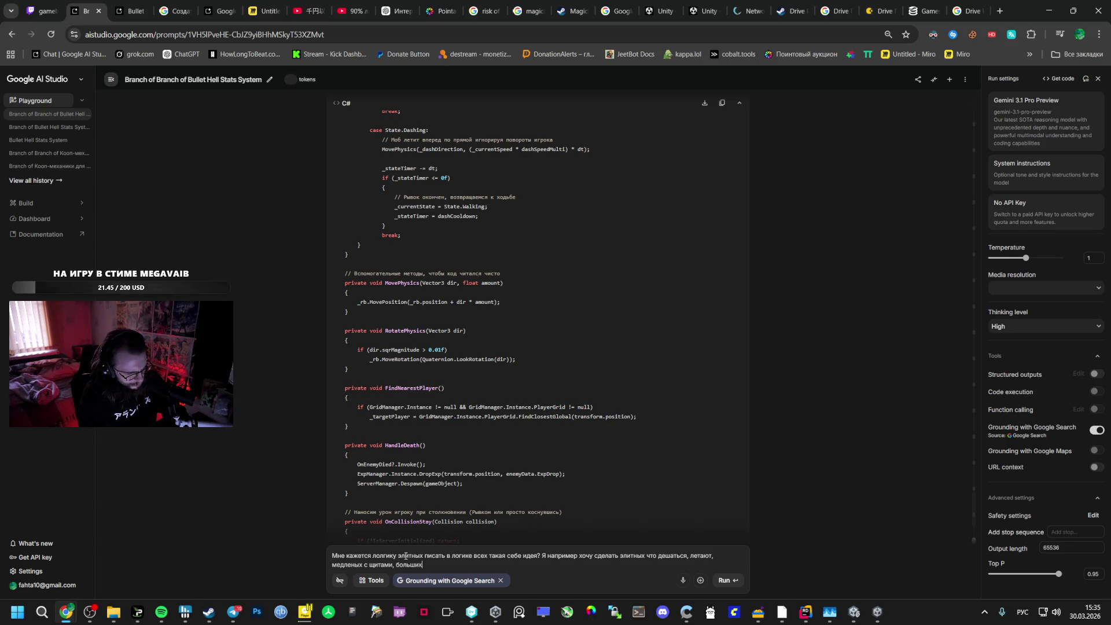
type("аи малень")
type("ких")
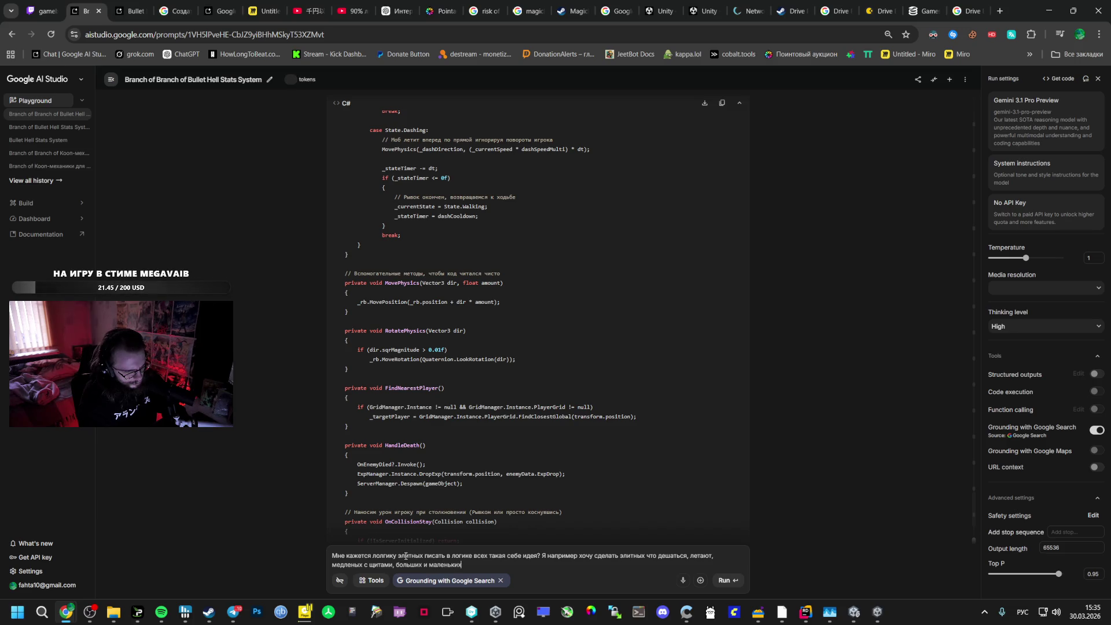
key("BackSpace")
key("BackSpace")
key("BackSpace")
type("е")
type("нных, мал")
type("ких и ")
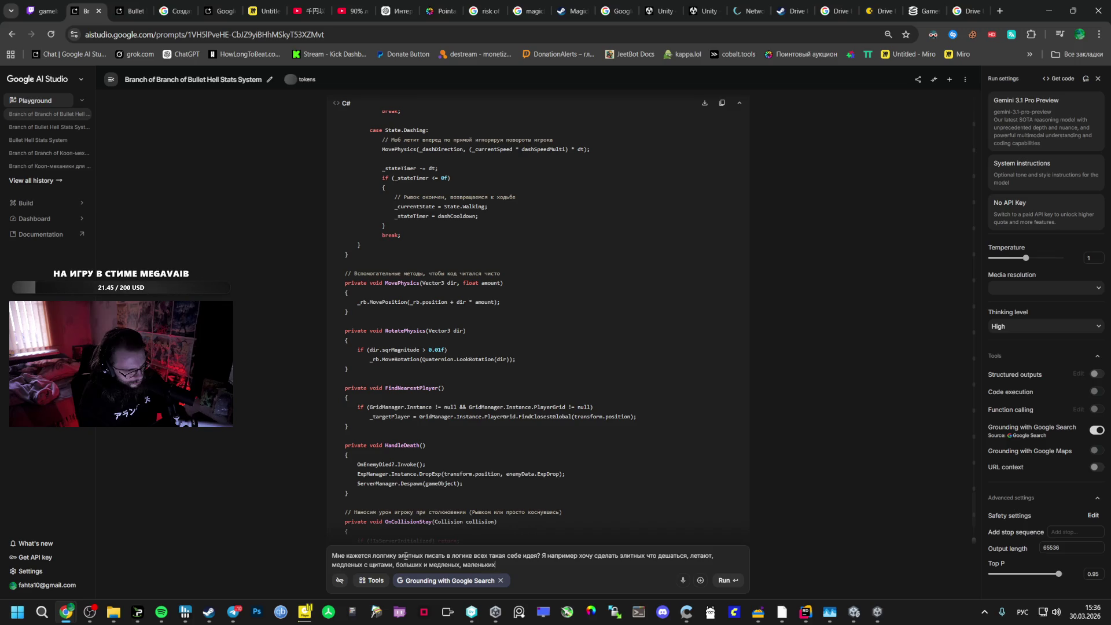
type("трых")
type(".")
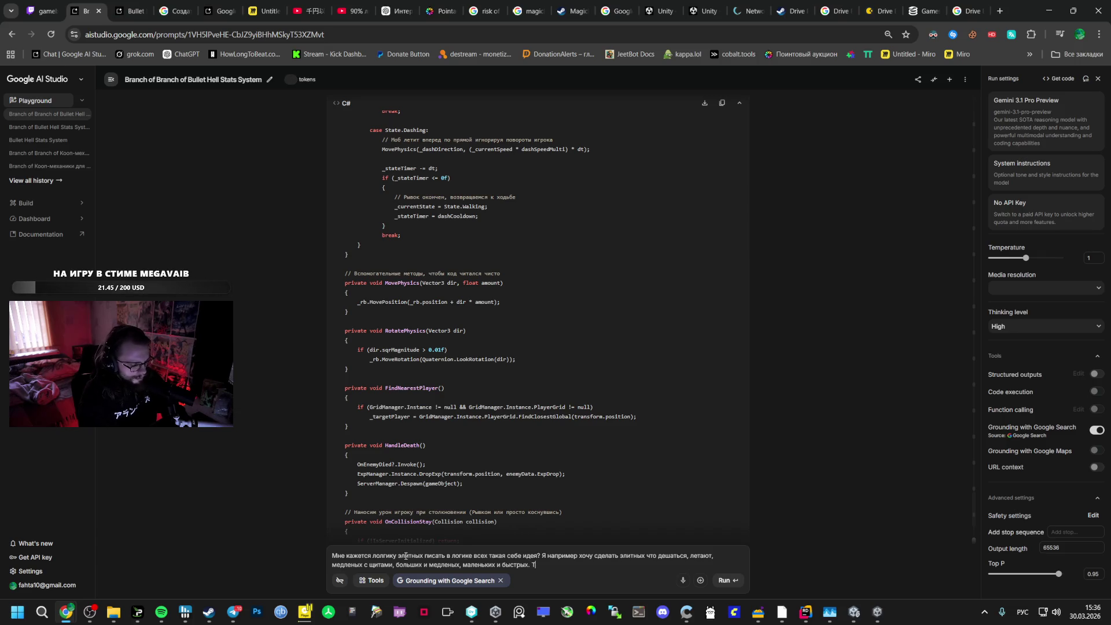
type(" Так же я")
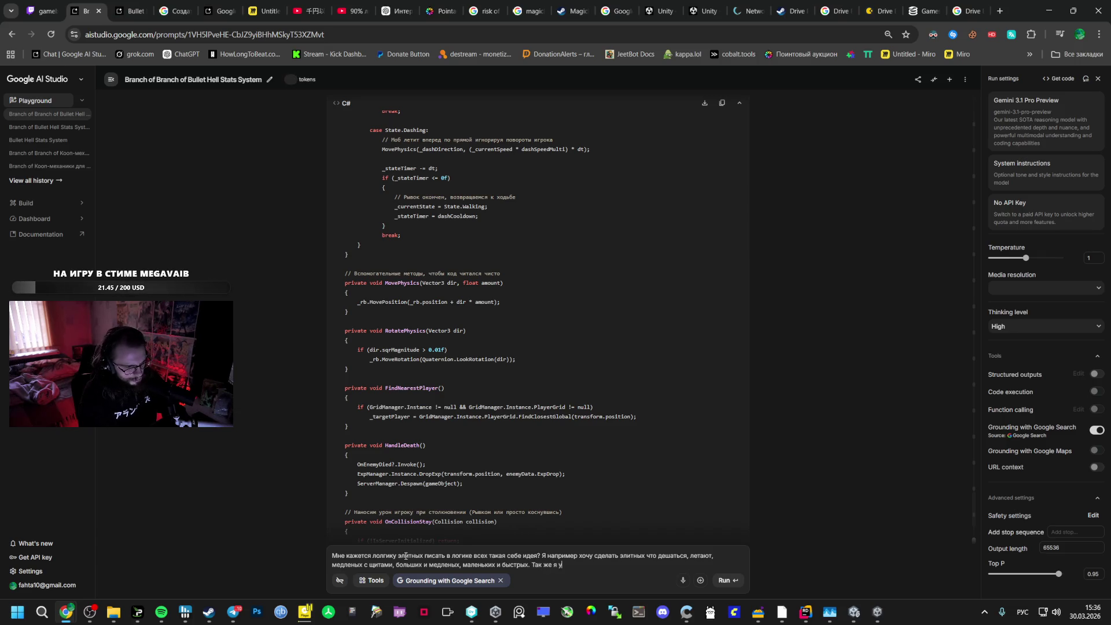
type(" кое")
type("узнал")
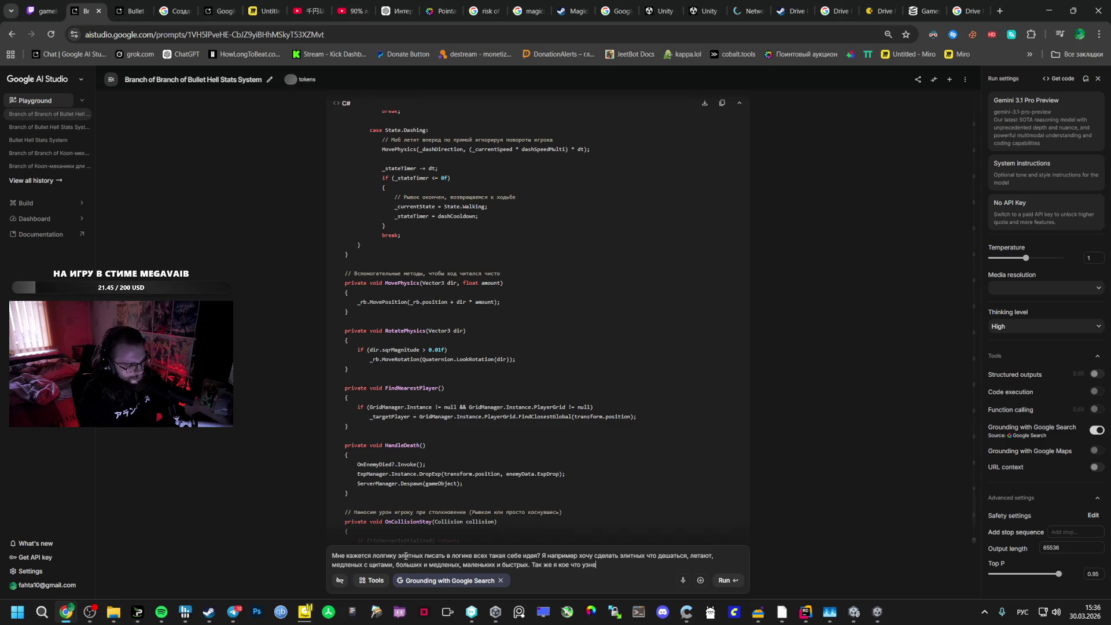
type("л про тики и")
Add 'TimeManager', paste the tick-rate instructions, append 'Это верно?', and view the Bullet Hell Unity Architecture chat
key("alt+shift")
type("TimeManager")
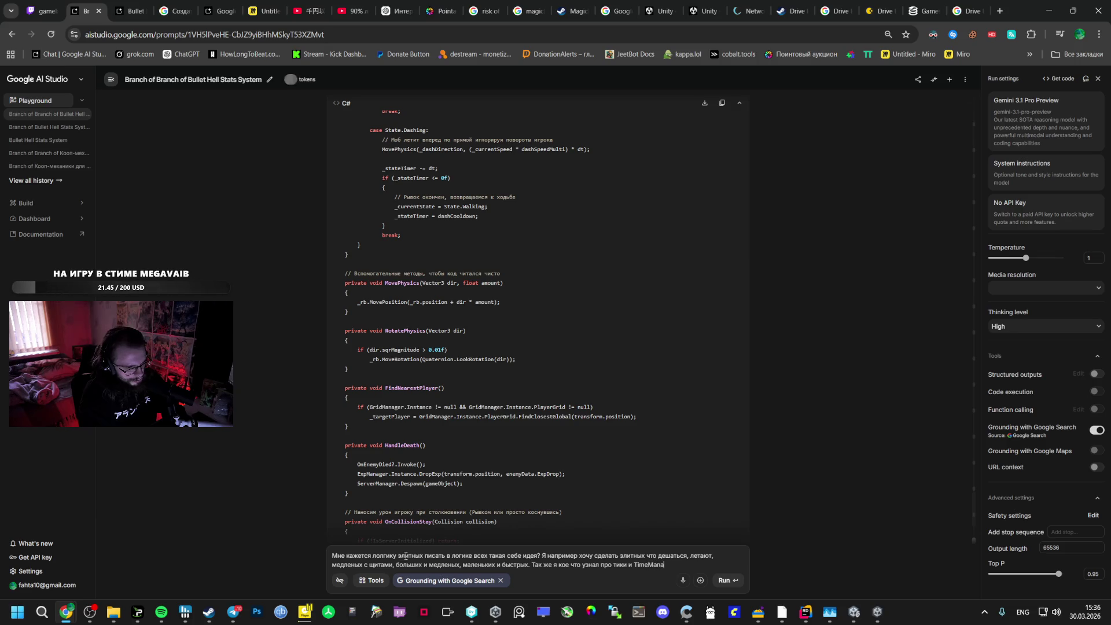
key("shift+Return")
key("ctrl+v")
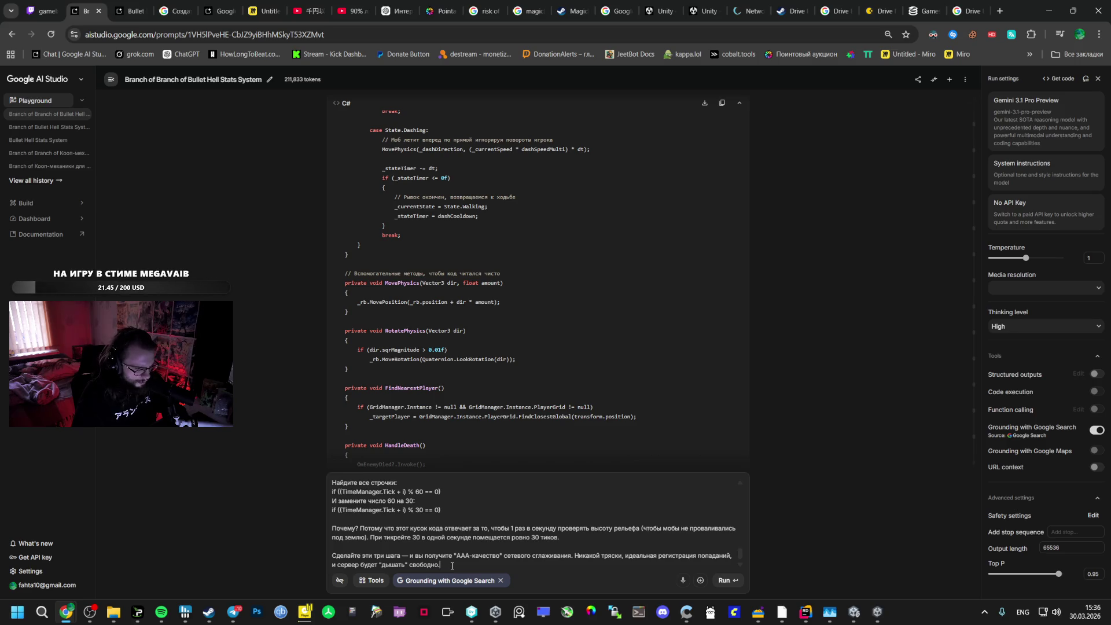
key("shift+Return")
key("shift+Return")
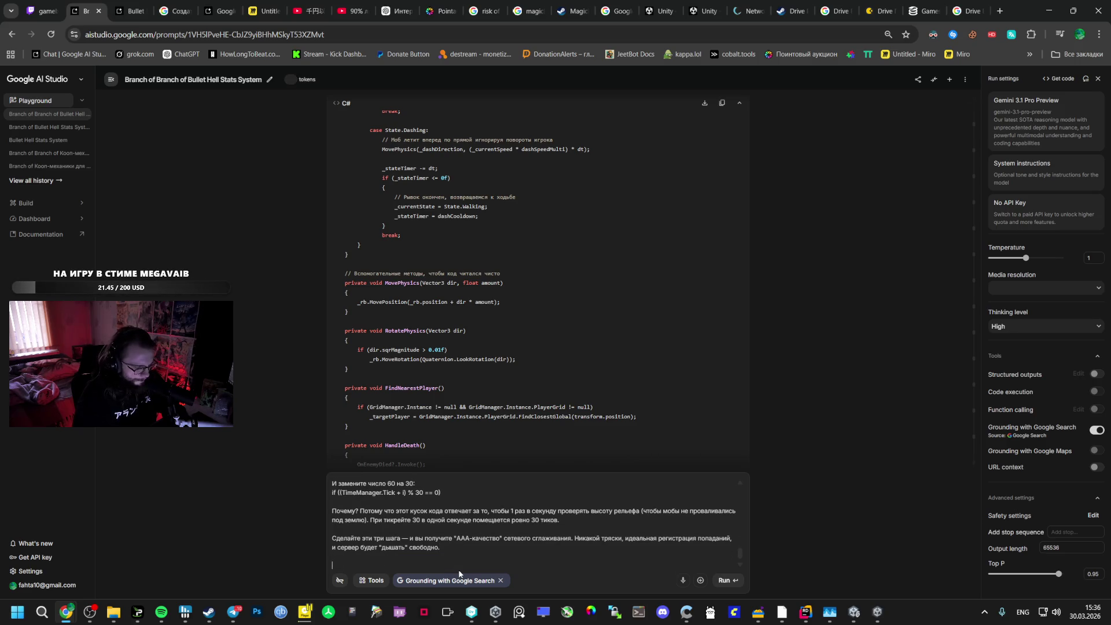
type("\"nj dthyj&")
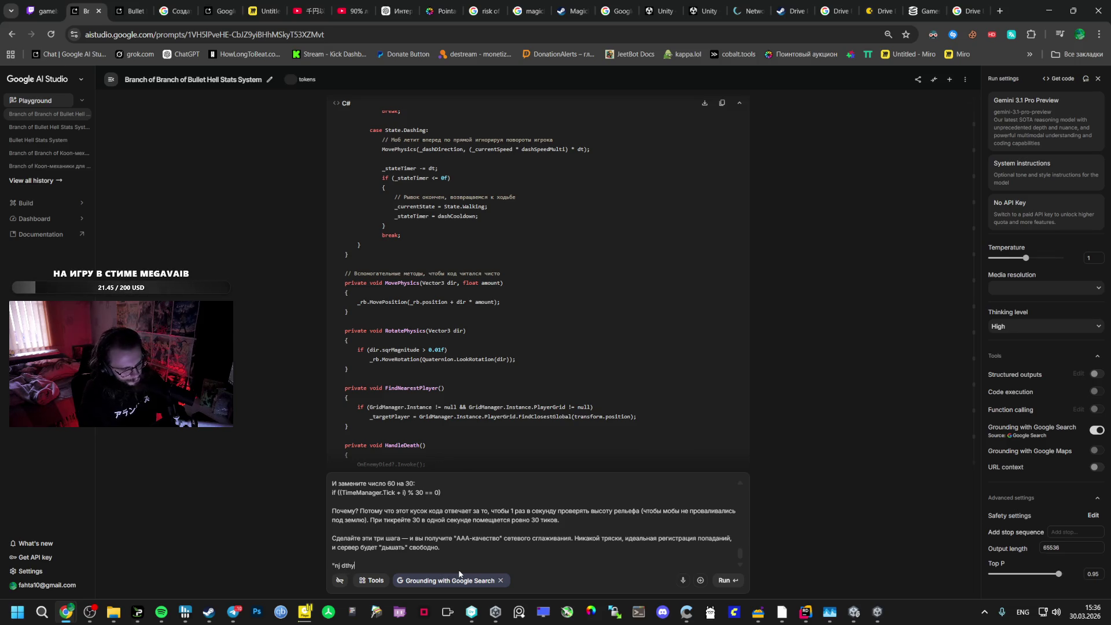
key("alt+shift")
left_click(139, 6)
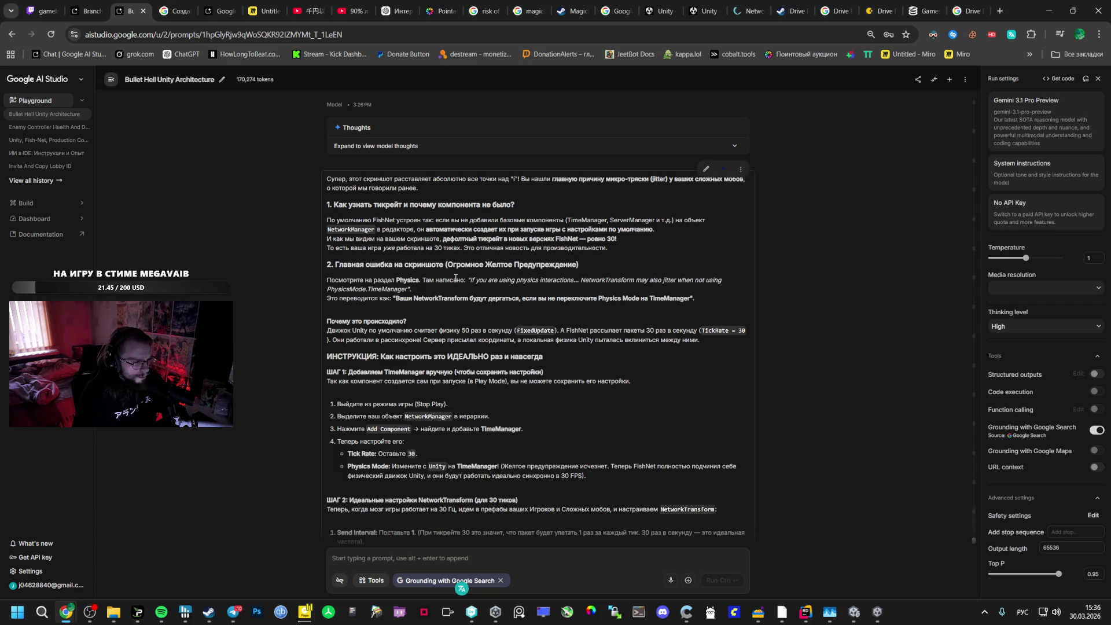
scroll(456, 278, "down", 4)
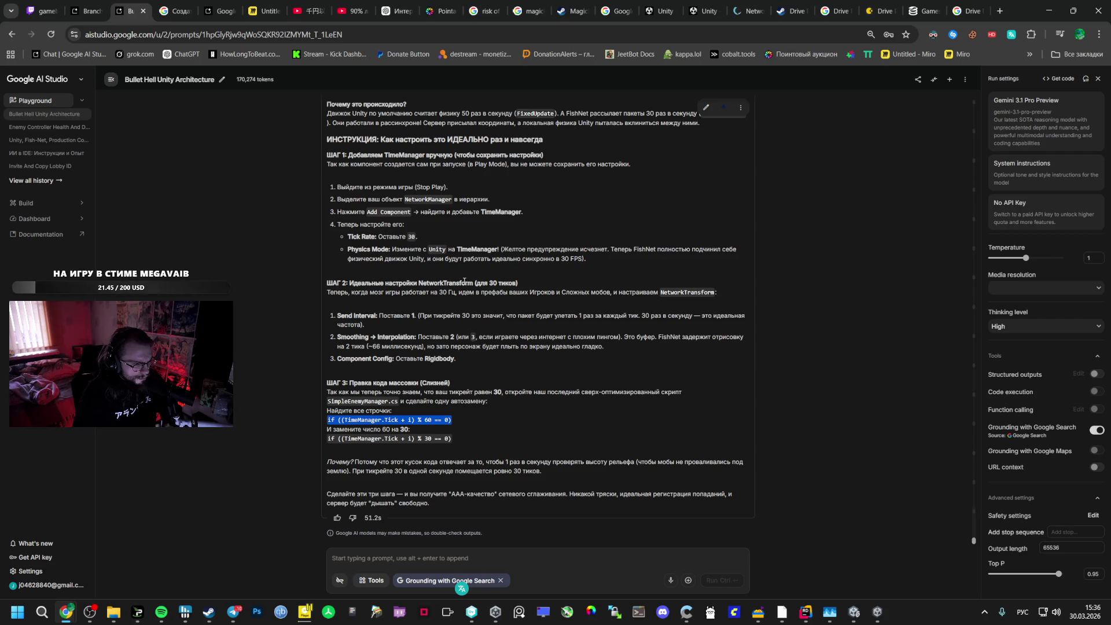
scroll(407, 283, "up", 15)
scroll(399, 283, "up", 10)
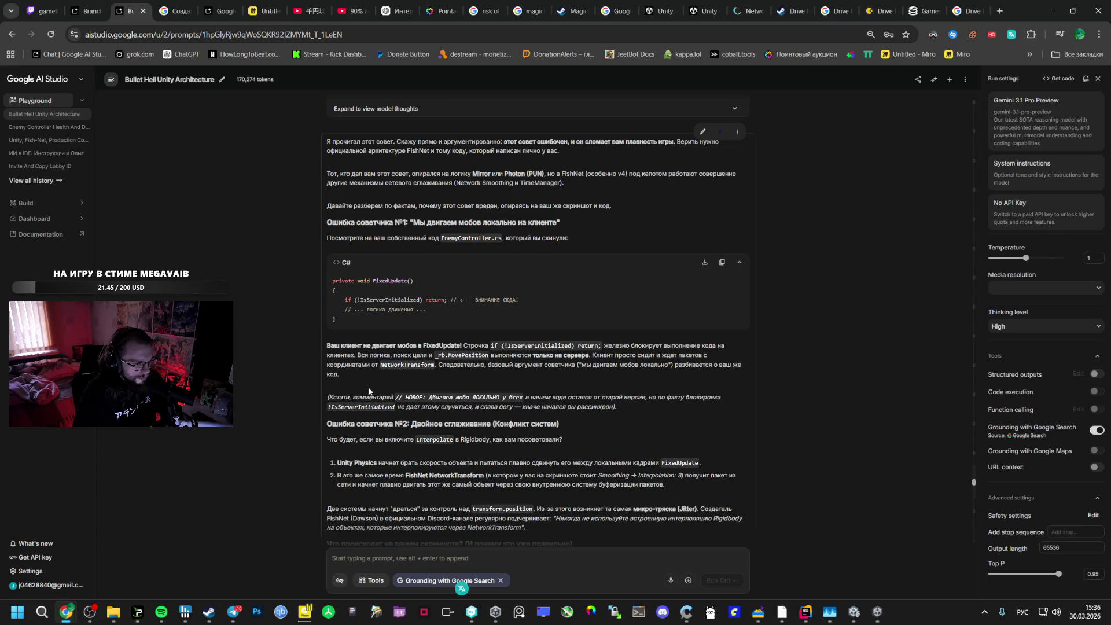
scroll(382, 408, "down", 2)
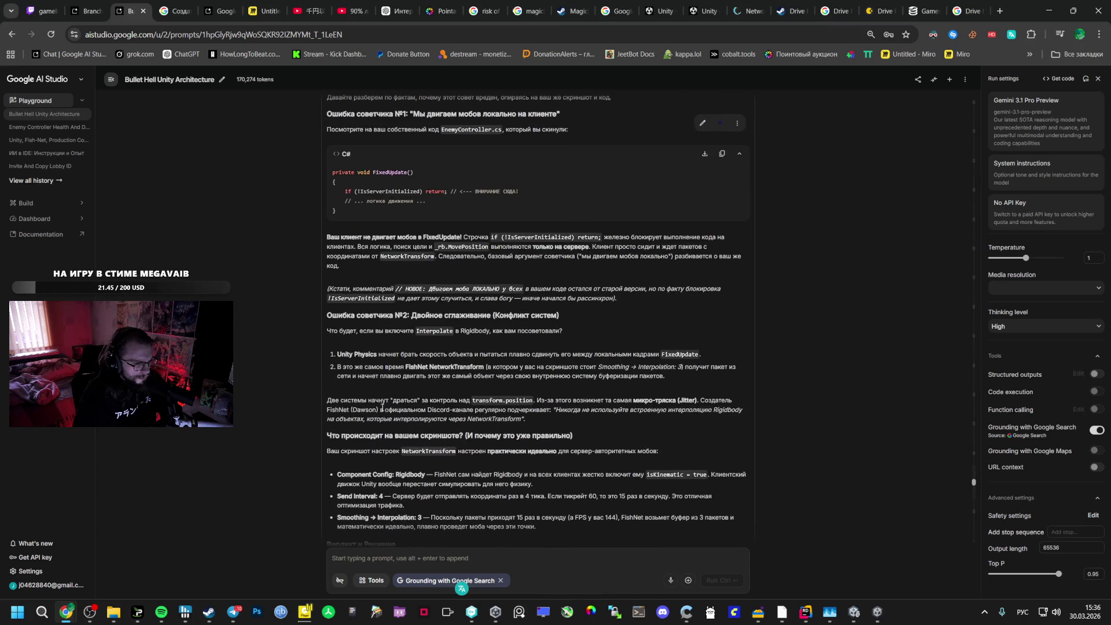
left_click(349, 331, "shift")
left_click(346, 352)
triple_click(335, 331)
scroll(370, 350, "up", 4)
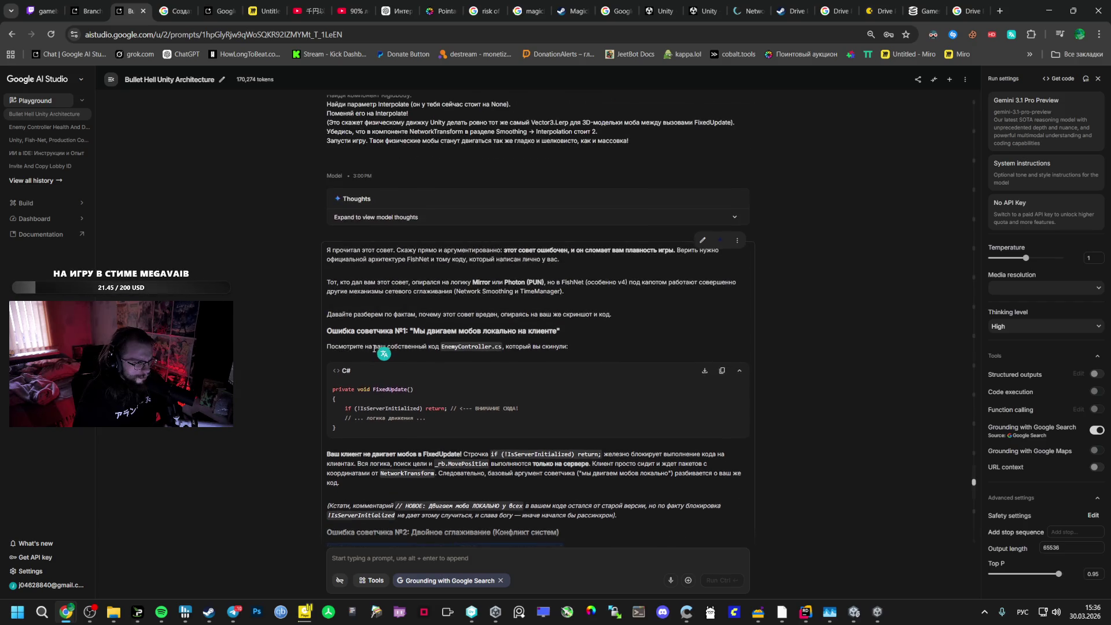
scroll(428, 345, "down", 15)
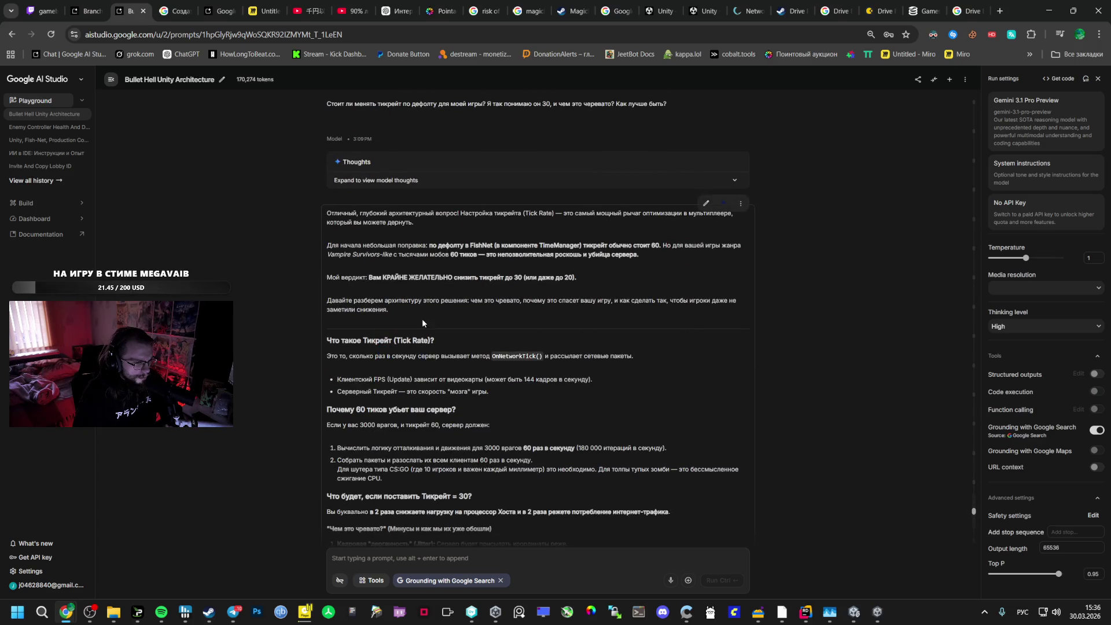
scroll(435, 338, "down", 7)
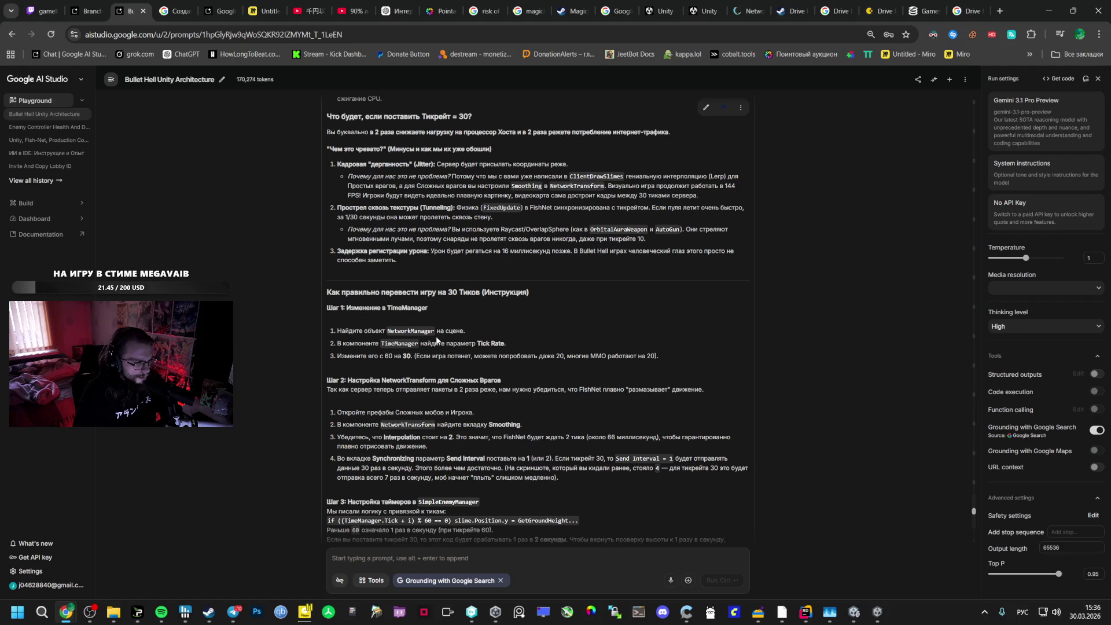
scroll(434, 341, "down", 6)
scroll(427, 341, "down", 8)
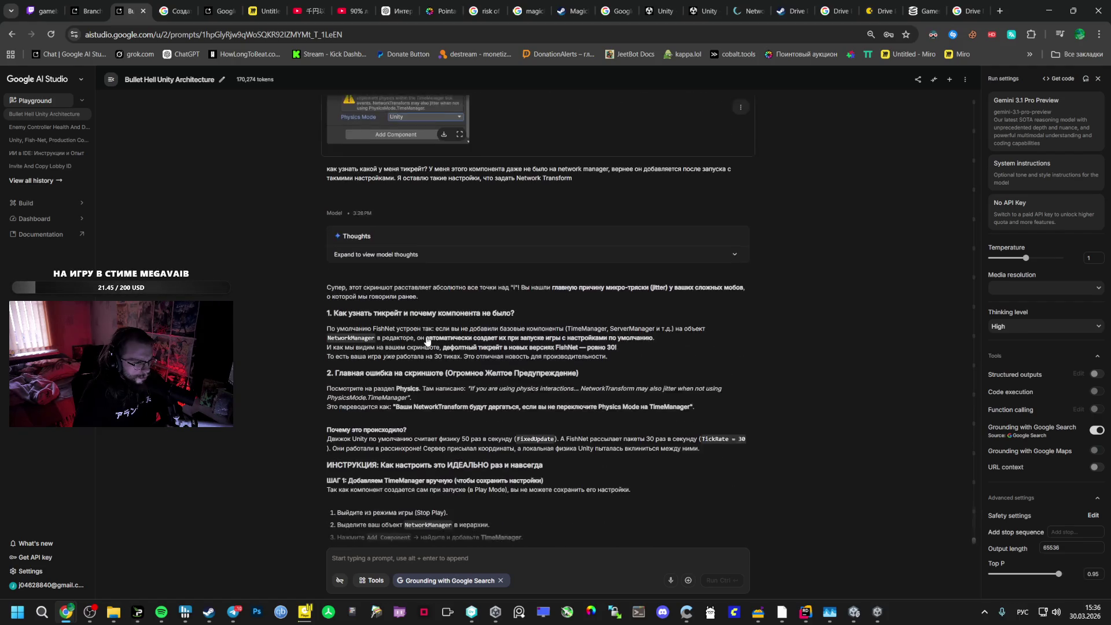
scroll(427, 341, "up", 7)
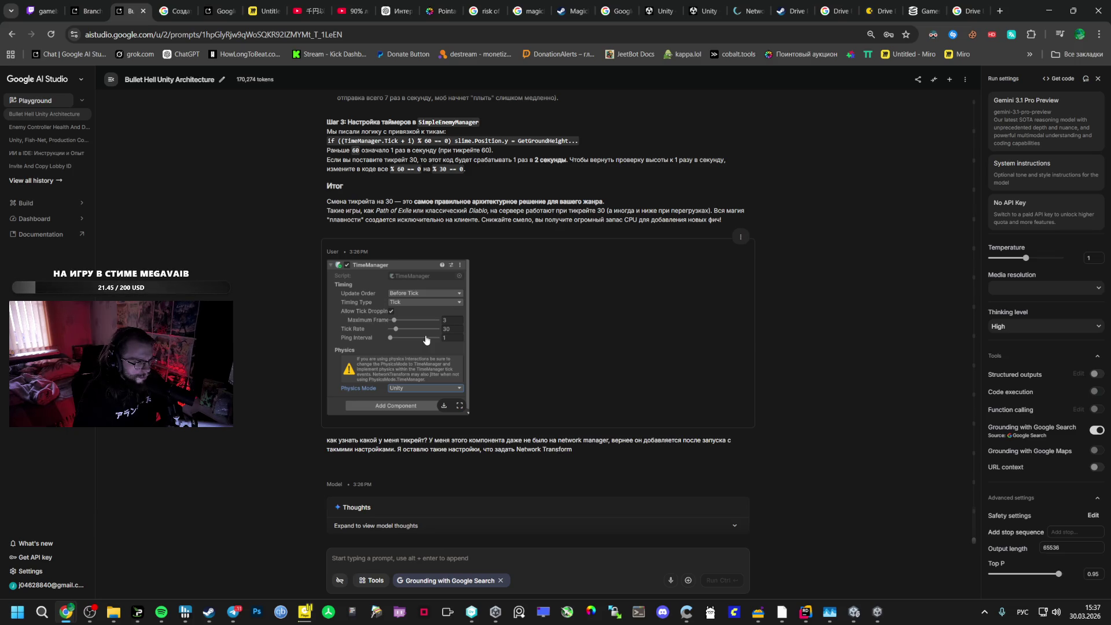
scroll(425, 336, "down", 5)
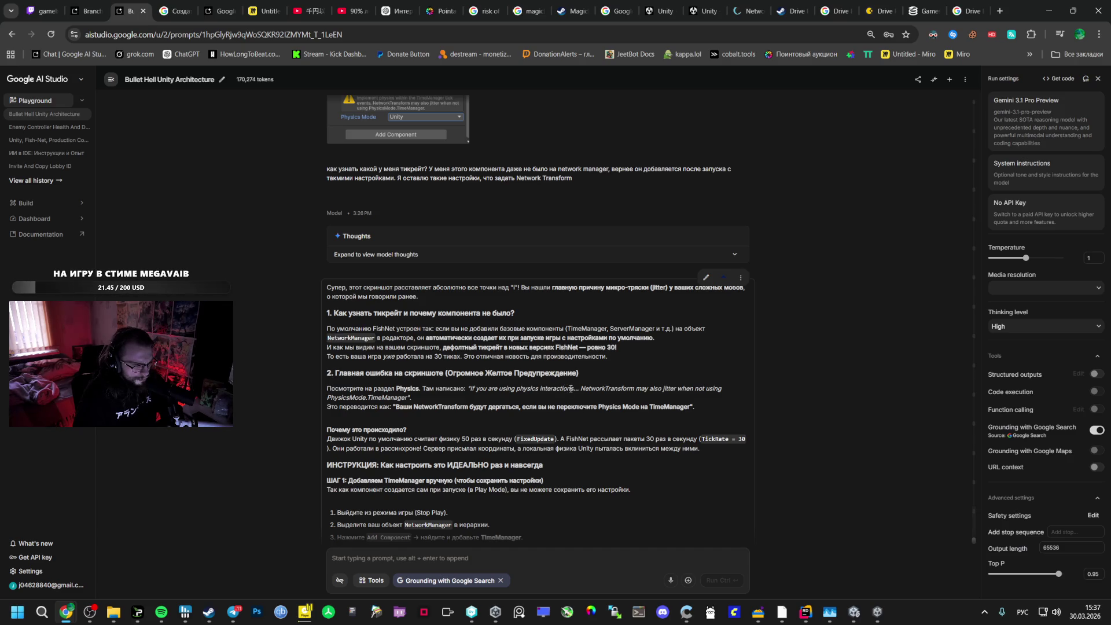
scroll(443, 376, "down", 2)
scroll(428, 370, "up", 10)
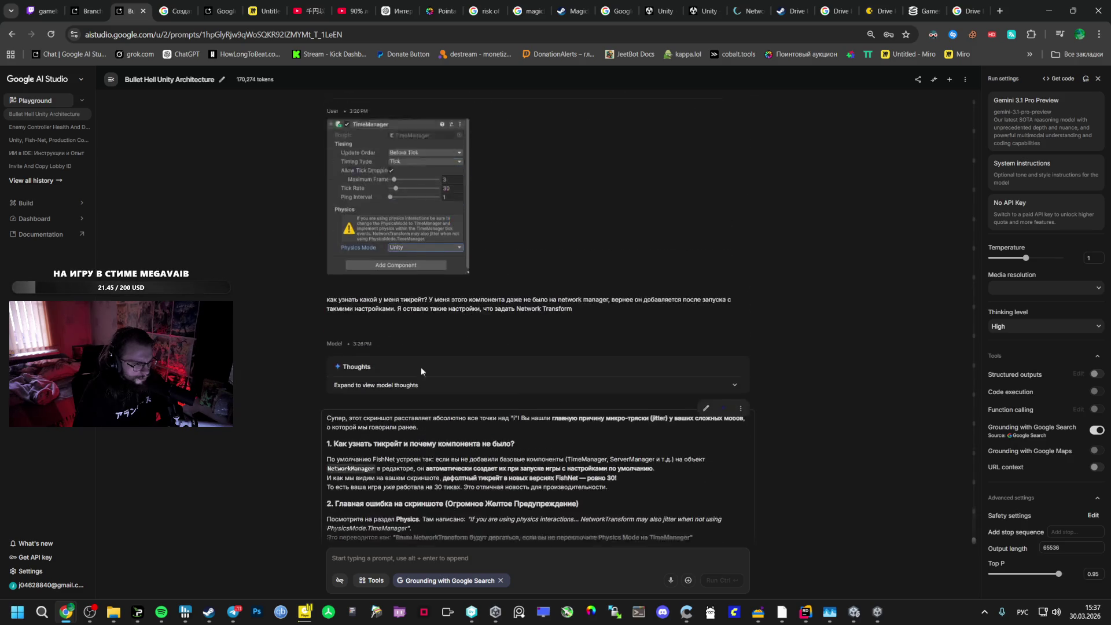
scroll(413, 367, "up", 15)
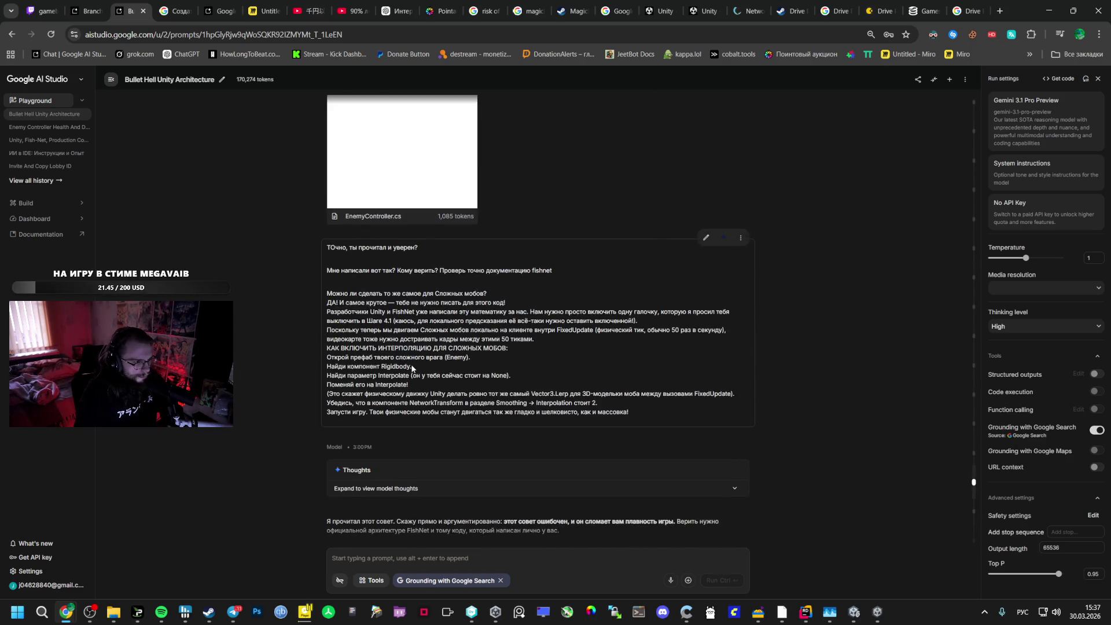
scroll(415, 365, "up", 15)
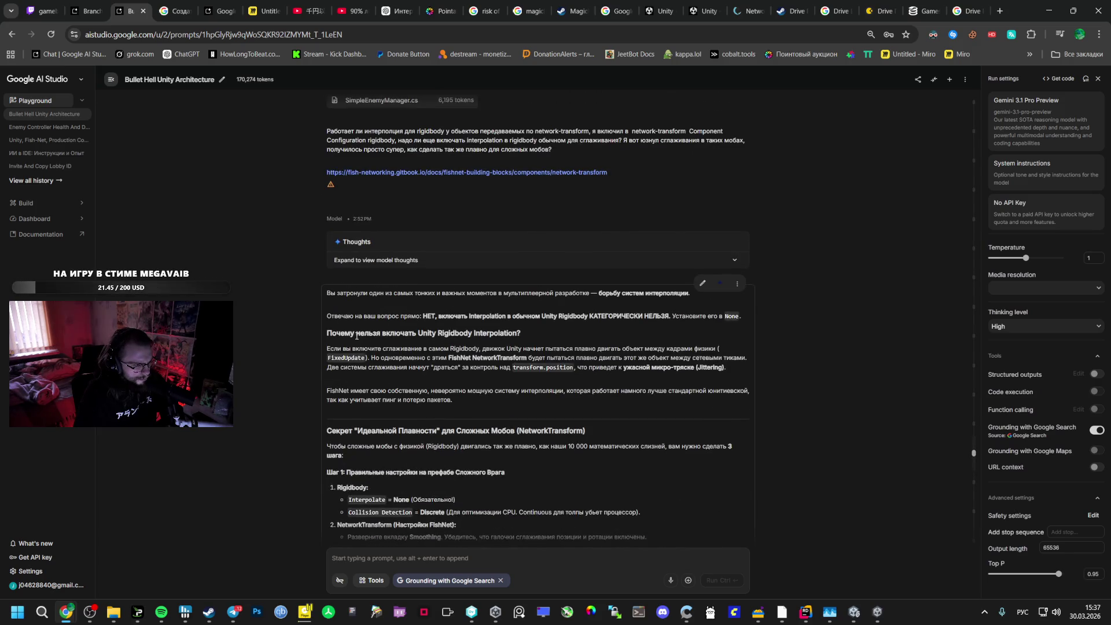
mouse_move(327, 316)
left_mouse_down()
mouse_move(478, 334)
mouse_move(453, 399)
left_mouse_up()
scroll(455, 389, "down", 1)
mouse_move(454, 356)
left_mouse_down()
mouse_move(437, 364)
mouse_move(439, 324)
mouse_move(415, 431)
mouse_move(421, 268)
mouse_move(393, 367)
mouse_move(405, 302)
mouse_move(408, 347)
mouse_move(441, 406)
mouse_move(453, 383)
mouse_move(472, 387)
mouse_move(463, 394)
mouse_move(447, 366)
left_mouse_up()
scroll(436, 364, "down", 2)
scroll(415, 434, "down", 3)
scroll(395, 367, "down", 1)
scroll(441, 406, "down", 1)
scroll(441, 403, "down", 2)
scroll(441, 399, "down", 7)
scroll(441, 401, "down", 1)
scroll(471, 387, "down", 5)
scroll(463, 393, "down", 4)
left_click(446, 366)
scroll(405, 365, "down", 3)
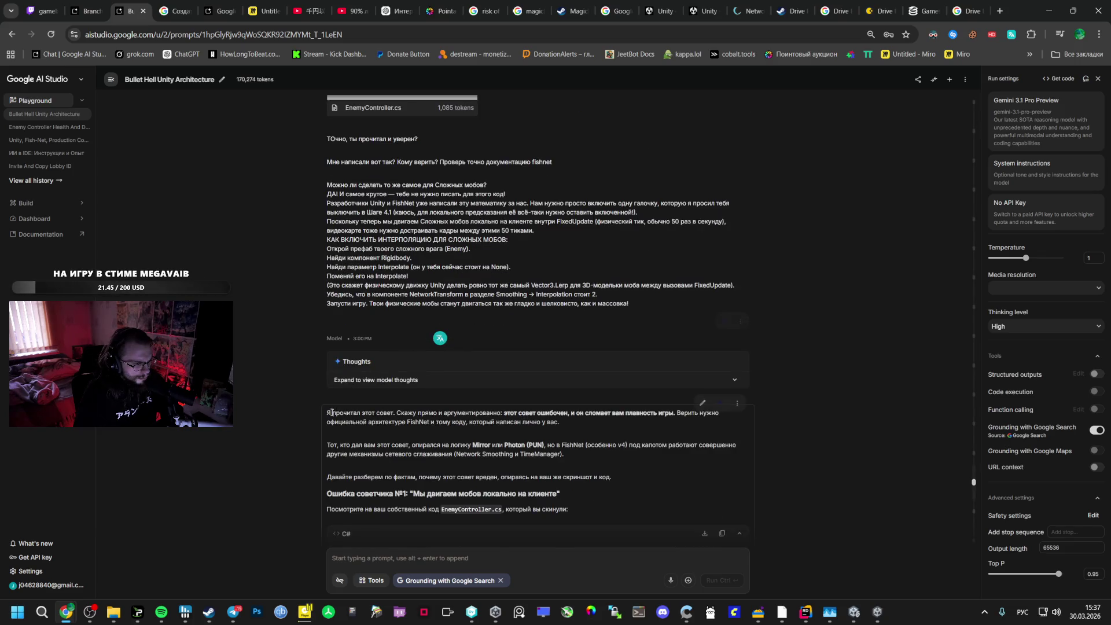
mouse_move(330, 413)
left_mouse_down()
mouse_move(465, 434)
mouse_move(454, 438)
left_mouse_up()
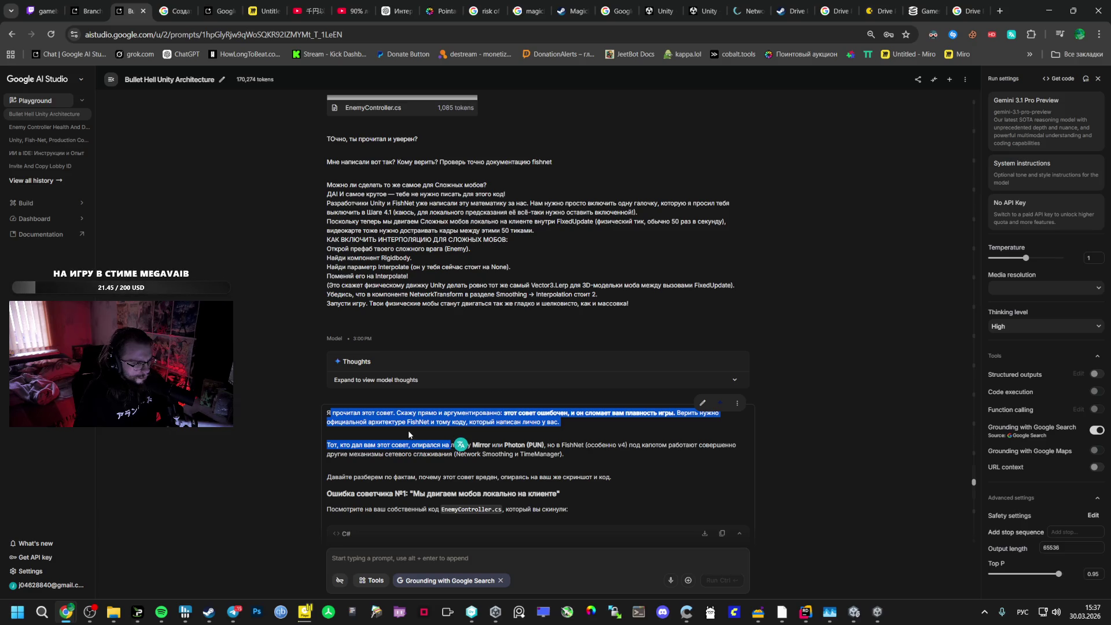
left_click(403, 435)
scroll(339, 444, "down", 15)
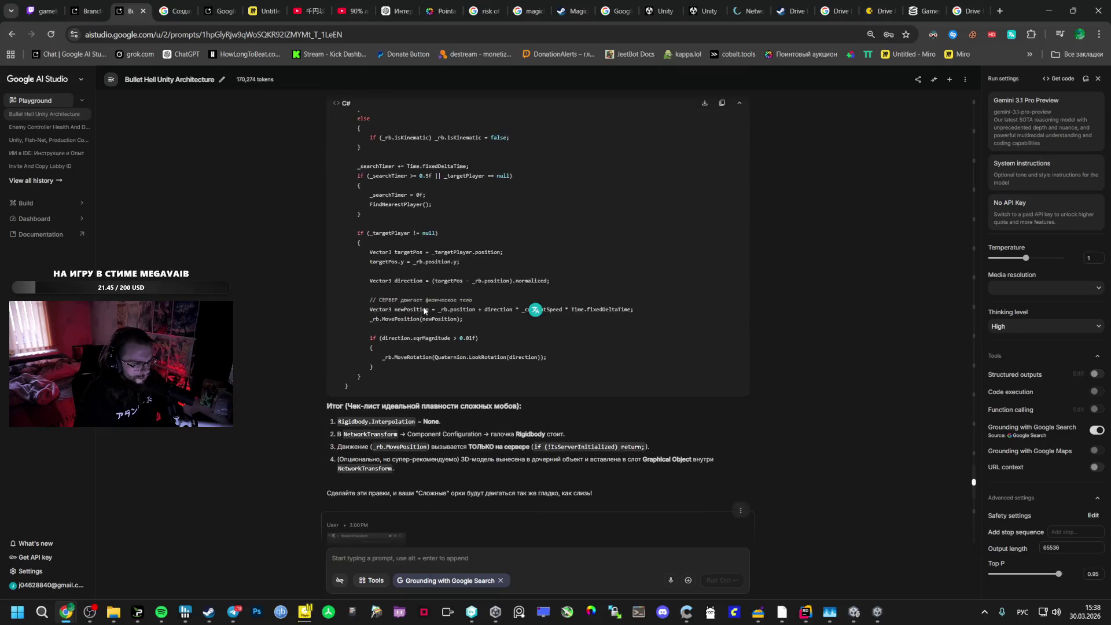
scroll(373, 310, "up", 2)
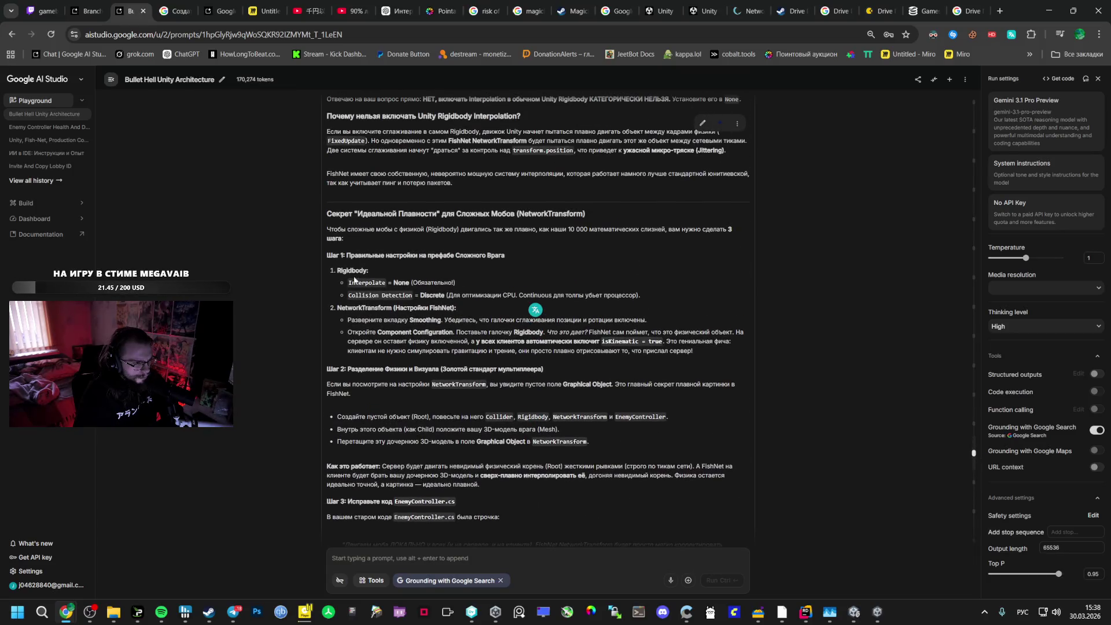
mouse_move(326, 213)
left_mouse_down()
mouse_move(382, 295)
mouse_move(413, 394)
mouse_move(419, 385)
left_mouse_up()
scroll(417, 391, "down", 2)
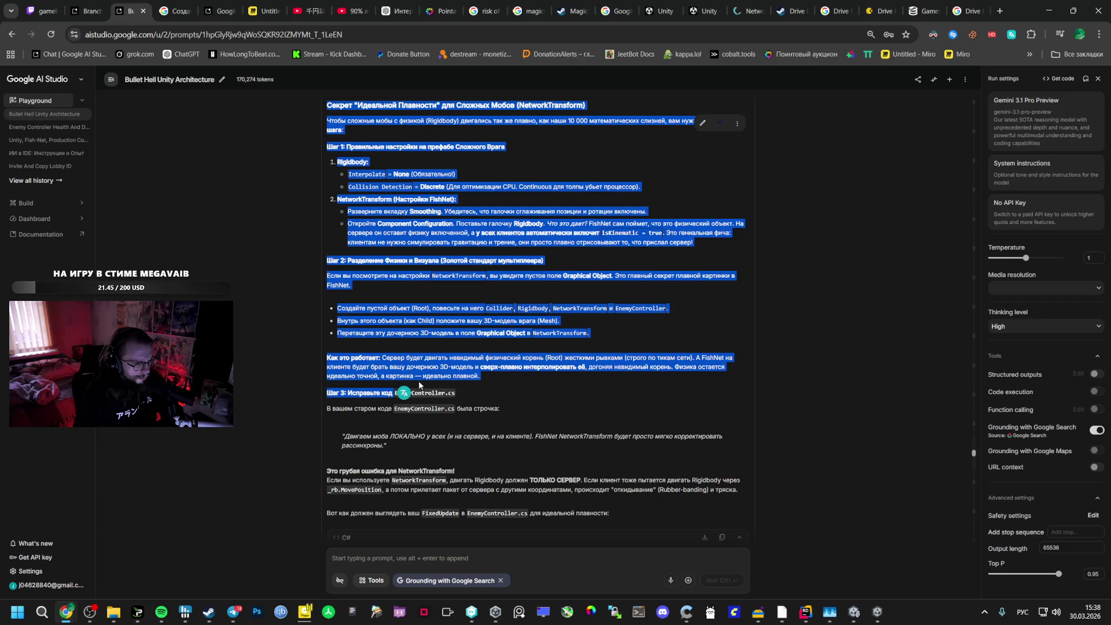
scroll(420, 385, "down", 15)
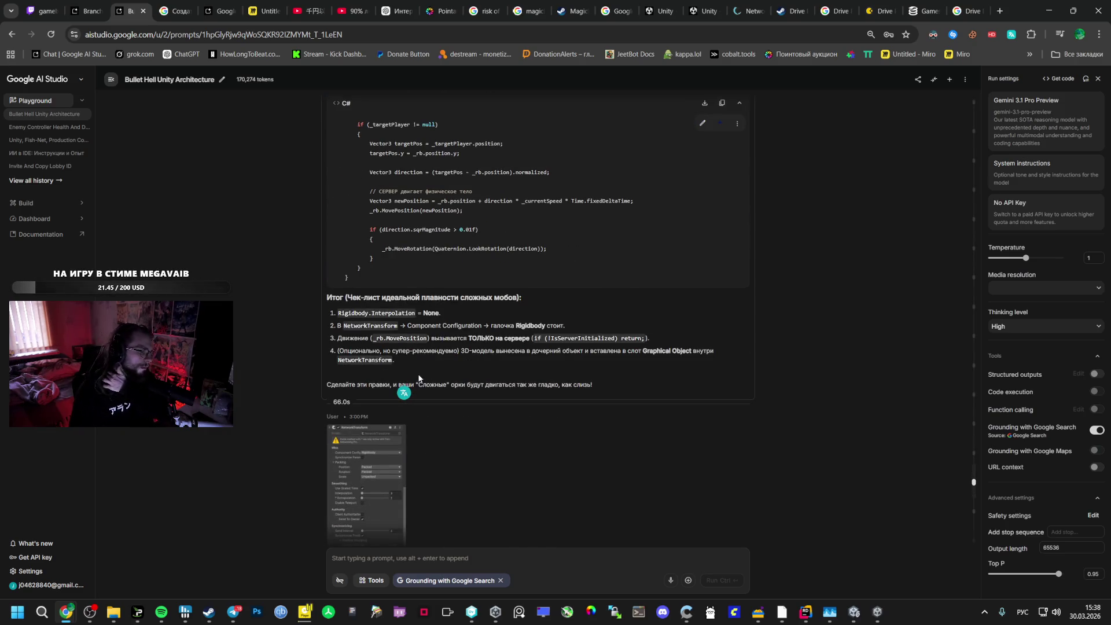
scroll(418, 382, "down", 5)
scroll(417, 377, "down", 4)
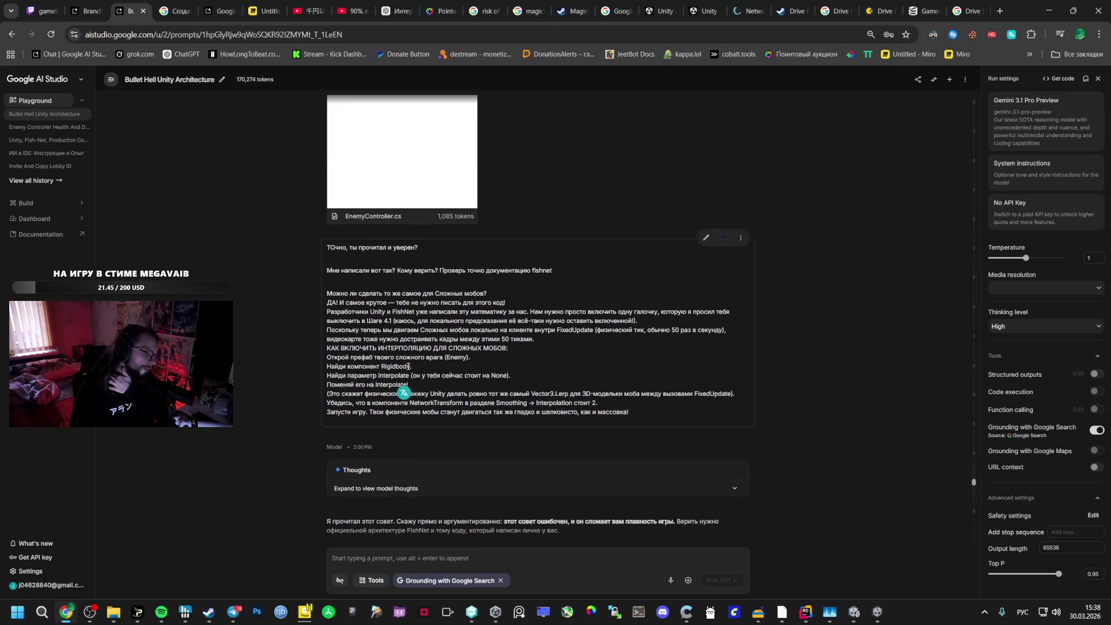
scroll(407, 368, "up", 15)
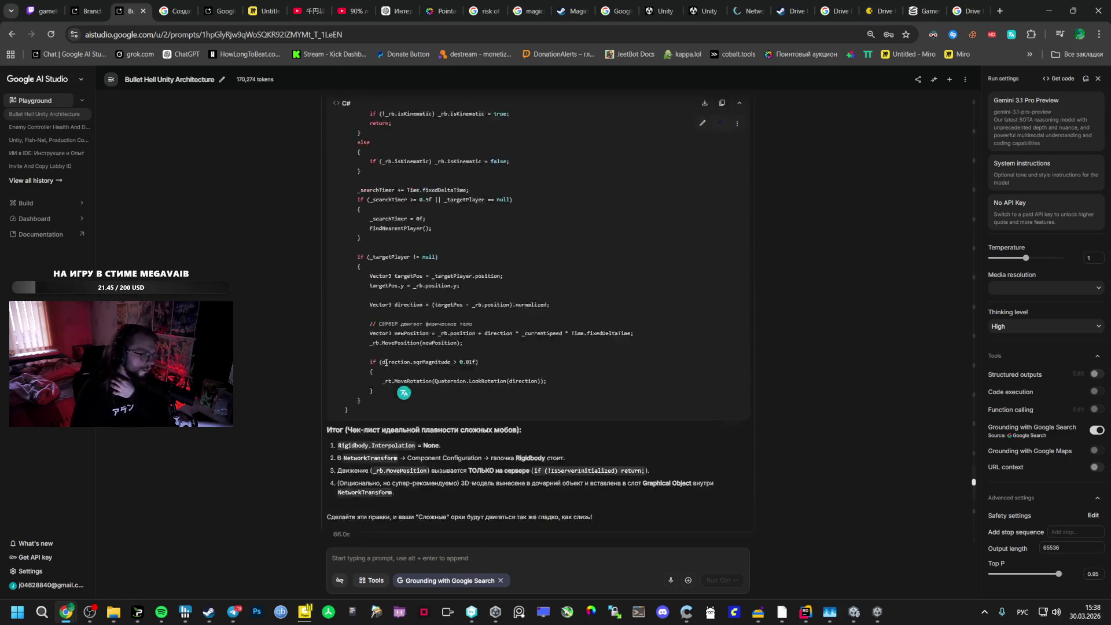
left_click_drag(376, 341, 372, 371)
scroll(372, 371, "up", 4)
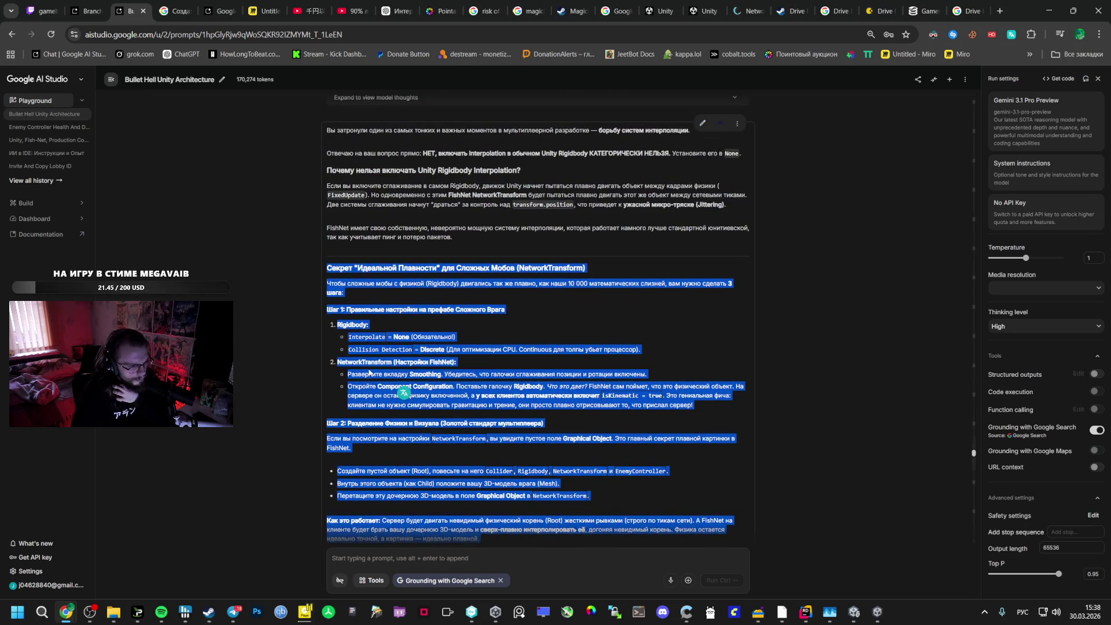
scroll(376, 359, "down", 1)
left_click(378, 354)
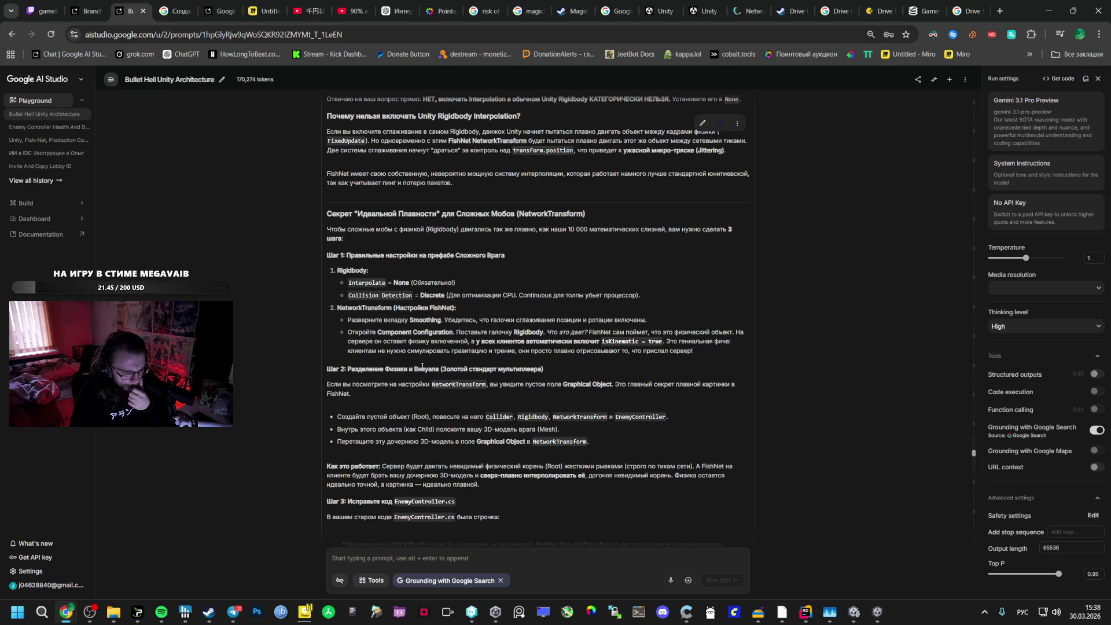
Inspect the Rombus prefab's NetworkTransform and Rigidbody, then bring the AI Studio chat forward
left_click(854, 612)
scroll(973, 335, "up", 10)
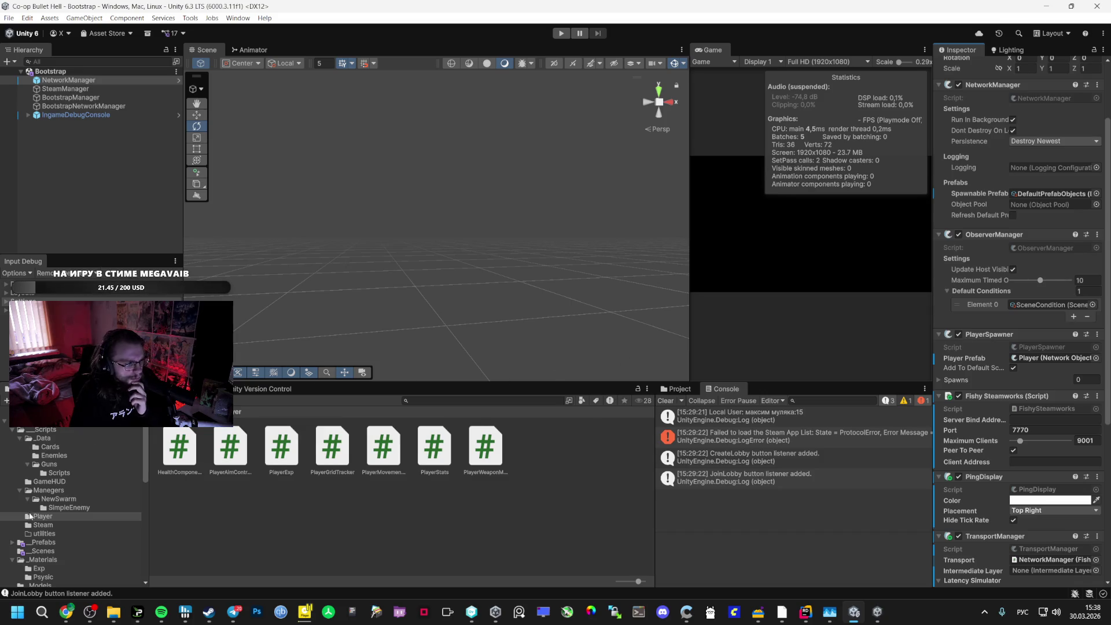
left_click(46, 543)
left_click(381, 440)
scroll(960, 360, "down", 10)
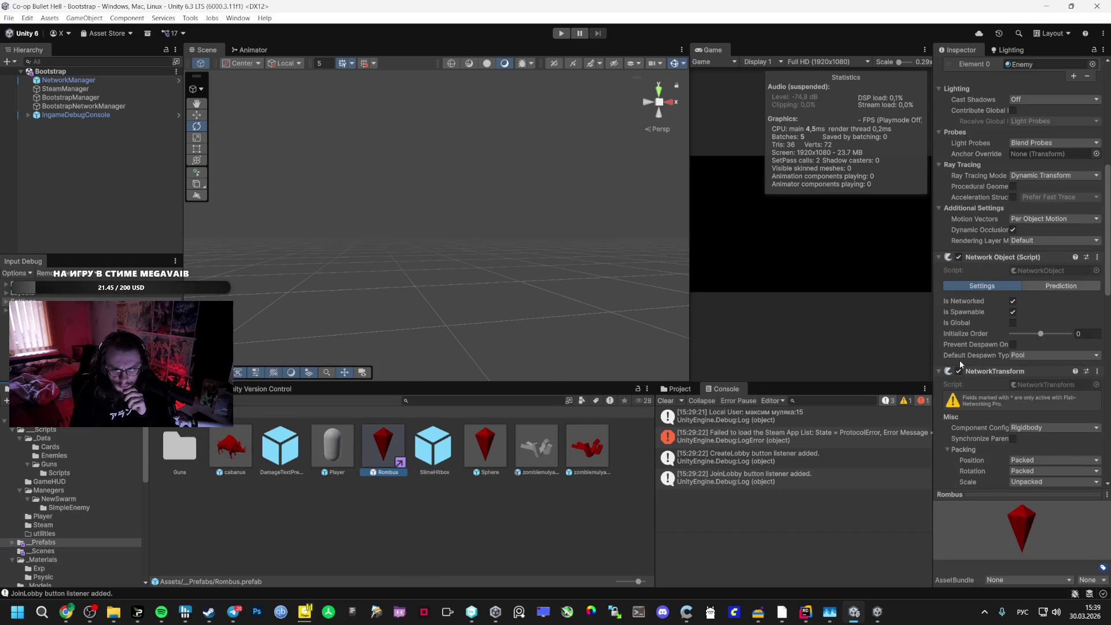
scroll(958, 359, "down", 7)
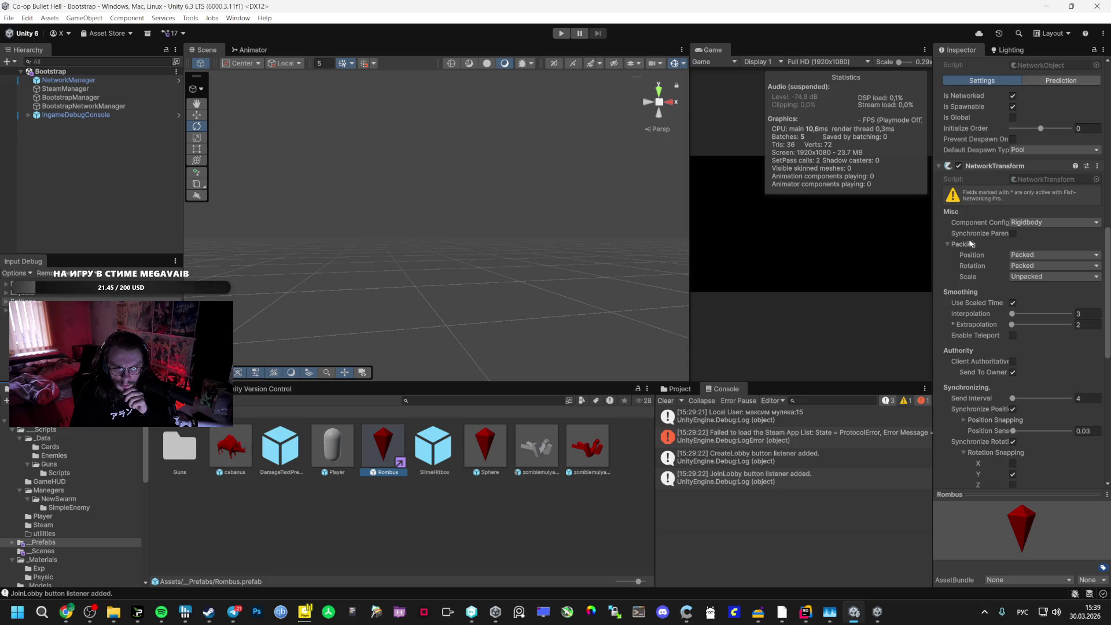
scroll(969, 260, "down", 4)
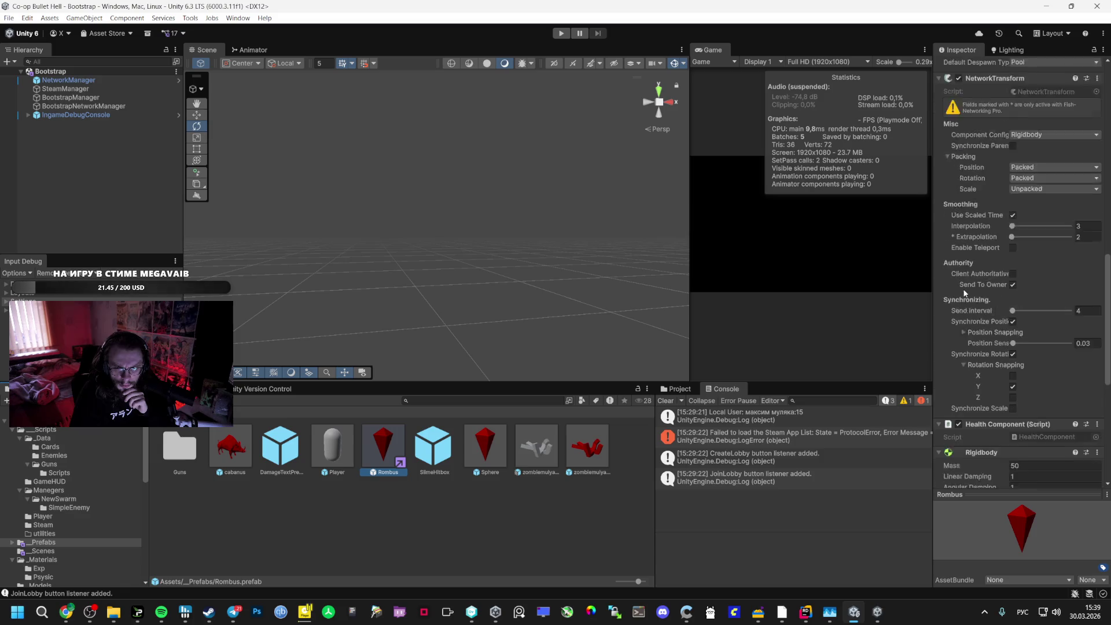
mouse_move(66, 612)
left_click(63, 549)
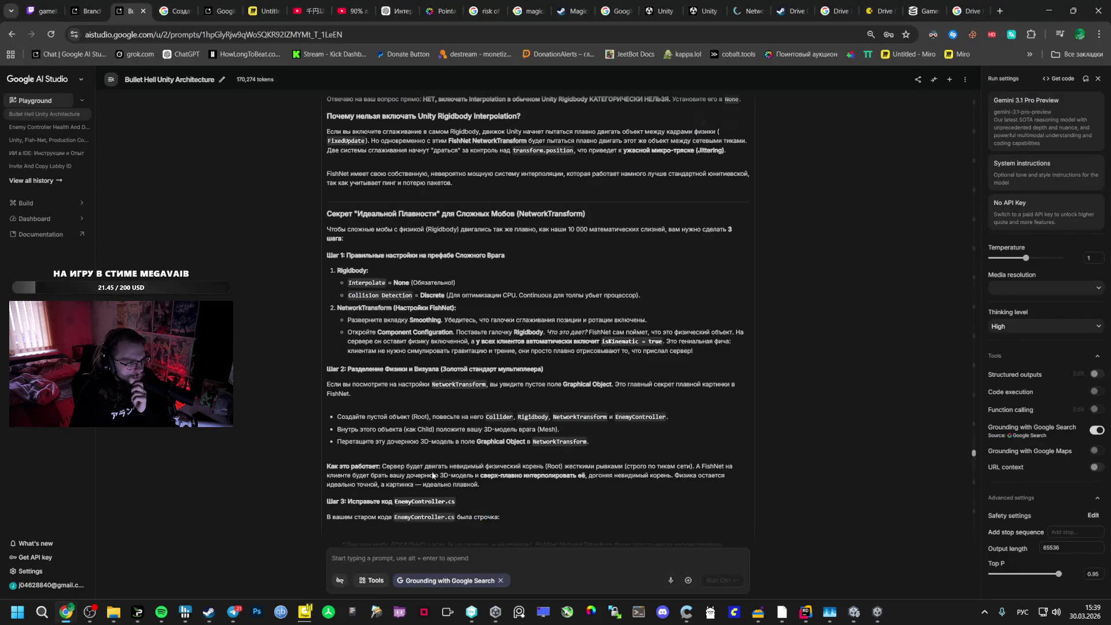
Select Gemini's passage from the comment note through 'Ошибка советчика №2' and copy it
scroll(438, 459, "down", 10)
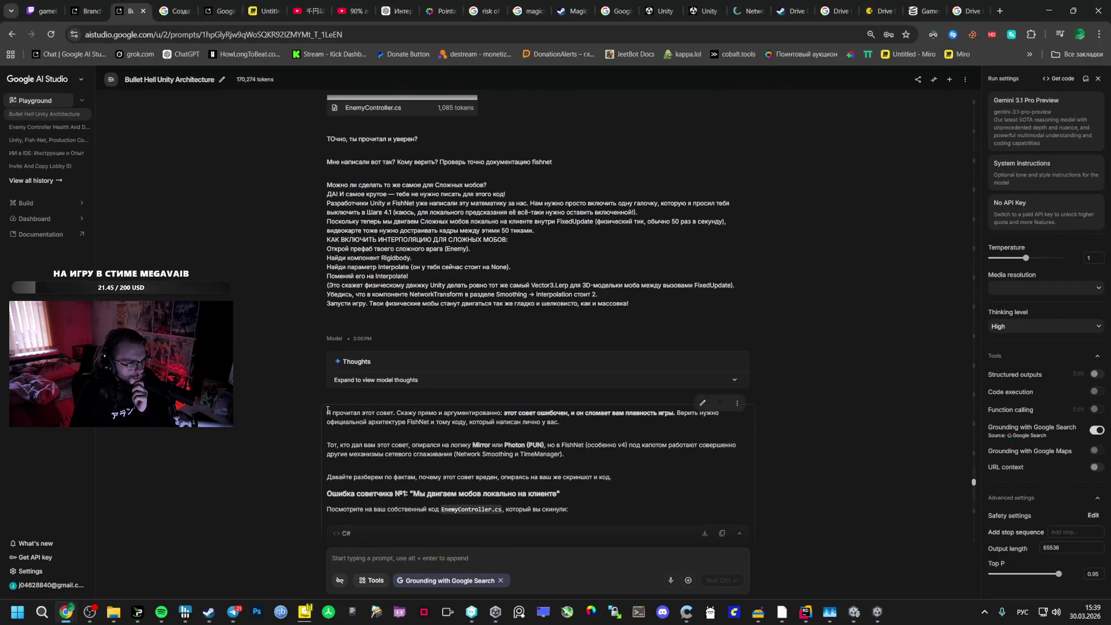
mouse_move(335, 414)
left_mouse_down()
mouse_move(561, 424)
mouse_move(382, 431)
mouse_move(420, 462)
mouse_move(446, 444)
mouse_move(404, 417)
mouse_move(419, 402)
mouse_move(538, 420)
mouse_move(518, 467)
mouse_move(488, 475)
mouse_move(479, 457)
mouse_move(504, 439)
left_mouse_up()
scroll(421, 461, "down", 1)
scroll(424, 460, "down", 5)
scroll(446, 444, "down", 3)
scroll(492, 477, "down", 1)
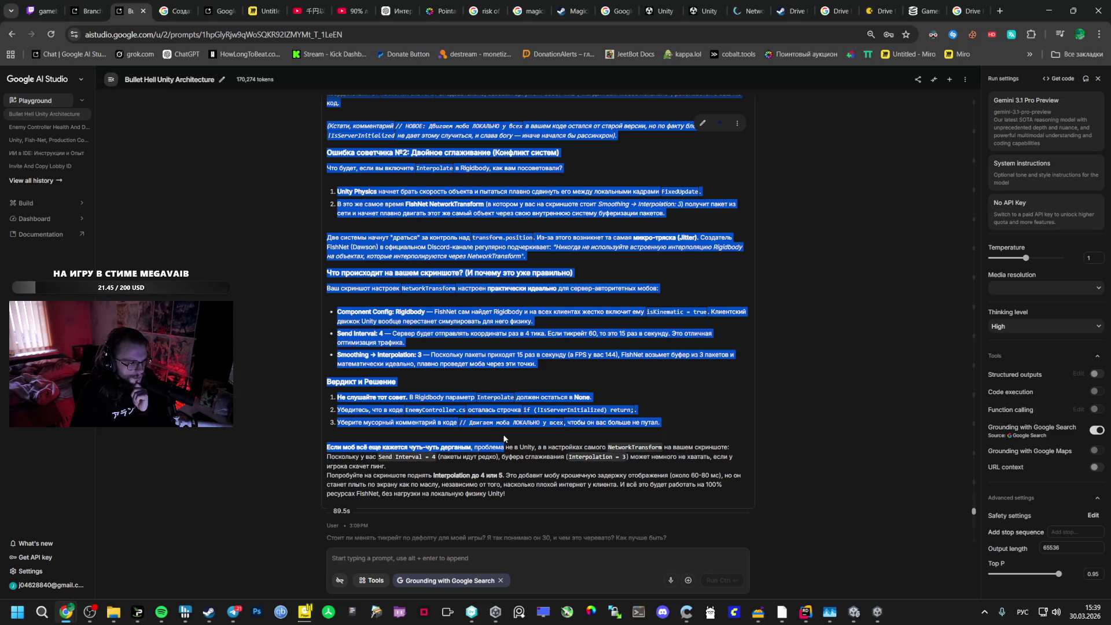
mouse_move(504, 440)
left_mouse_down()
mouse_move(562, 424)
mouse_move(519, 411)
mouse_move(474, 363)
mouse_move(515, 342)
mouse_move(545, 271)
mouse_move(534, 257)
left_mouse_up()
right_click(507, 250)
key("Escape")
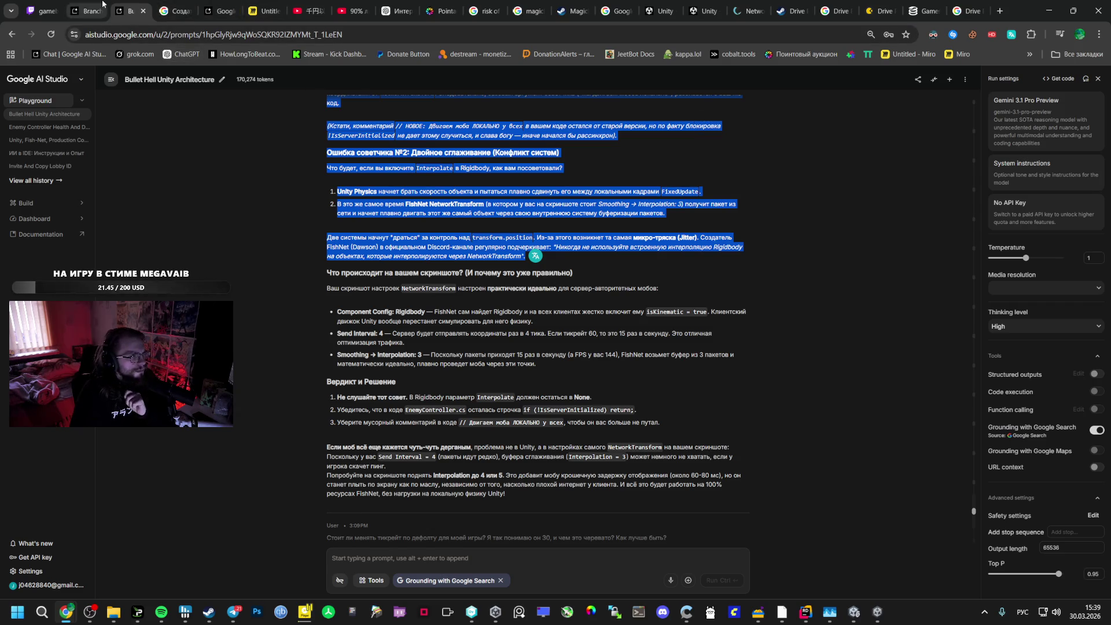
In the Branch of Branch chat, replace the prompt with the pasted advice plus 'Это верно?'
left_click(87, 10)
key("ctrl+a")
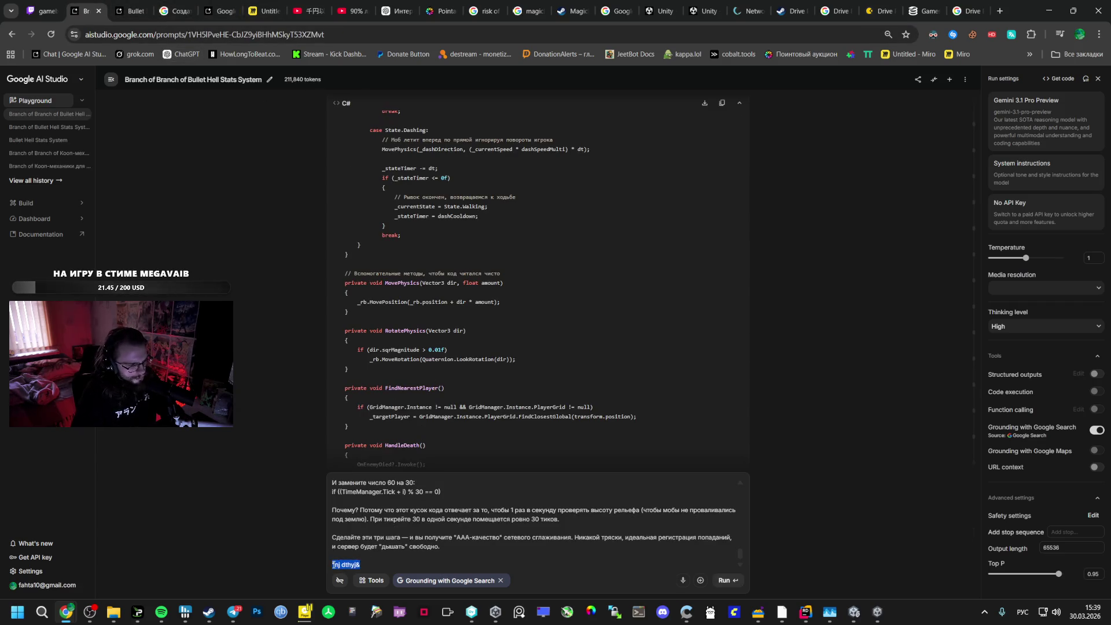
key("ctrl+v")
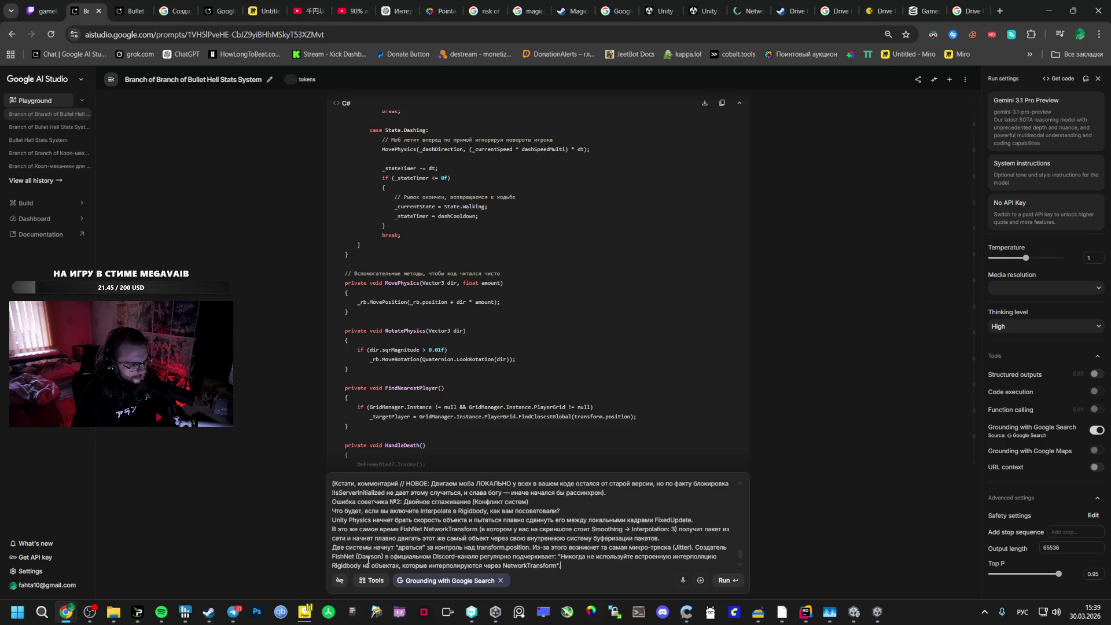
key("Return")
key("Return")
type("Это верно?")
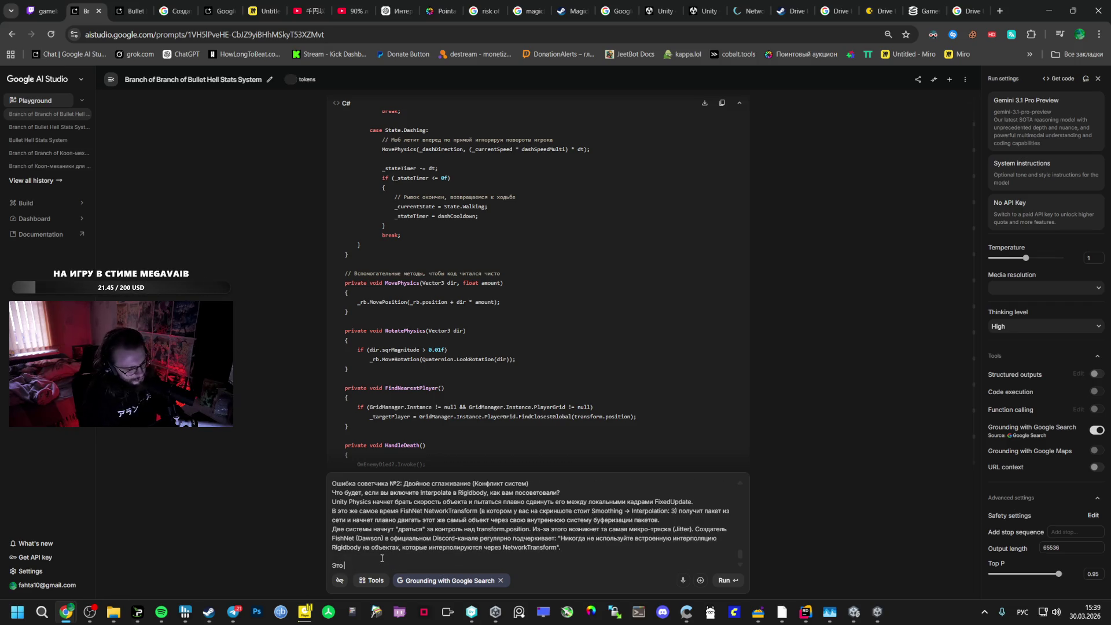
Paste the double-smoothing advice again right after the TimeManager question, following ': dт'
scroll(411, 377, "down", 10)
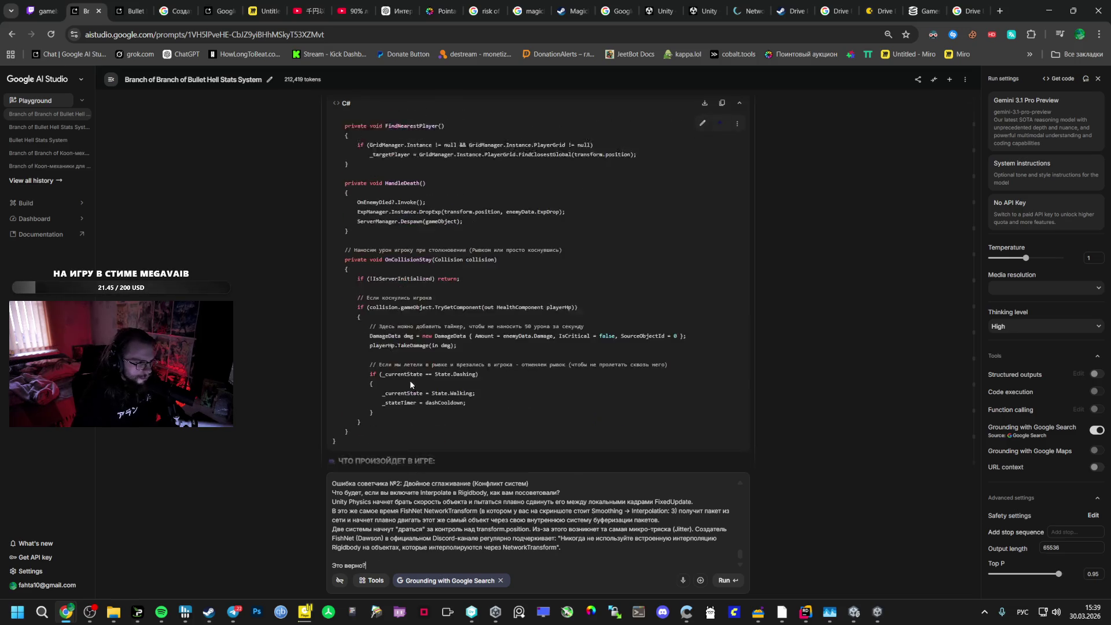
scroll(428, 509, "up", 15)
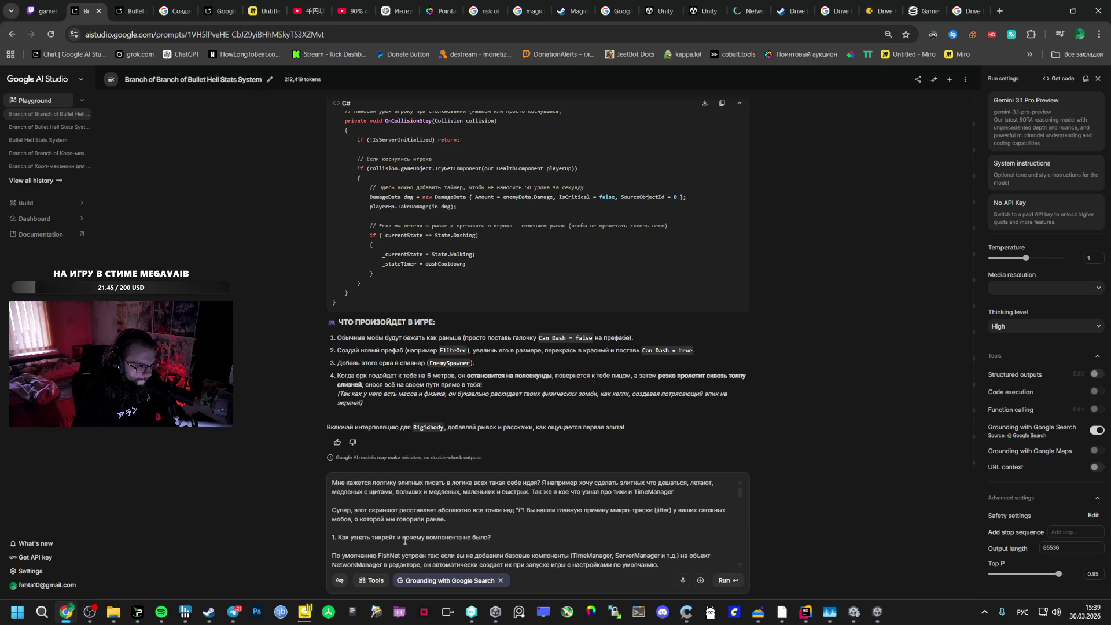
left_click_drag(521, 539, 330, 540)
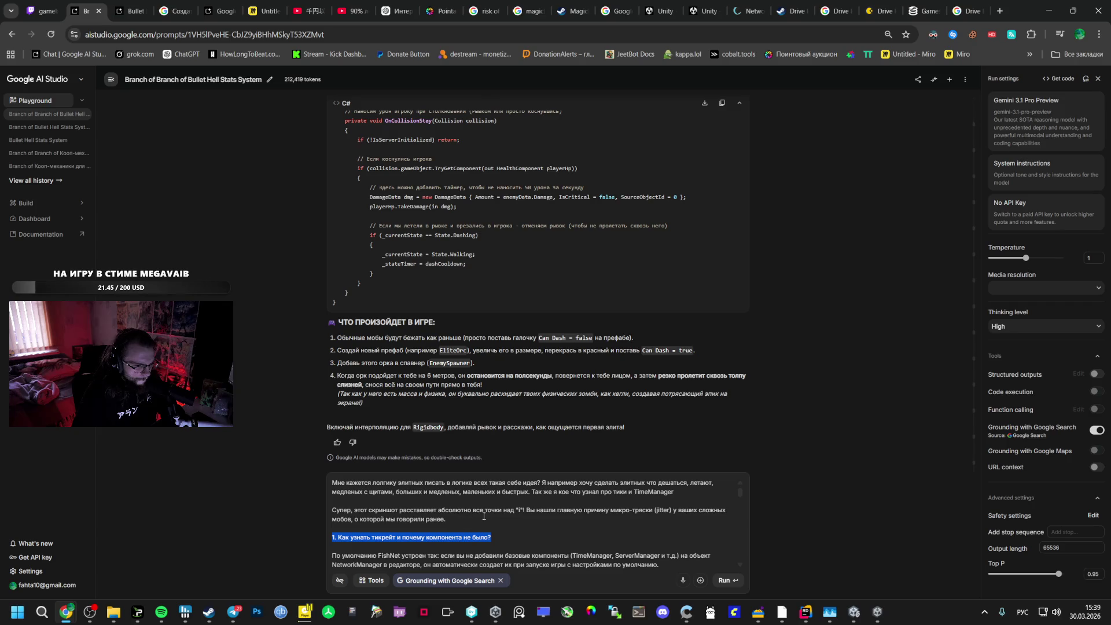
left_click(673, 494)
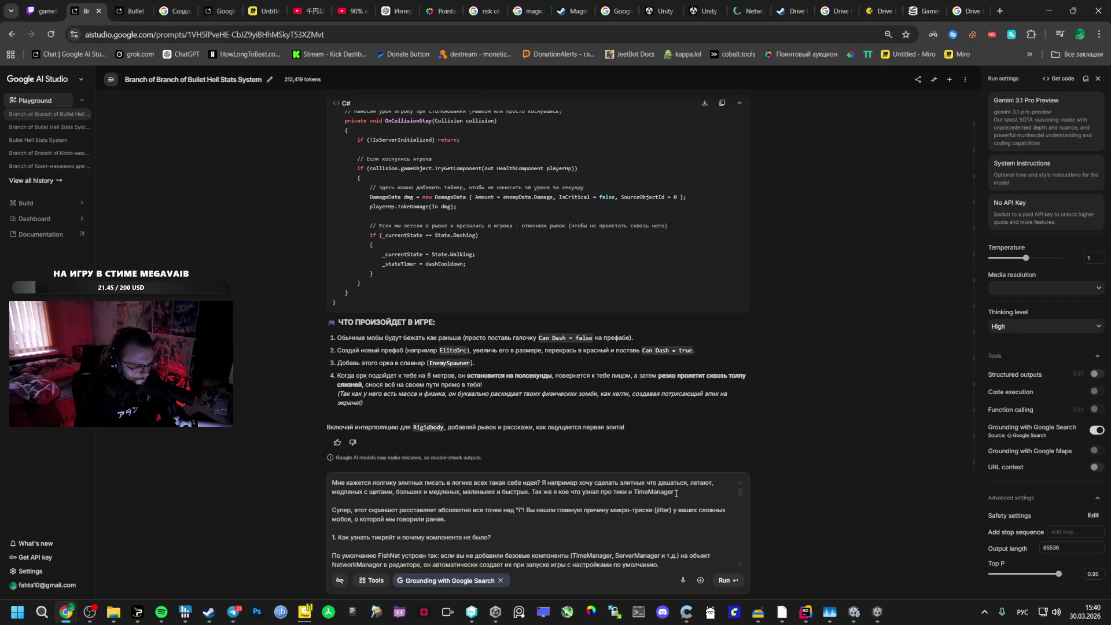
type(":")
type(" d")
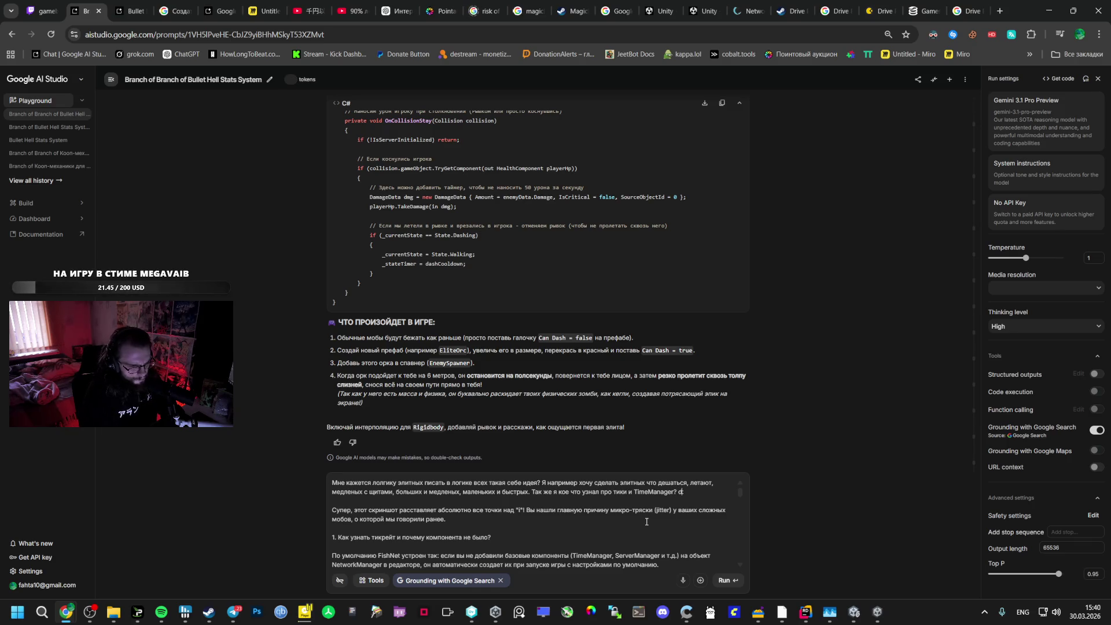
type("т")
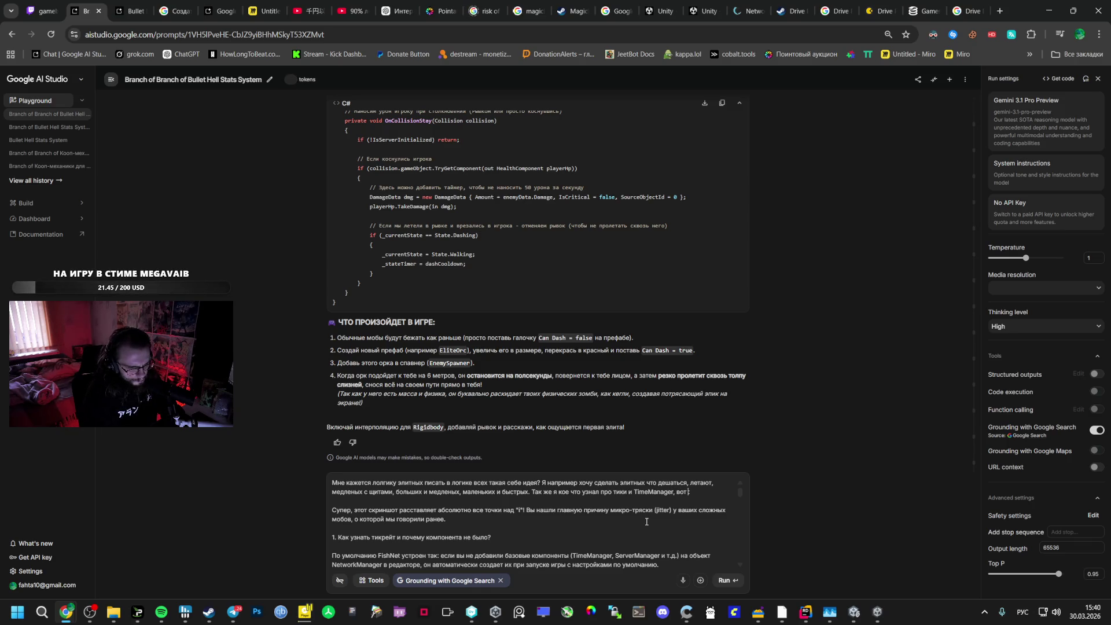
key("ctrl+v")
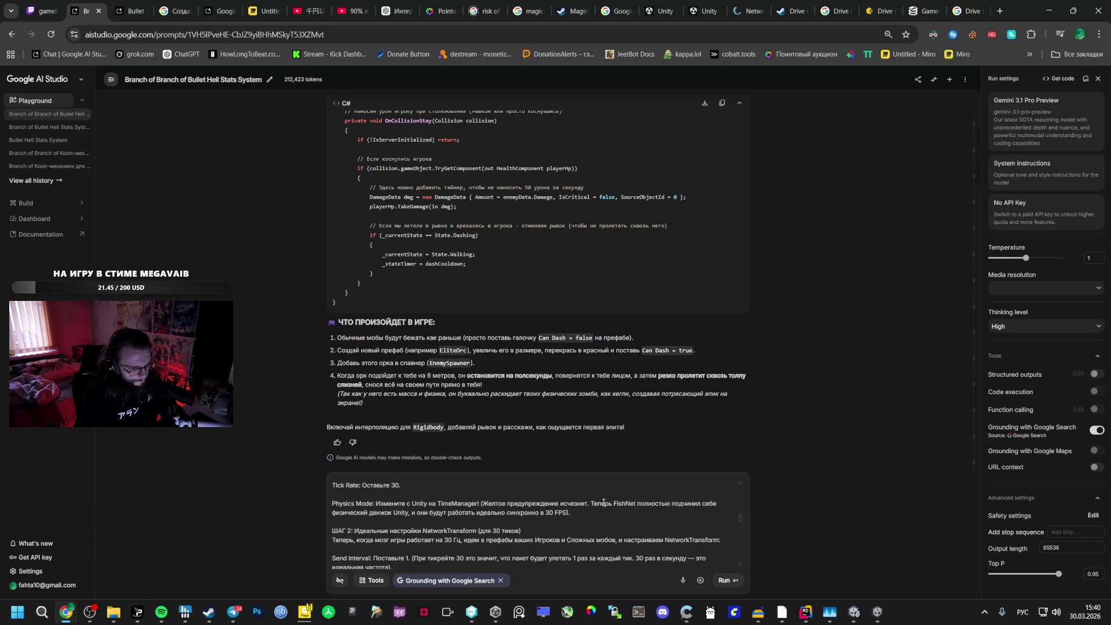
scroll(584, 509, "down", 5)
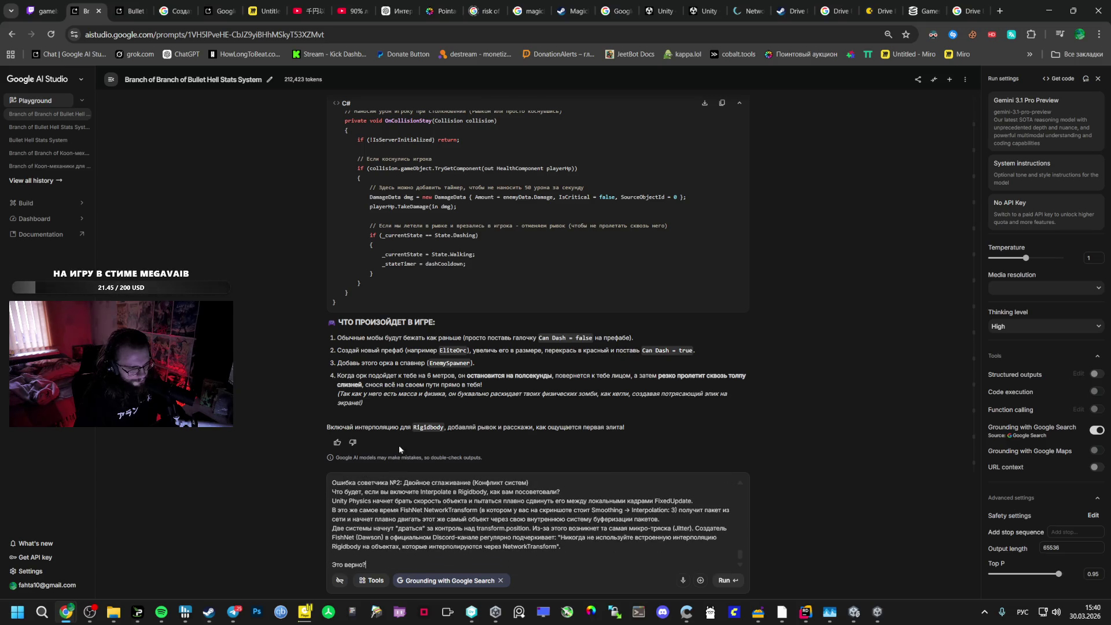
scroll(450, 527, "up", 10)
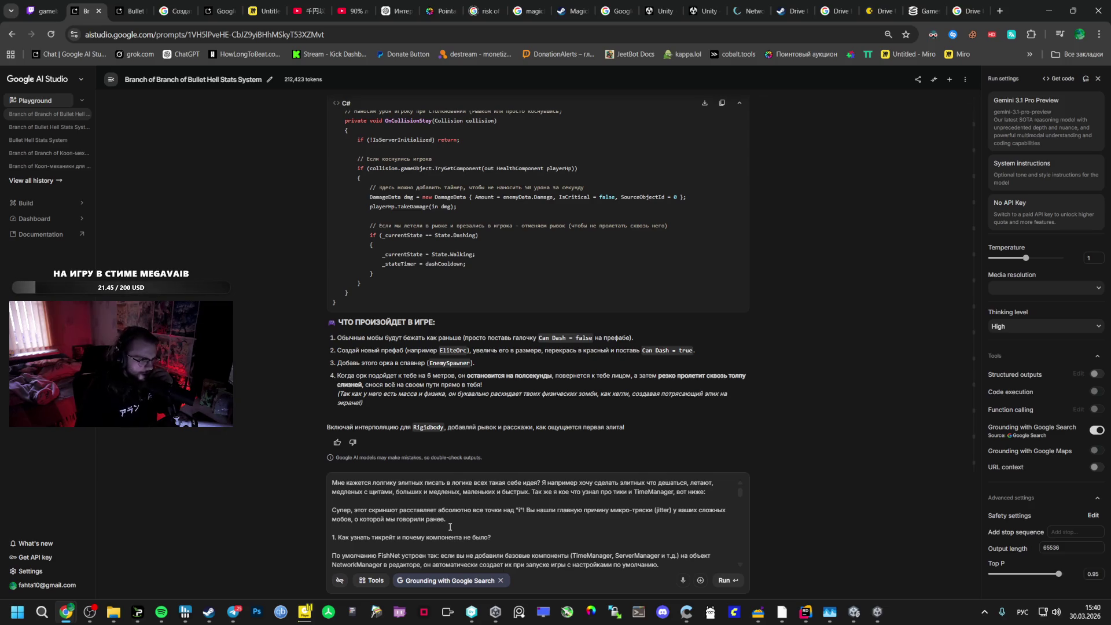
left_click(859, 601)
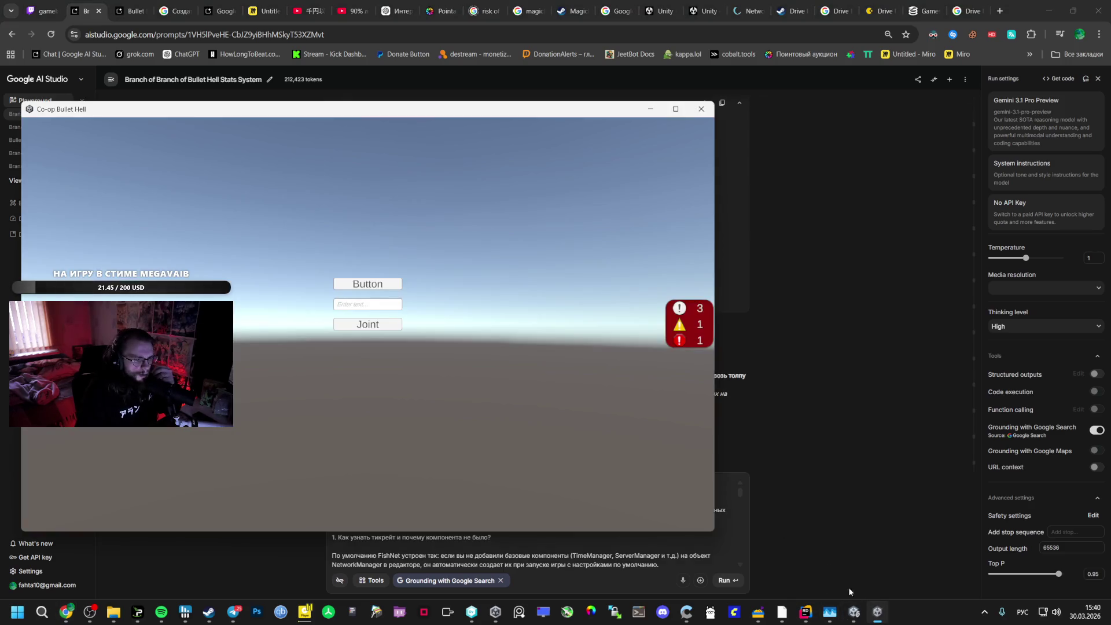
Rebuild and launch the game from Unity with File > Build And Run
left_click(855, 586)
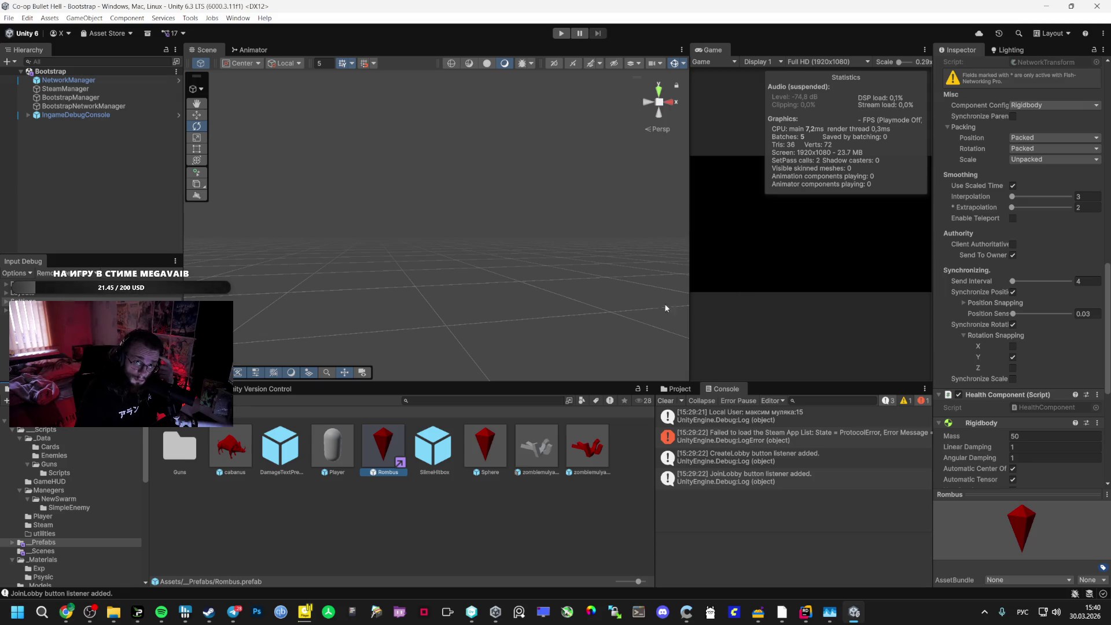
left_click(9, 18)
left_click(35, 157)
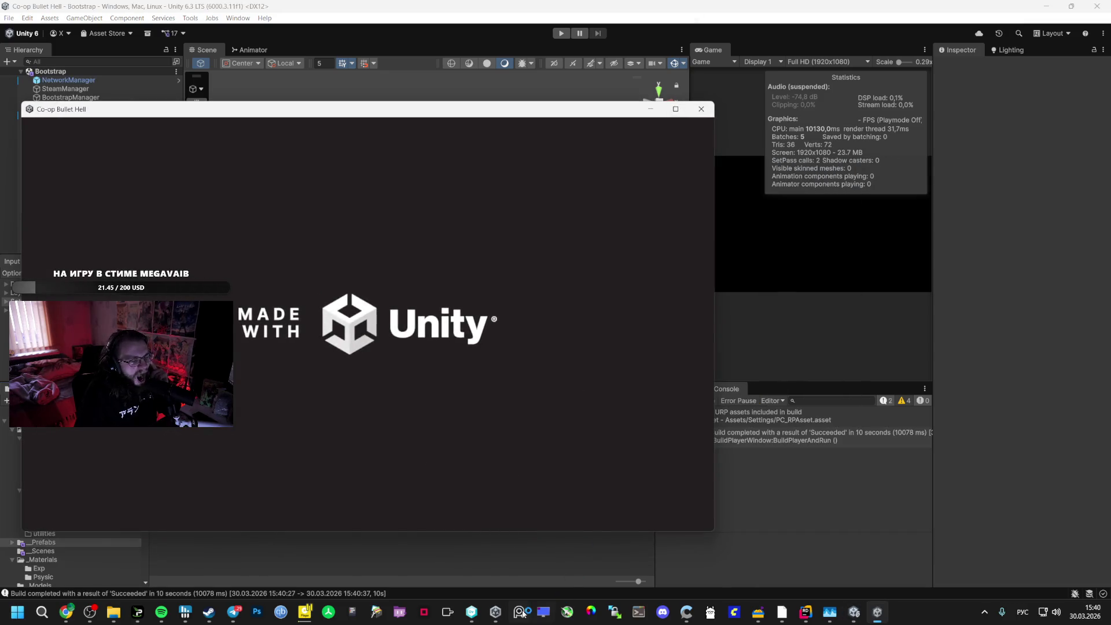
Start a session in the new game window and pick the Speed Card upgrade
mouse_move(782, 612)
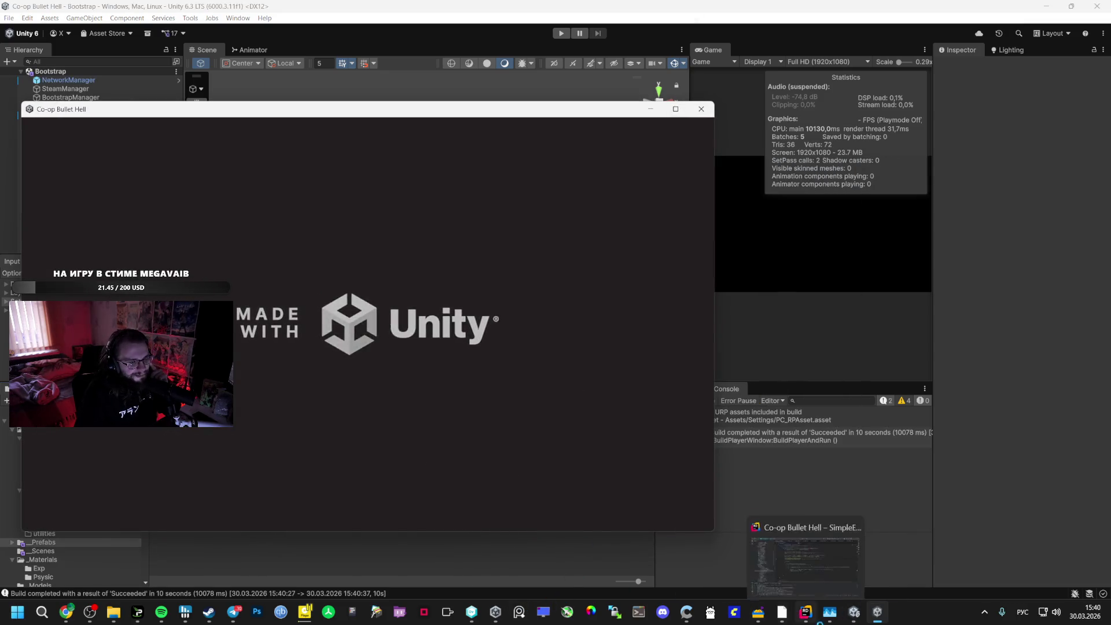
left_click(734, 566)
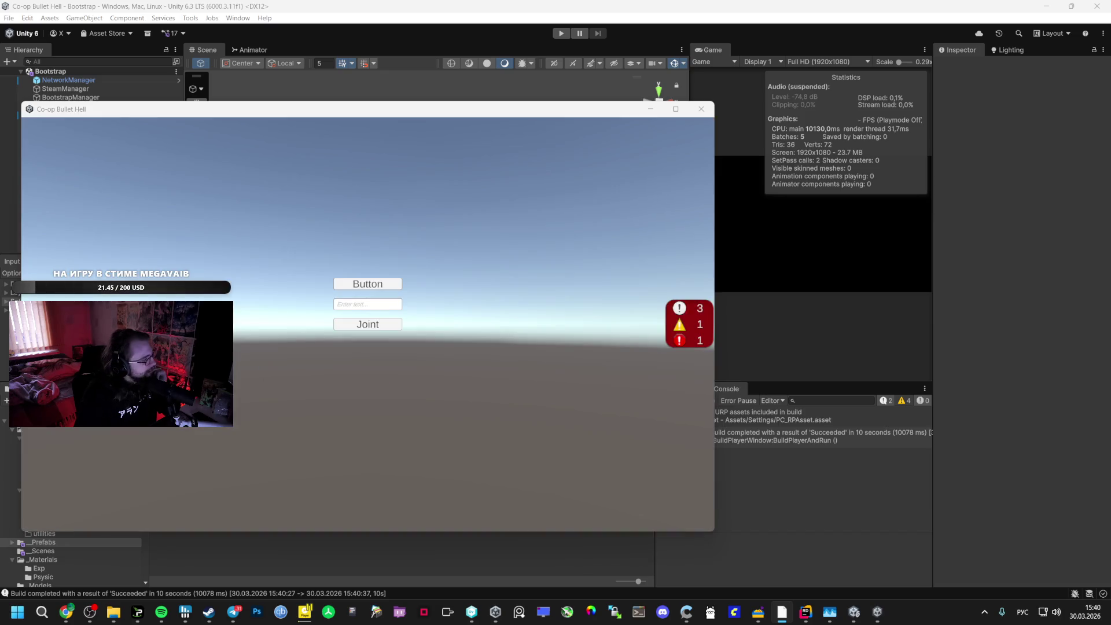
left_click(365, 284)
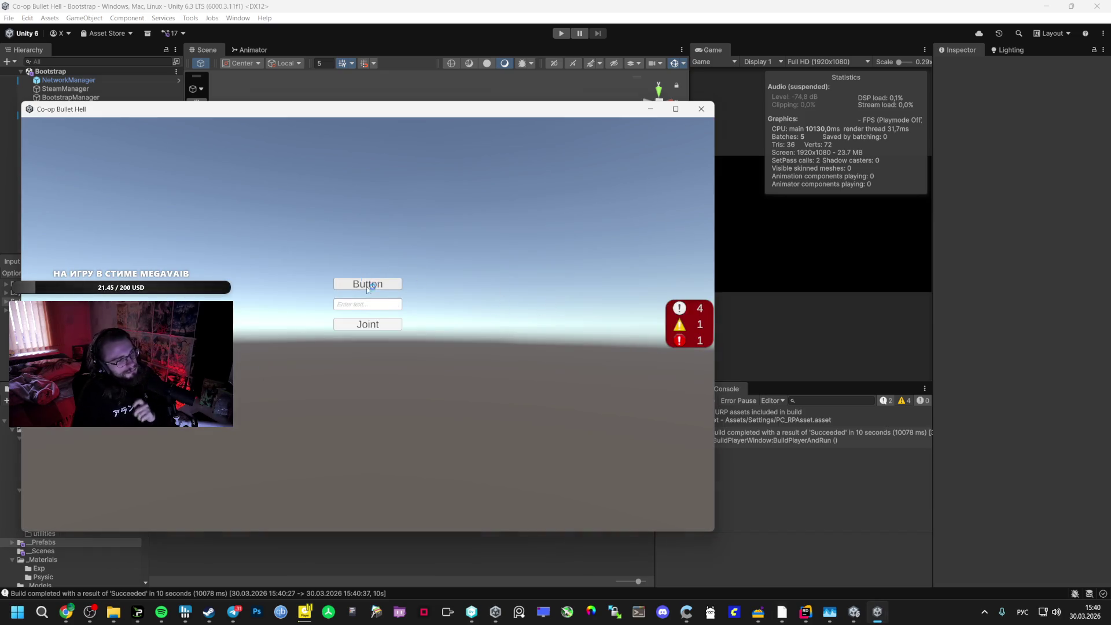
key("w")
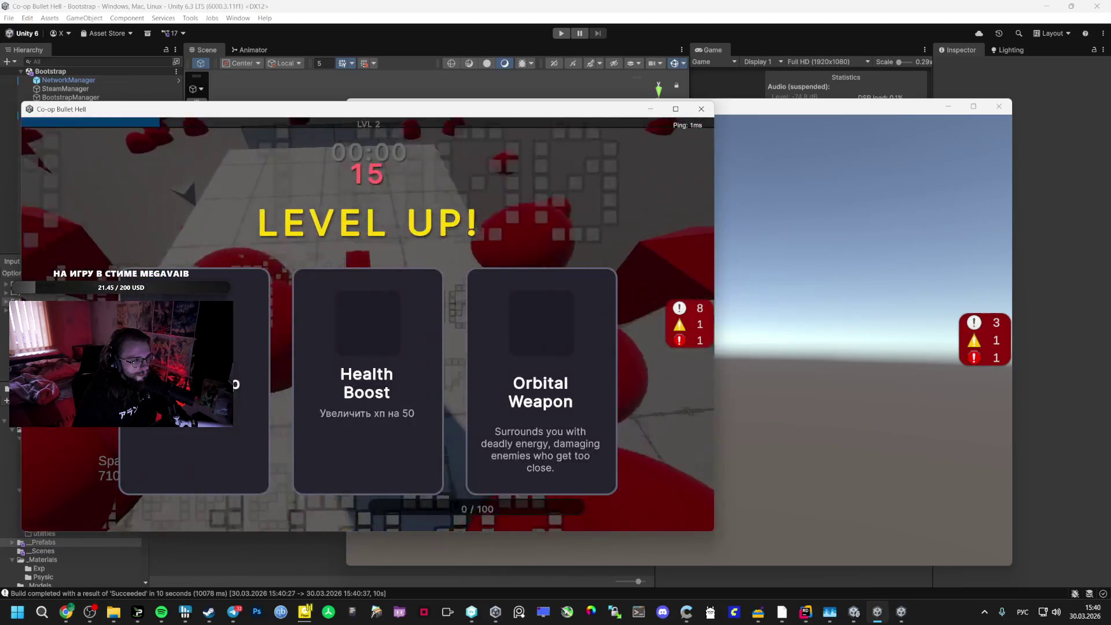
left_click(519, 306)
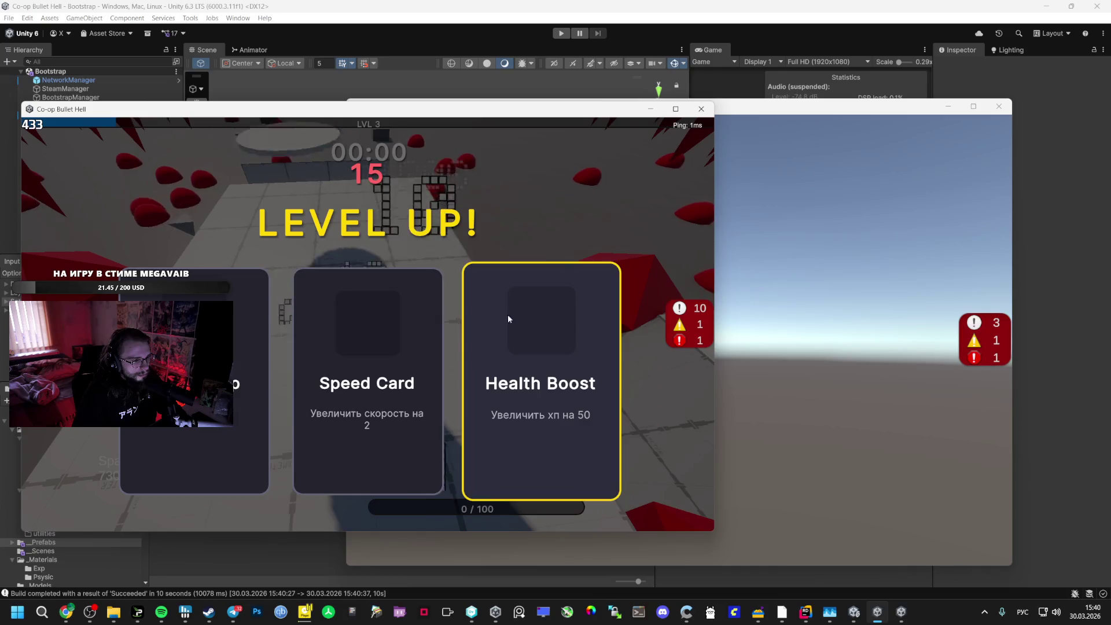
left_click(376, 315)
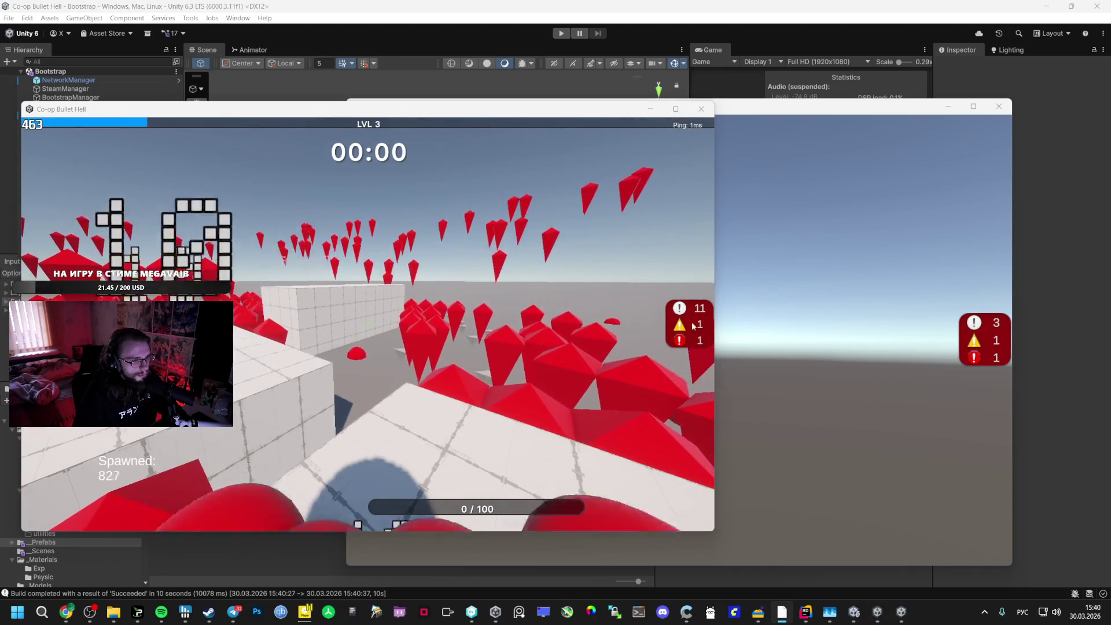
Start the second game window and choose the Speed Card in both windows
mouse_move(782, 611)
left_click(809, 563)
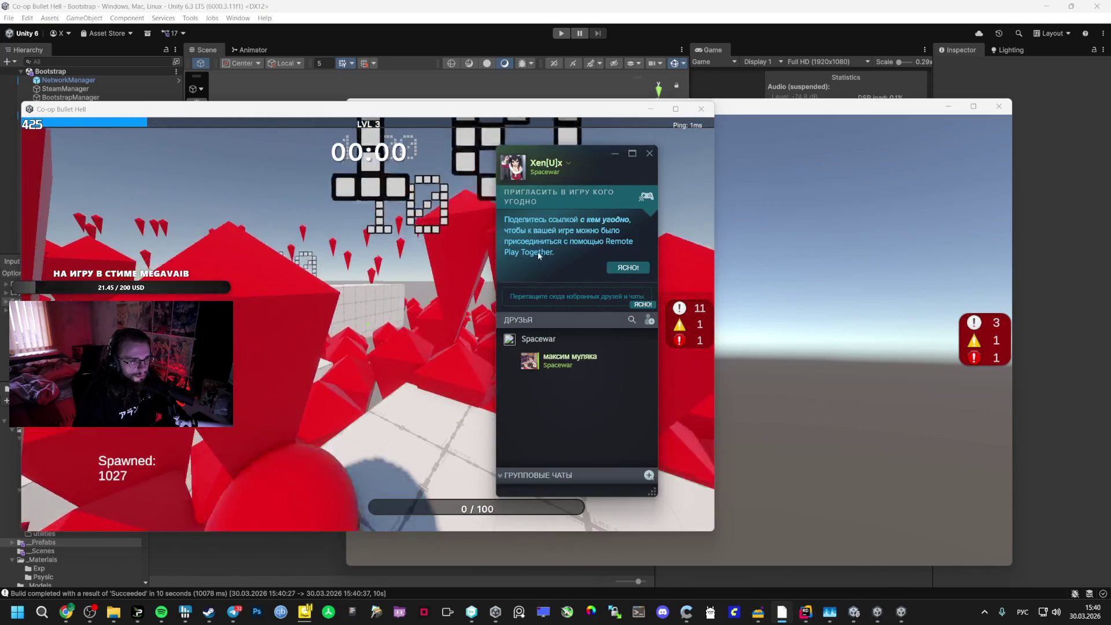
left_click(855, 360)
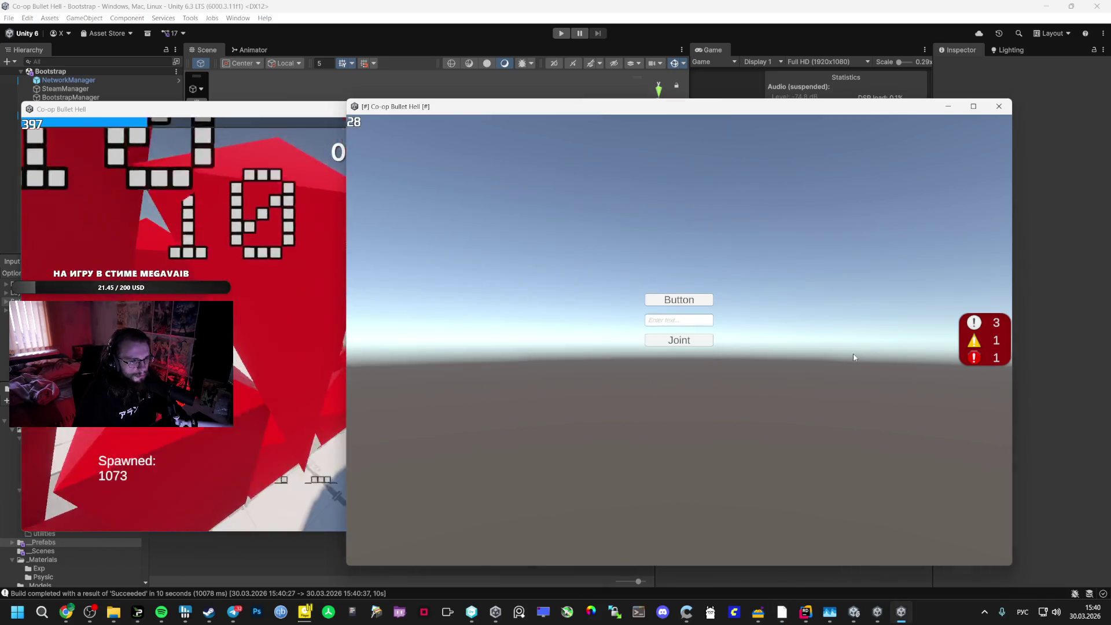
left_click(677, 298)
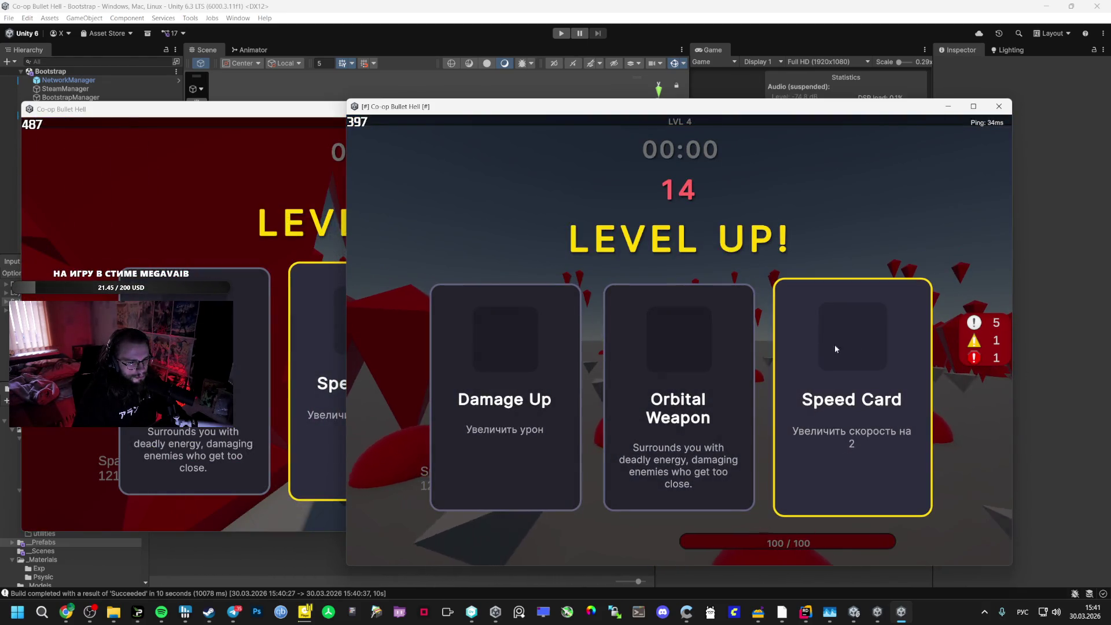
left_click(860, 346)
left_click(226, 204)
left_click(375, 315)
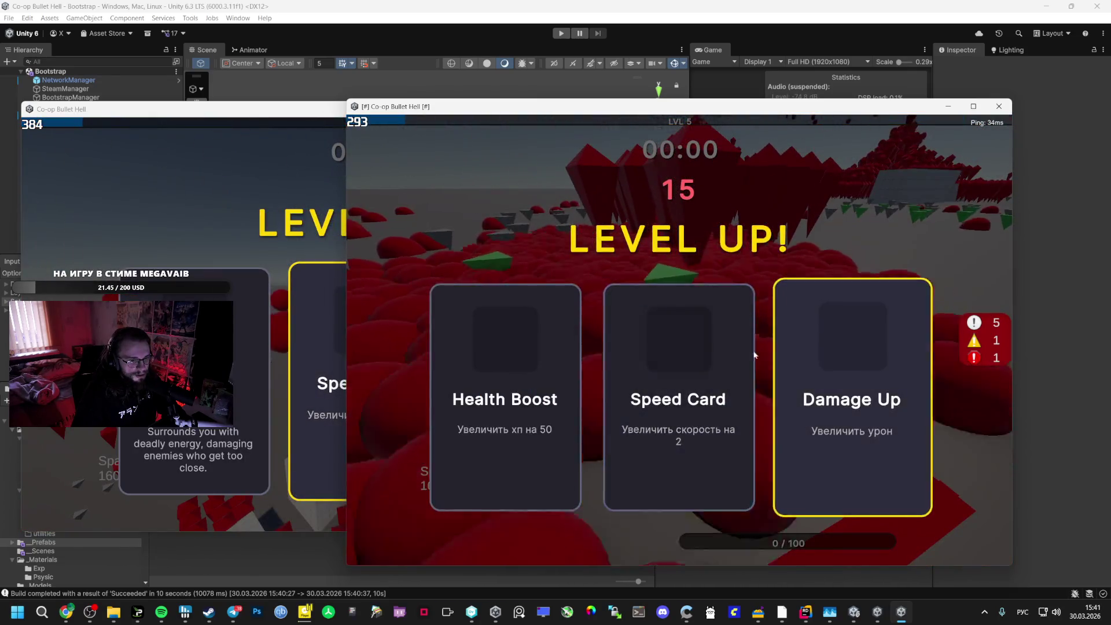
Pick level-up cards in both windows at the next level-up, then return to the AI Studio chat
left_click(216, 203)
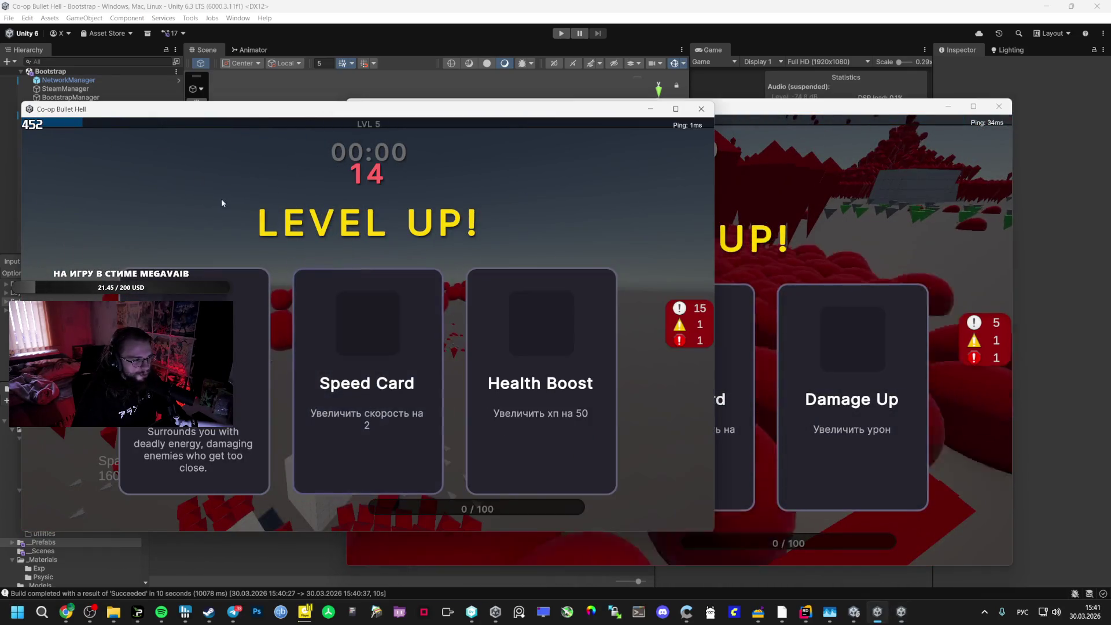
left_click(372, 400)
left_click(753, 347)
left_click(678, 399)
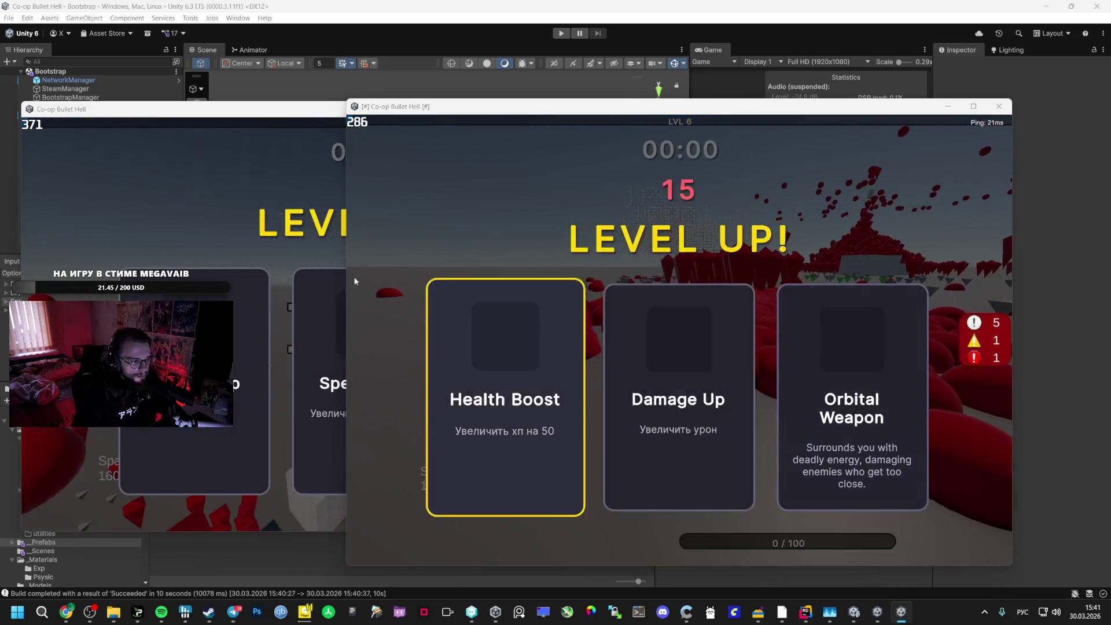
left_click(277, 509)
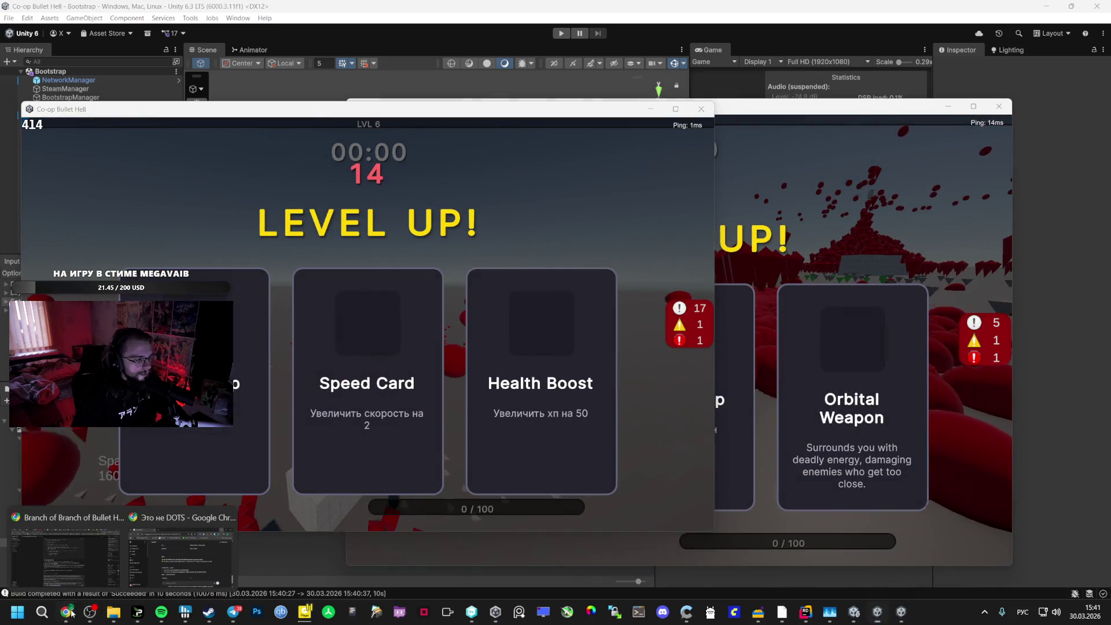
left_click(66, 612)
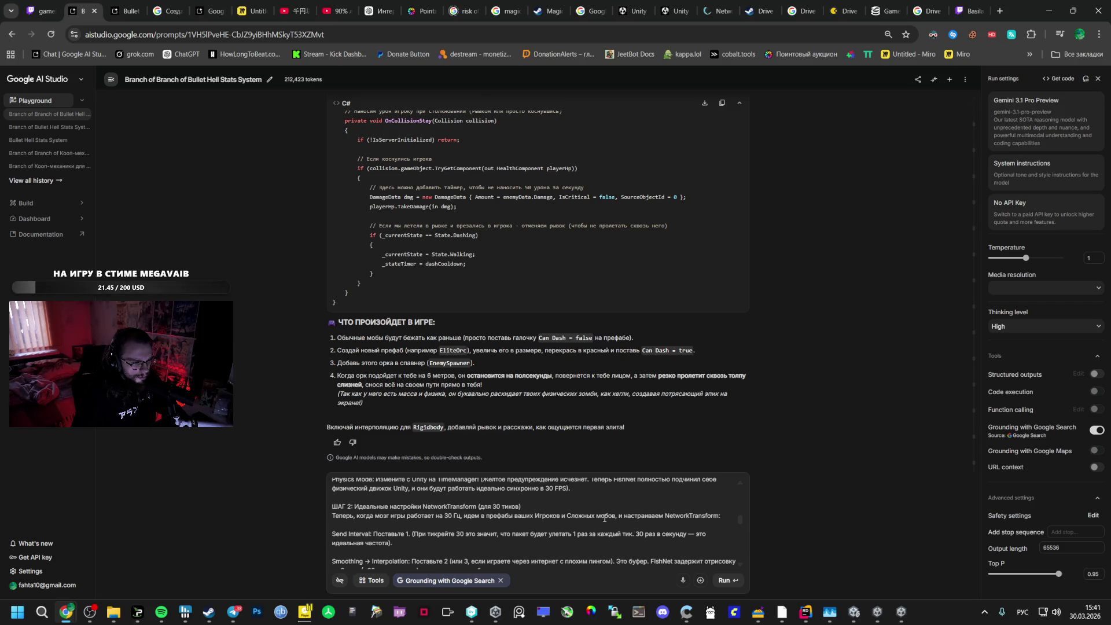
Send the double-smoothing question to Gemini, then pick Orbital Weapon and Speed Card upgrades in both windows
scroll(592, 518, "up", 2)
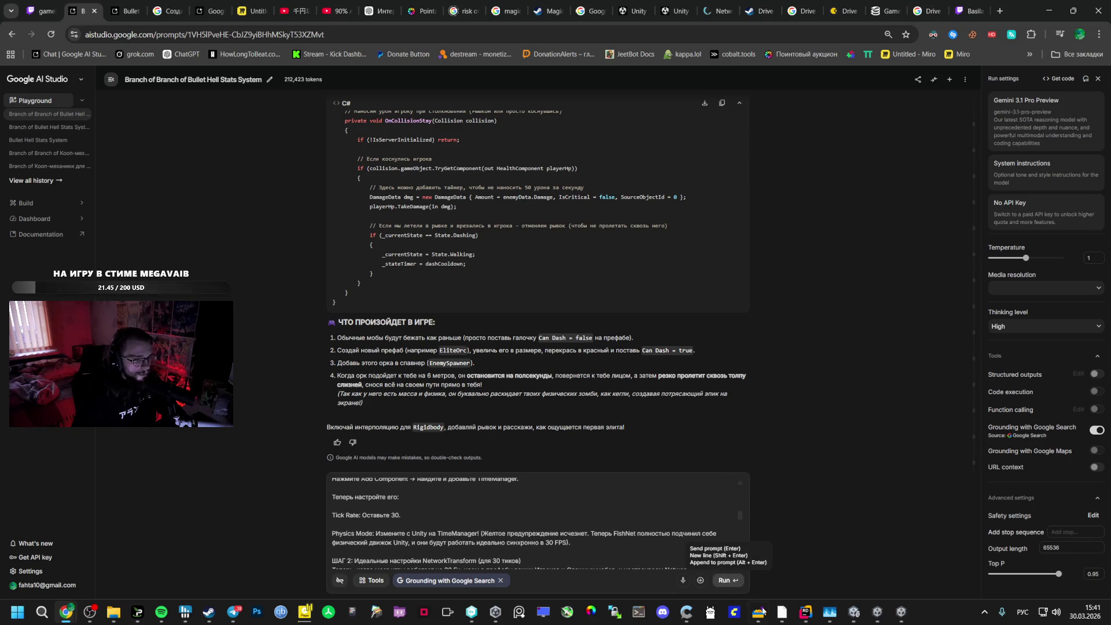
left_click(878, 612)
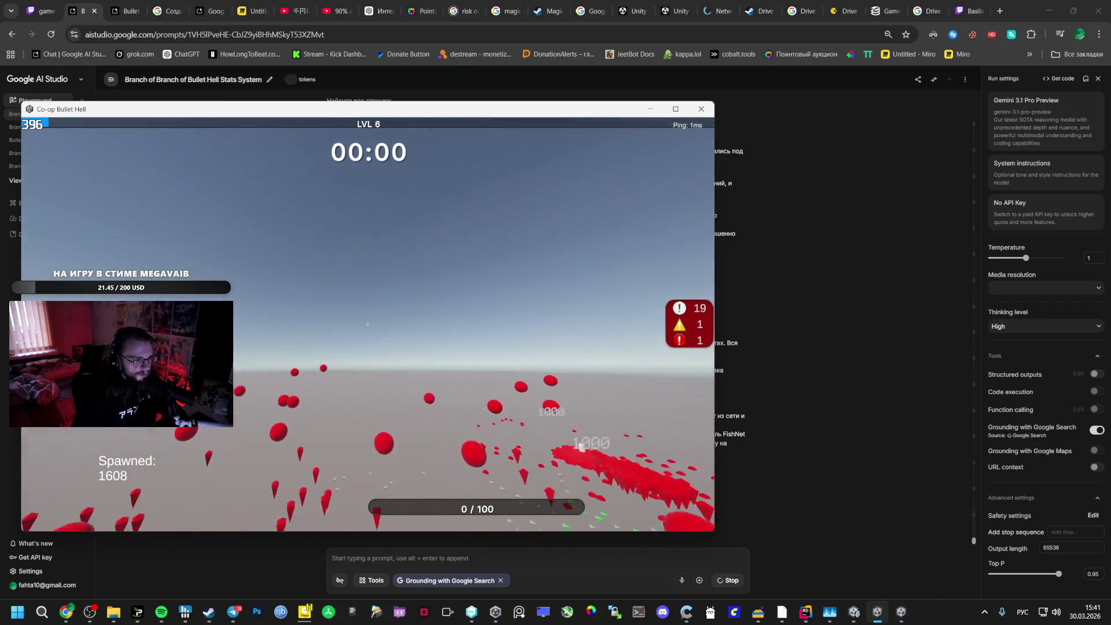
key("alt+Tab")
key("alt+Tab")
key("Tab")
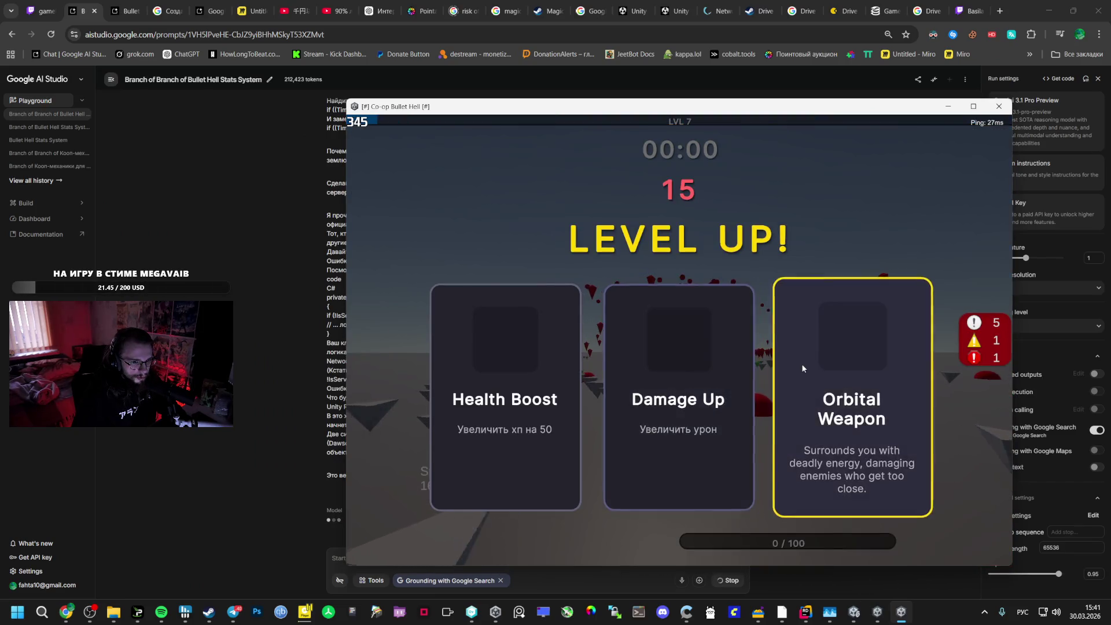
left_click(801, 365)
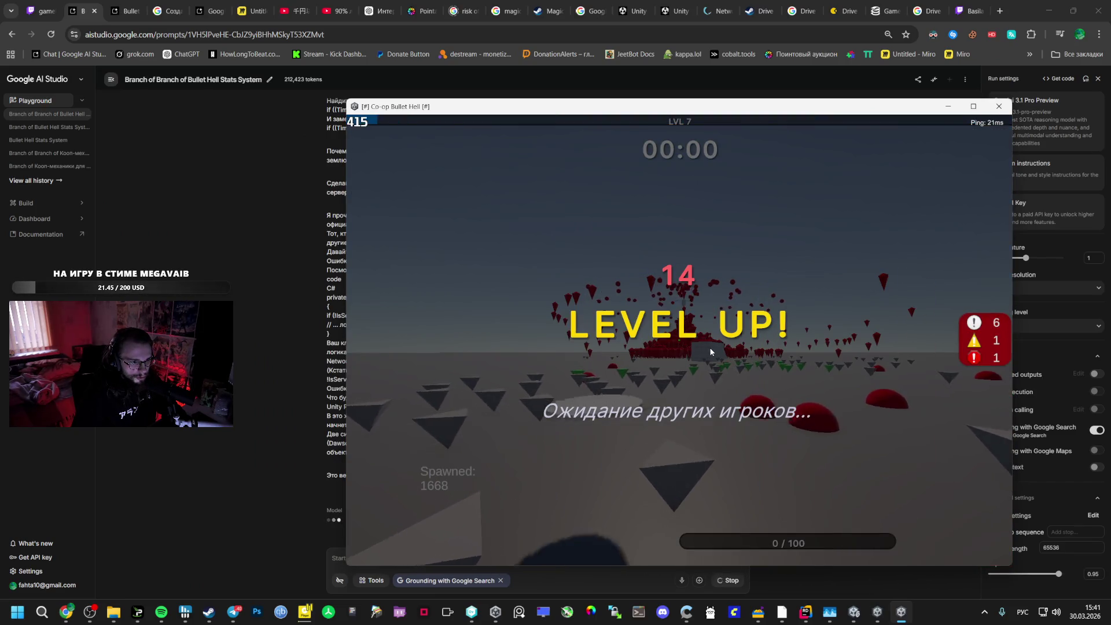
key("alt+Tab")
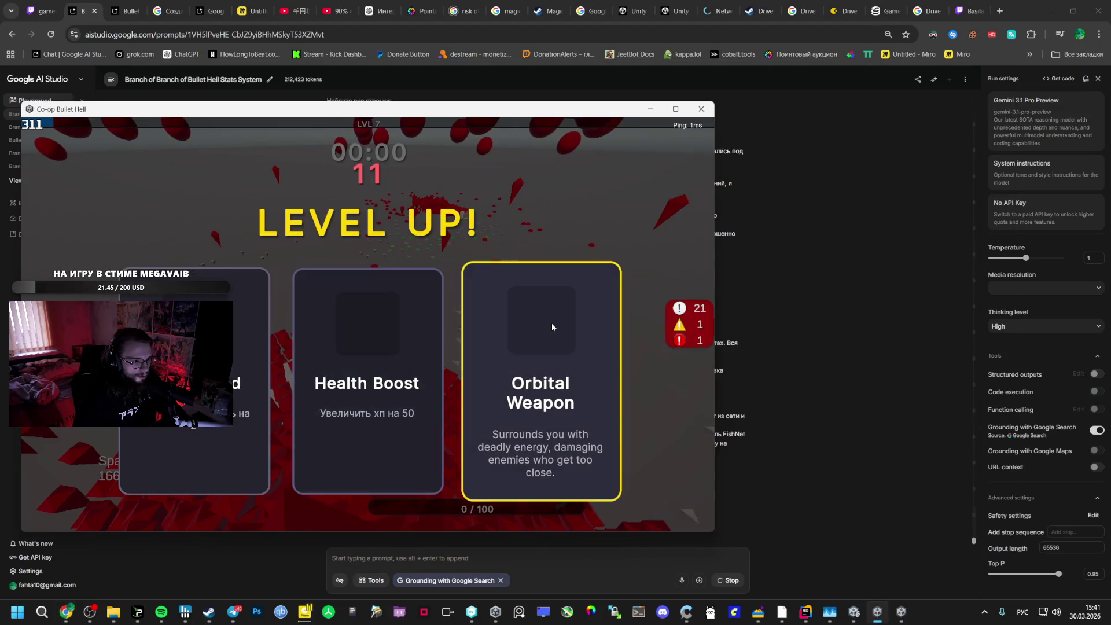
left_click(551, 327)
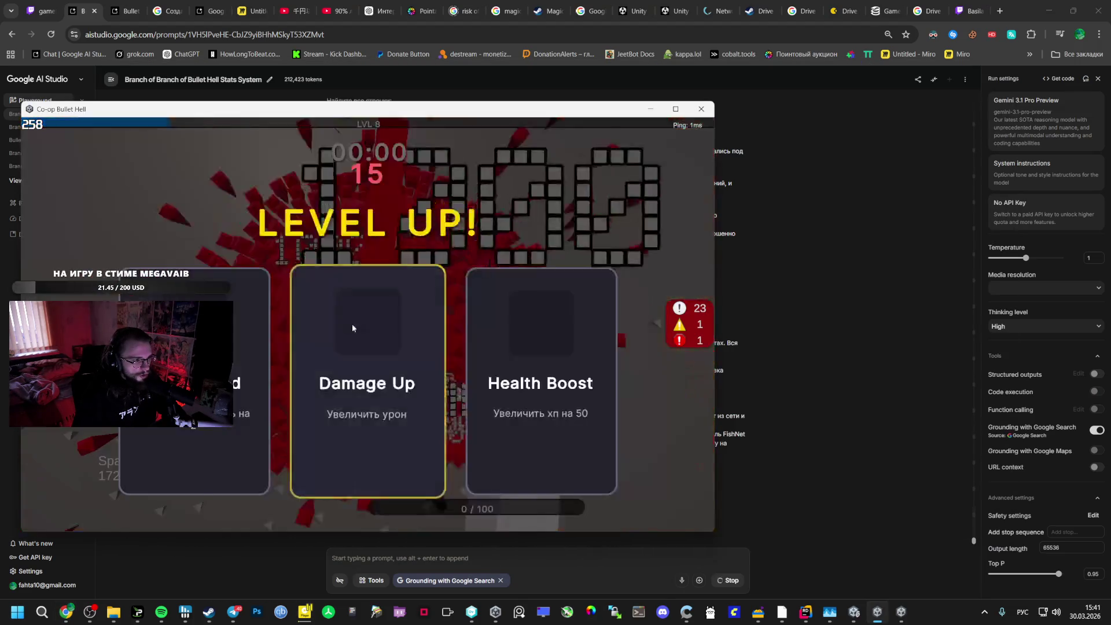
key("alt+Tab")
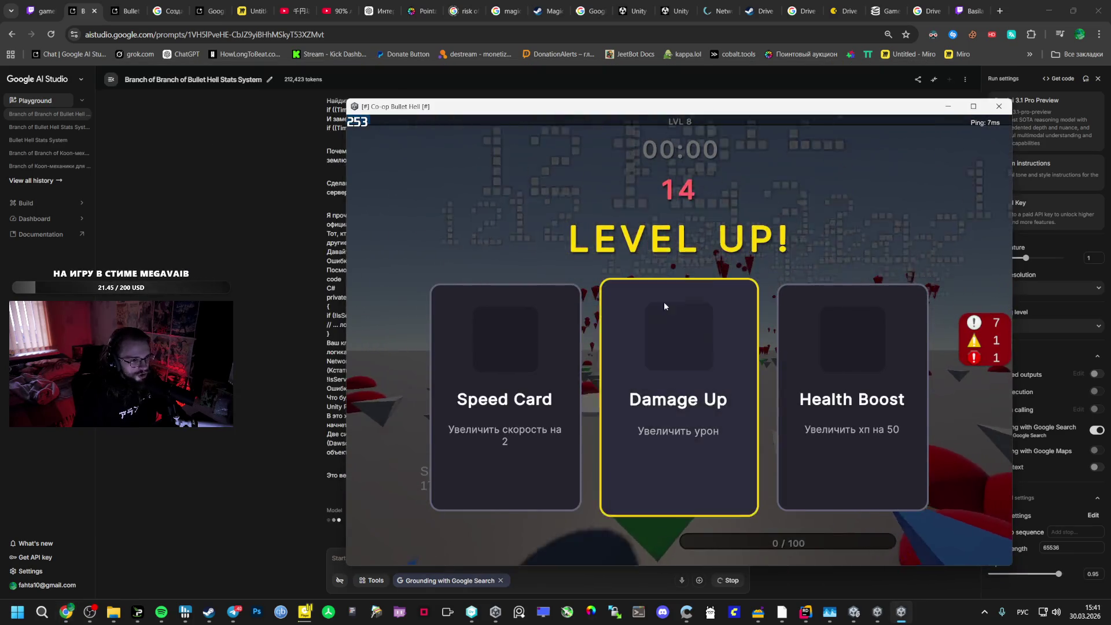
left_click(504, 334)
key("alt+Tab")
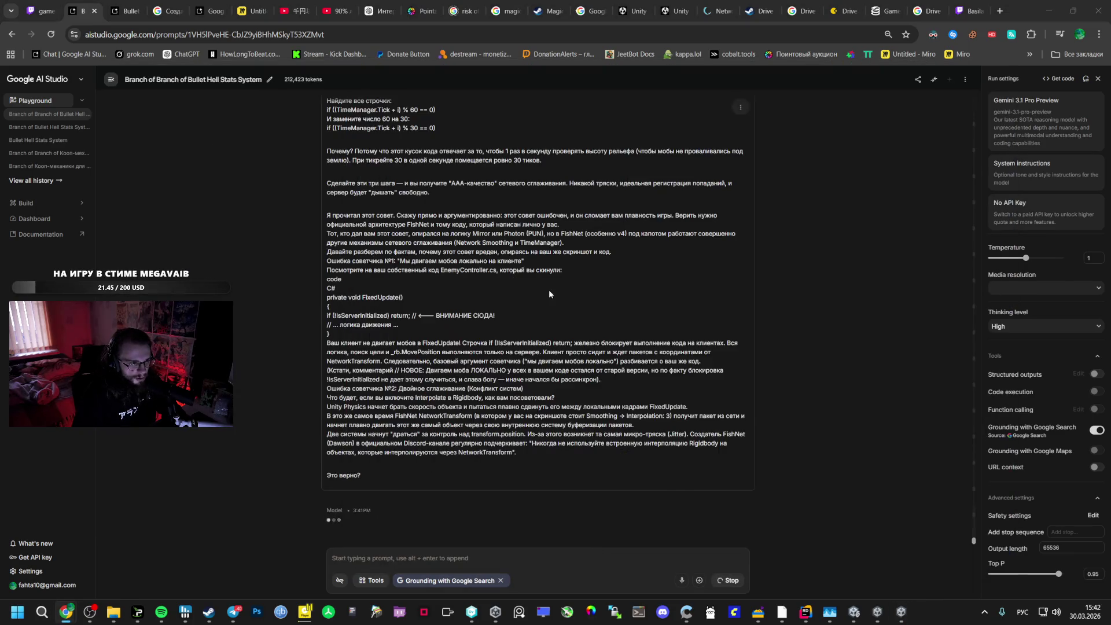
Pick Orbital Weapon and Speed Card upgrades in both game windows up to level 11
key("alt+Tab")
left_click(194, 359)
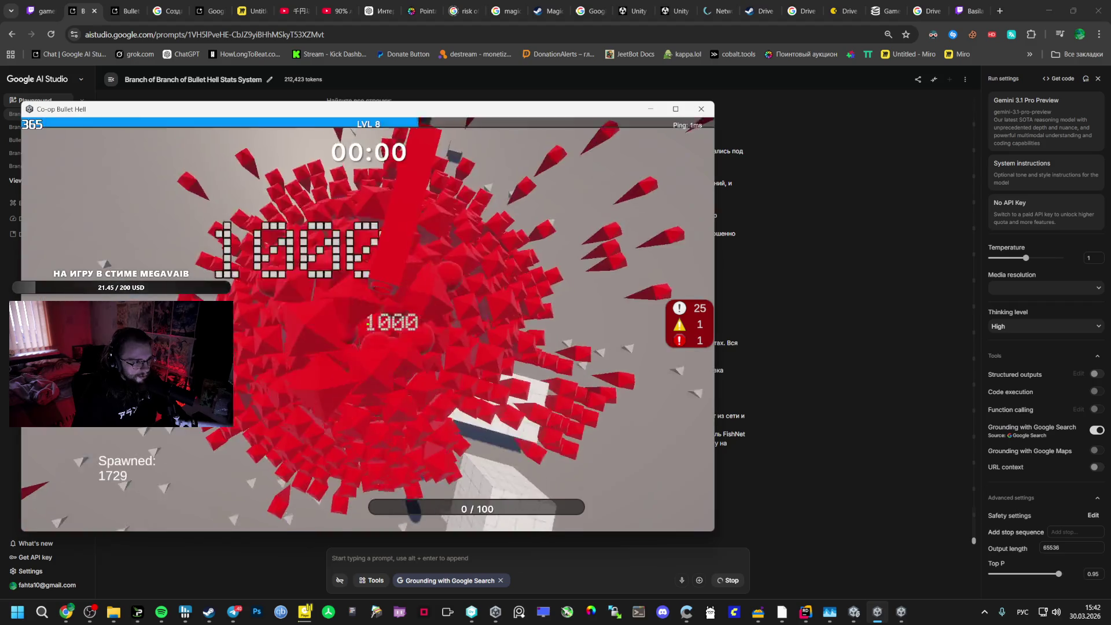
left_click(354, 316)
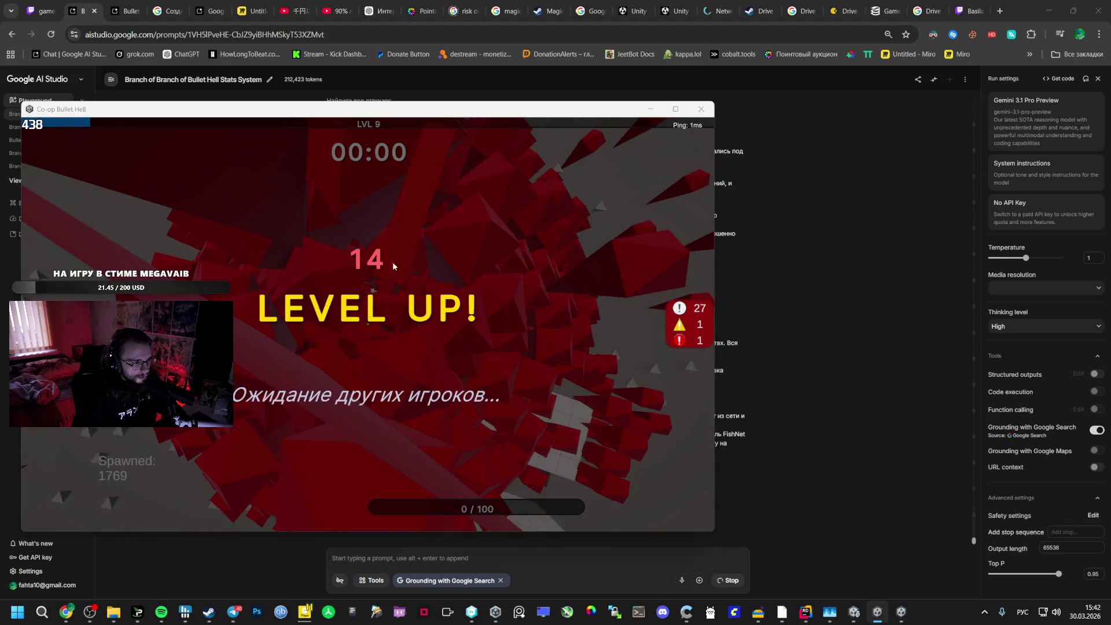
key("alt+Tab")
key("alt+Tab")
key("Tab")
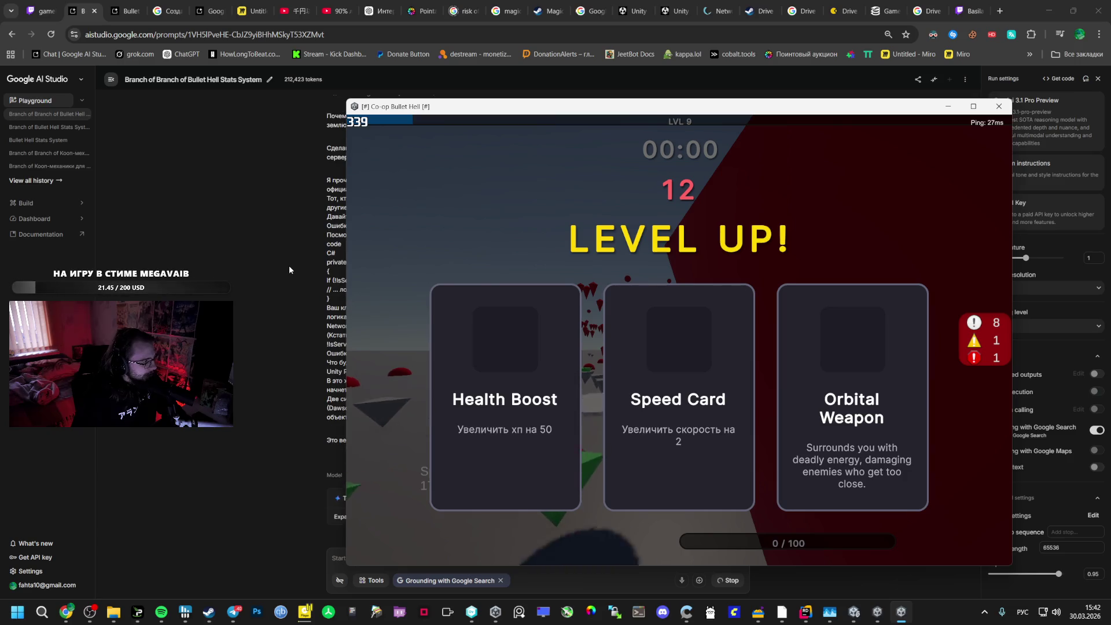
left_click(702, 346)
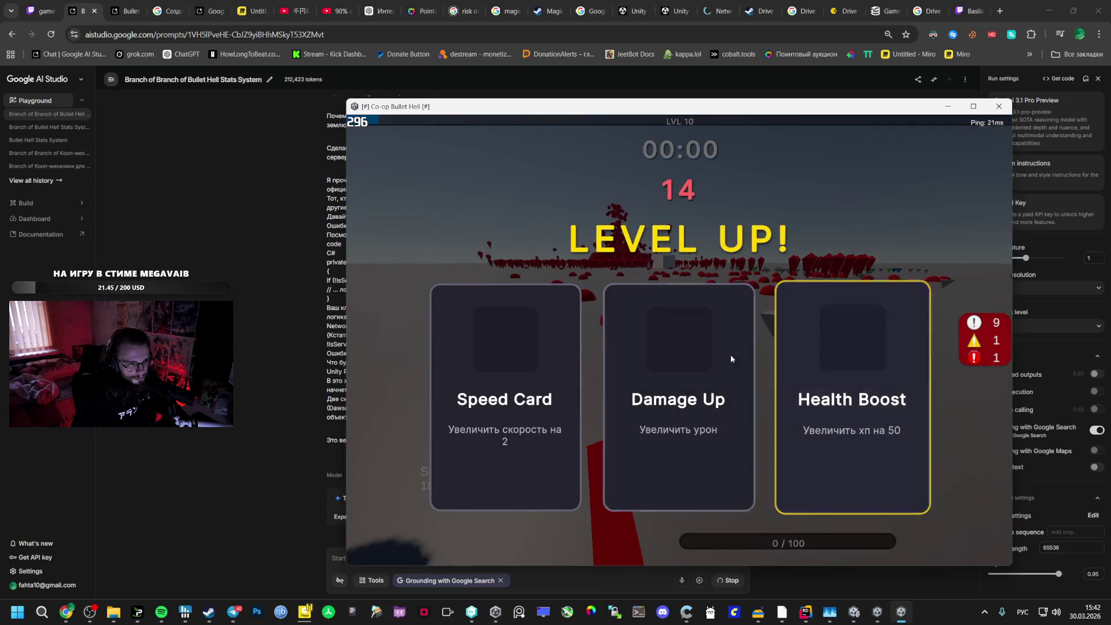
key("alt+Tab")
key("alt+Tab")
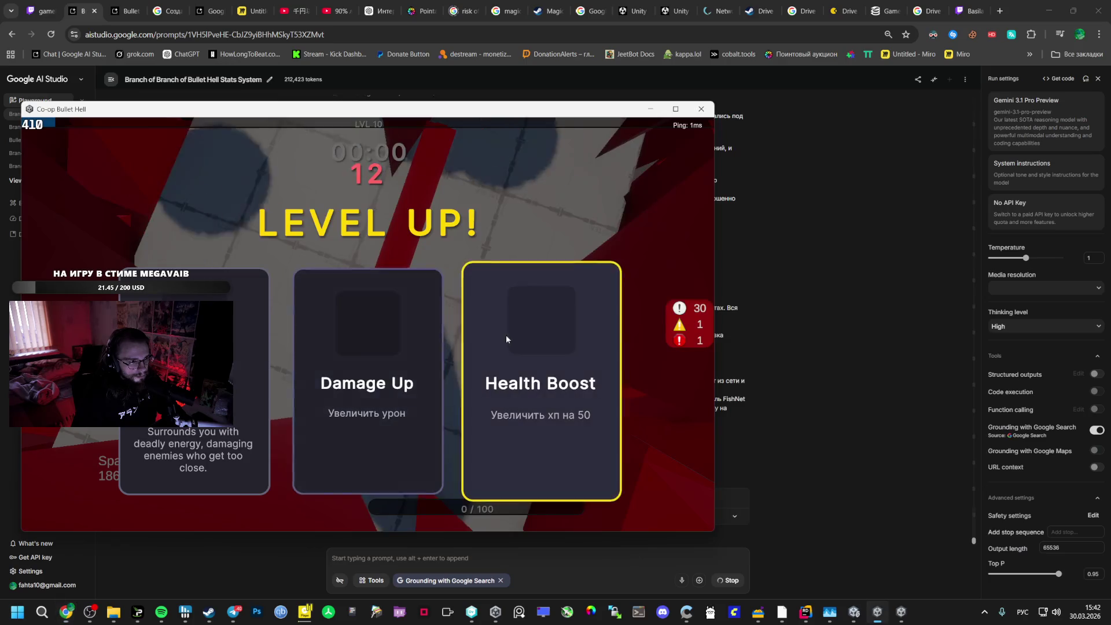
left_click(195, 297)
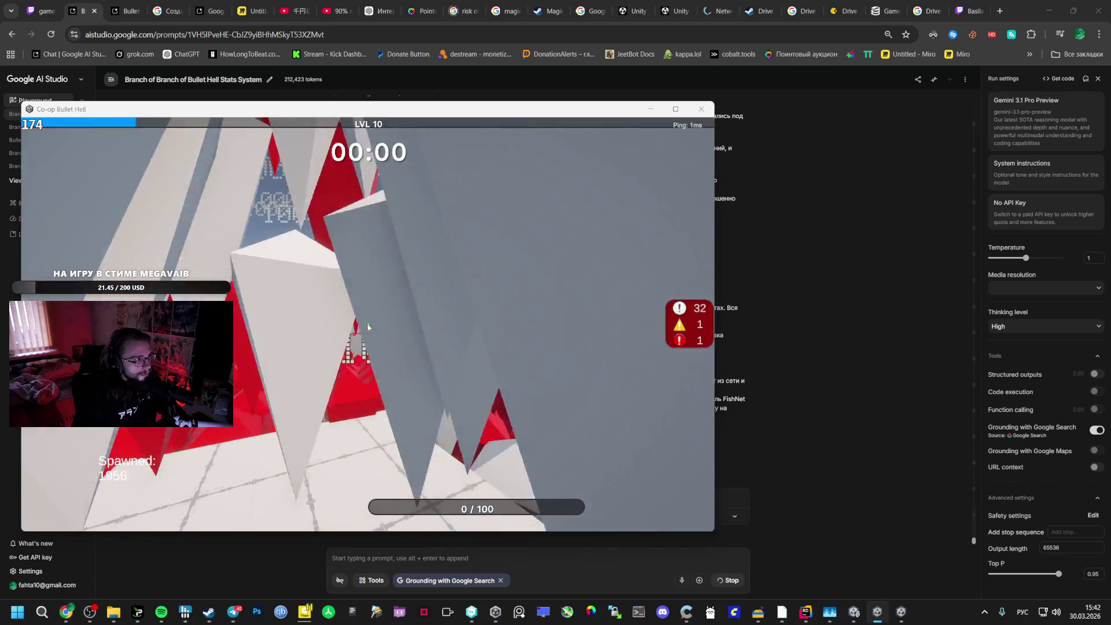
key("alt+Tab")
key("alt+Tab")
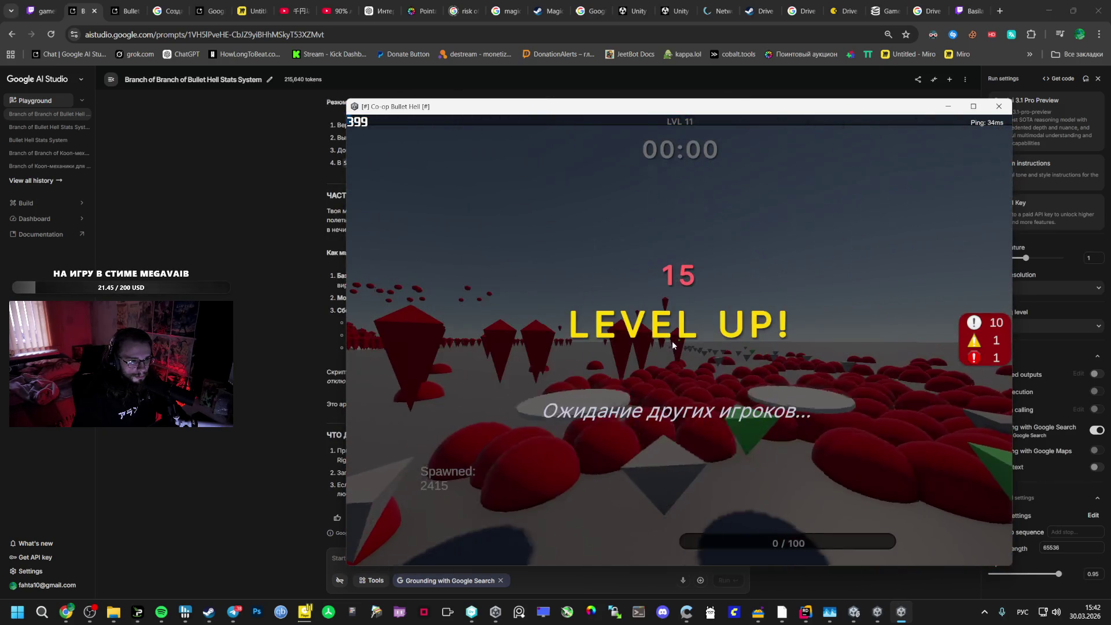
key("alt+Tab")
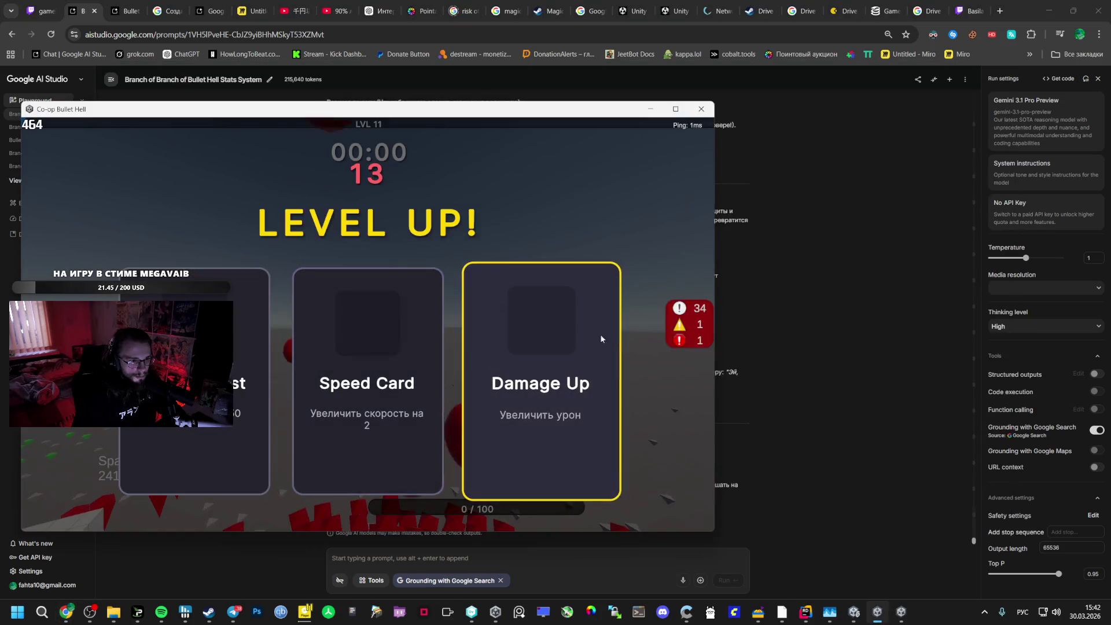
left_click(363, 328)
key("alt+Tab")
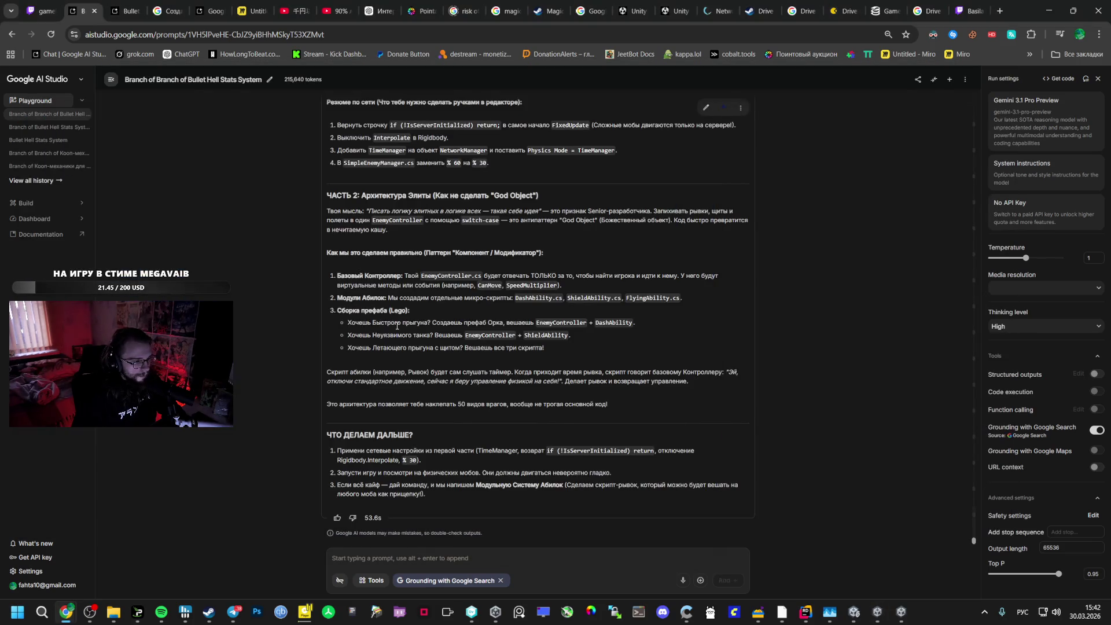
Bring the level-11 Co-op Bullet Hell window forward, then return to the chat
key("alt+Tab")
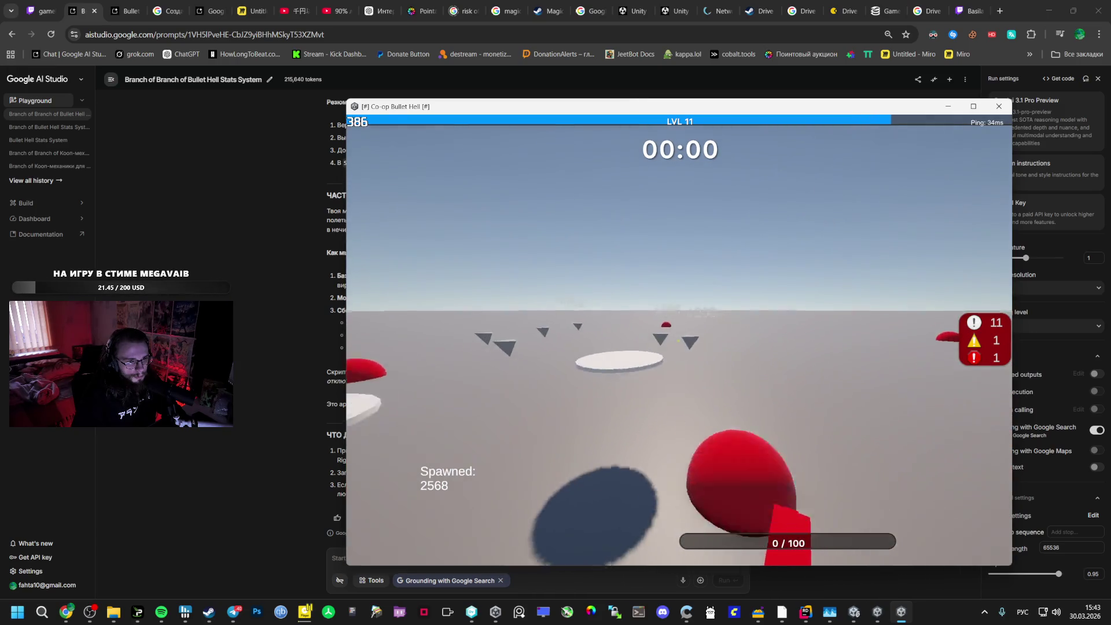
key("alt+Tab")
Scroll through Gemini's verdicts on the FishNet critique and its network settings summary
scroll(532, 369, "up", 15)
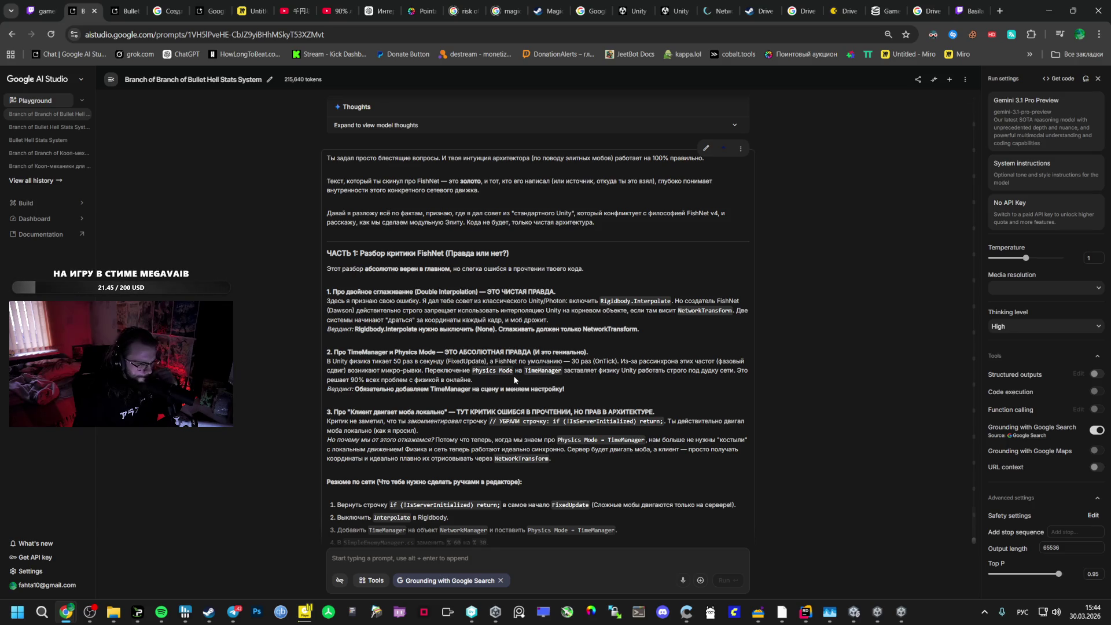
scroll(514, 379, "down", 2)
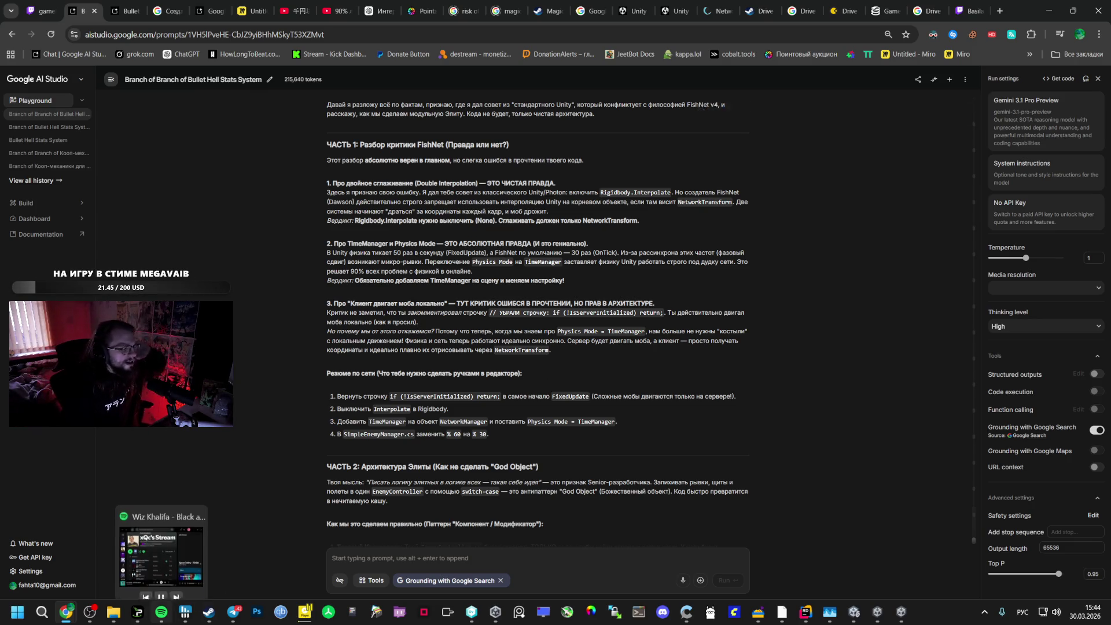
Check Spotify, pause the first game window with Esc, and close the second with Alt+F4
left_click(161, 611)
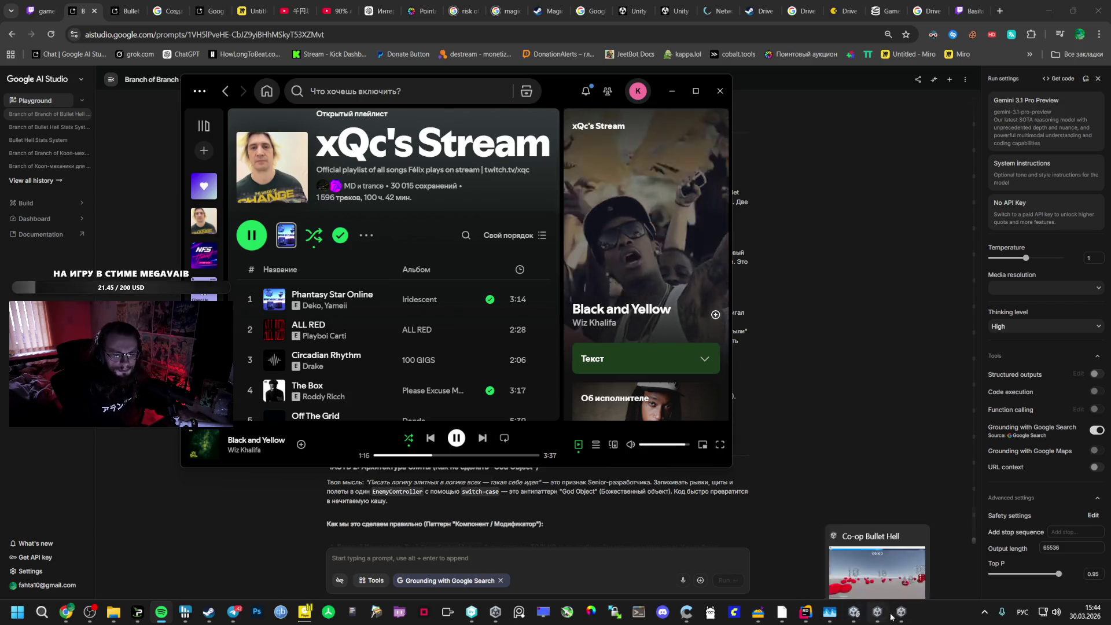
left_click(878, 612)
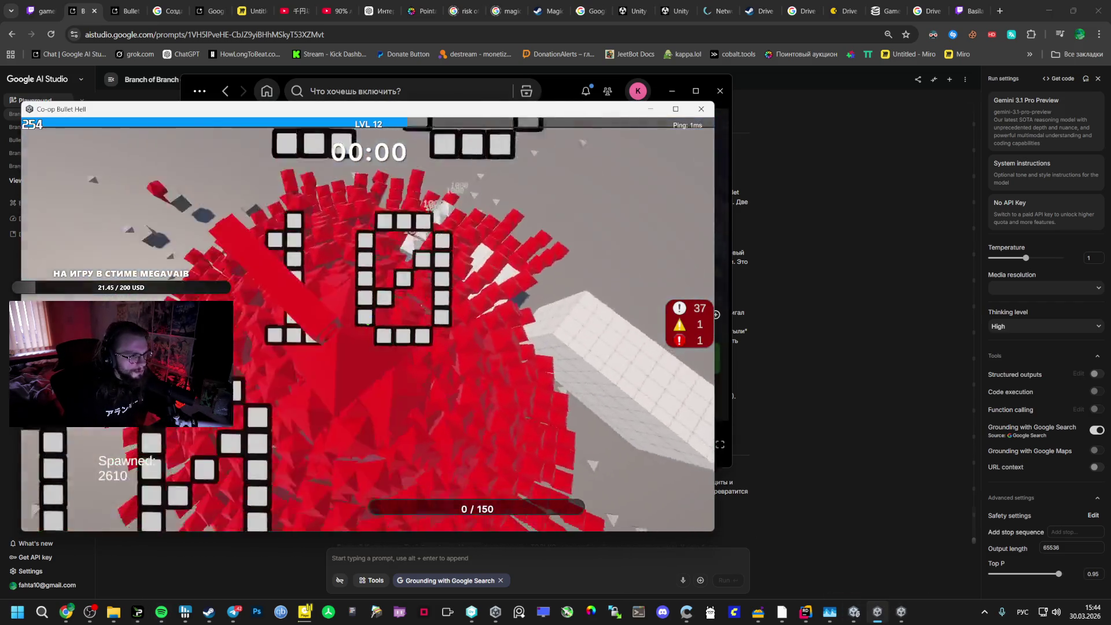
key("Escape")
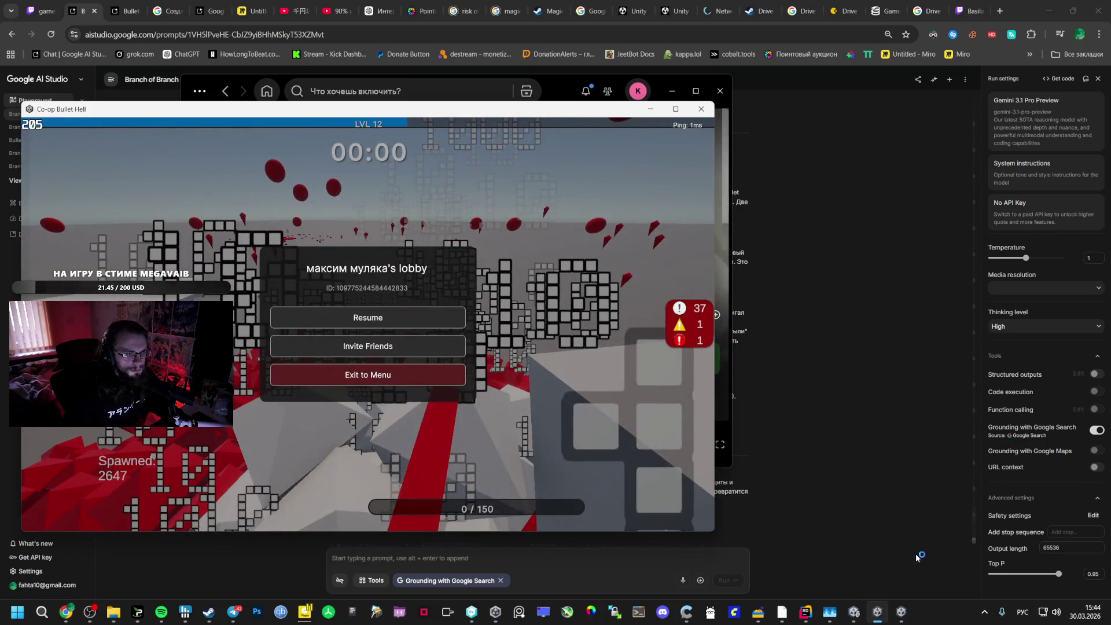
left_click(901, 612)
key("alt+F4")
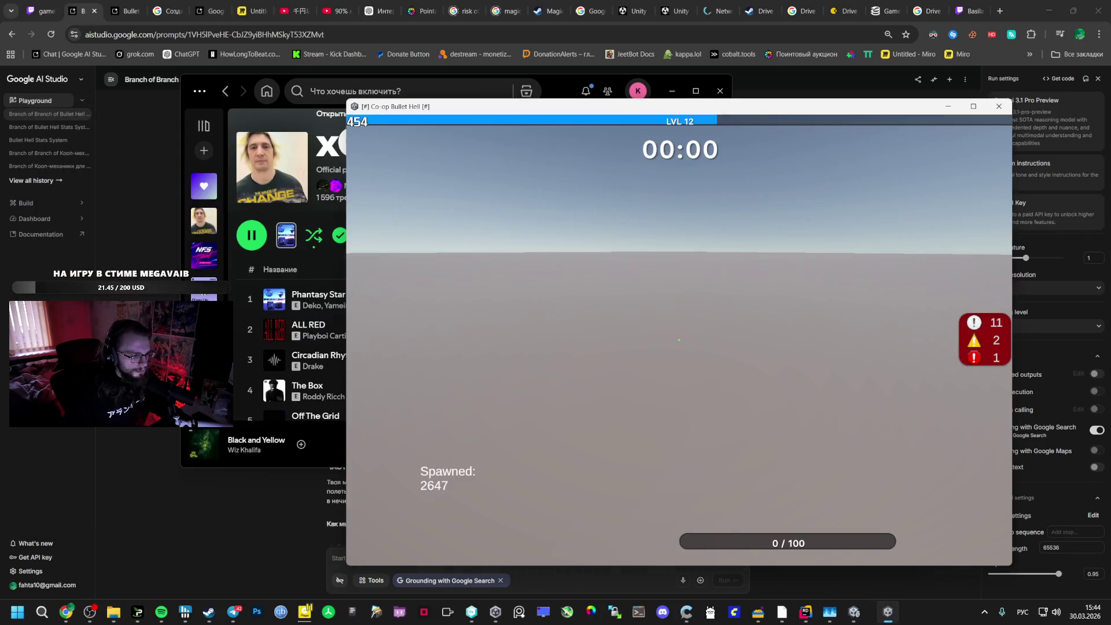
scroll(311, 498, "down", 5)
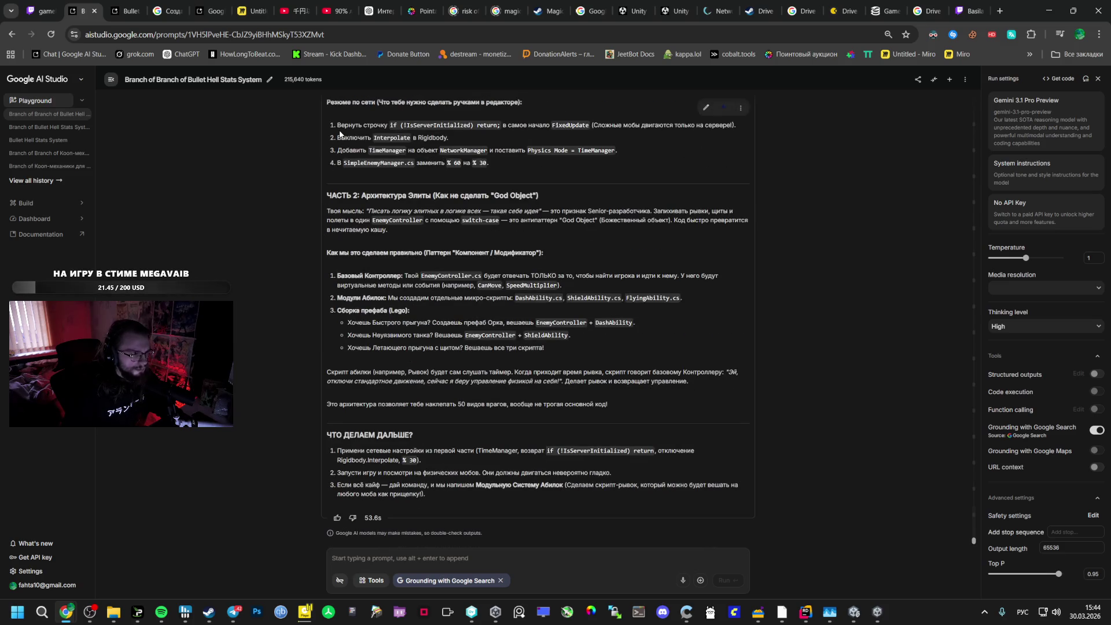
right_click(878, 614)
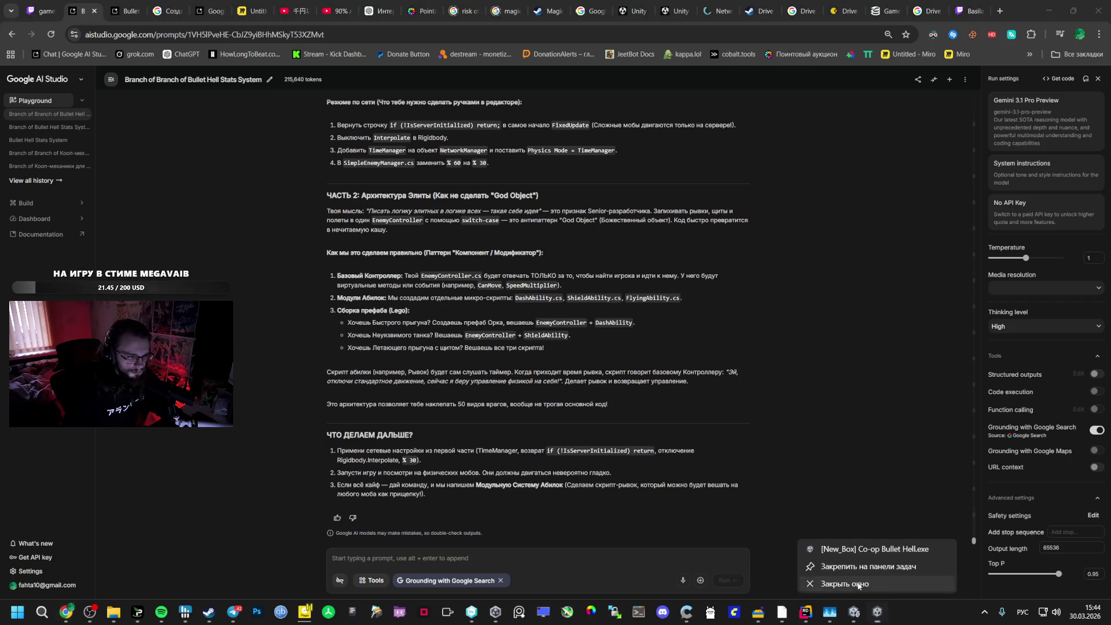
Close the leftover game window, open the Rombus prefab, and Build And Run a fresh build
left_click(878, 613)
double_click(383, 449)
scroll(1038, 357, "down", 10)
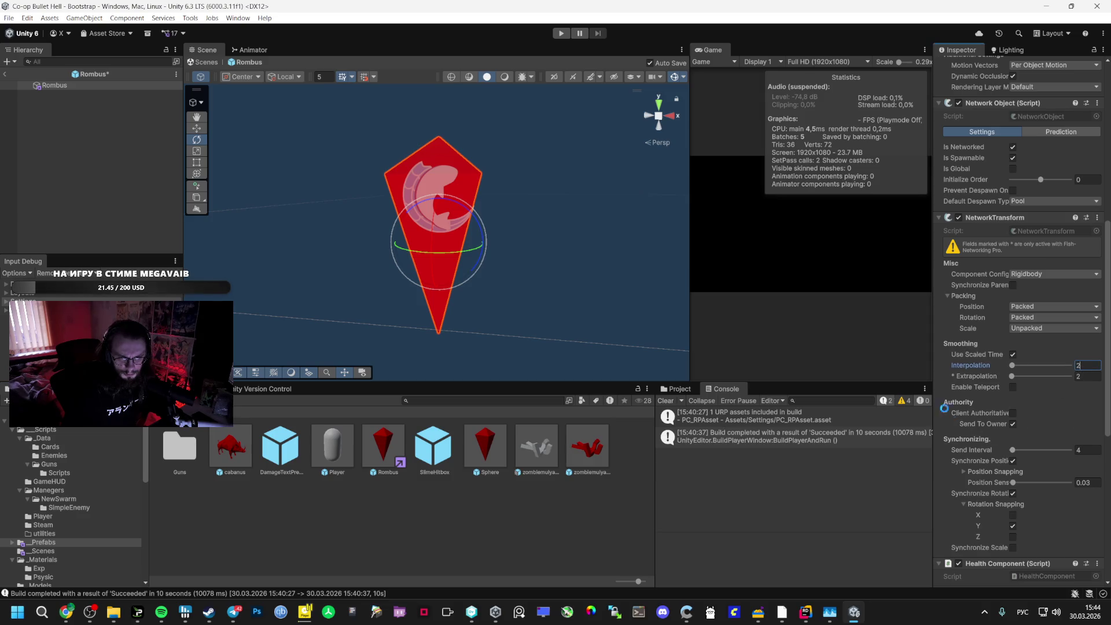
left_click(9, 18)
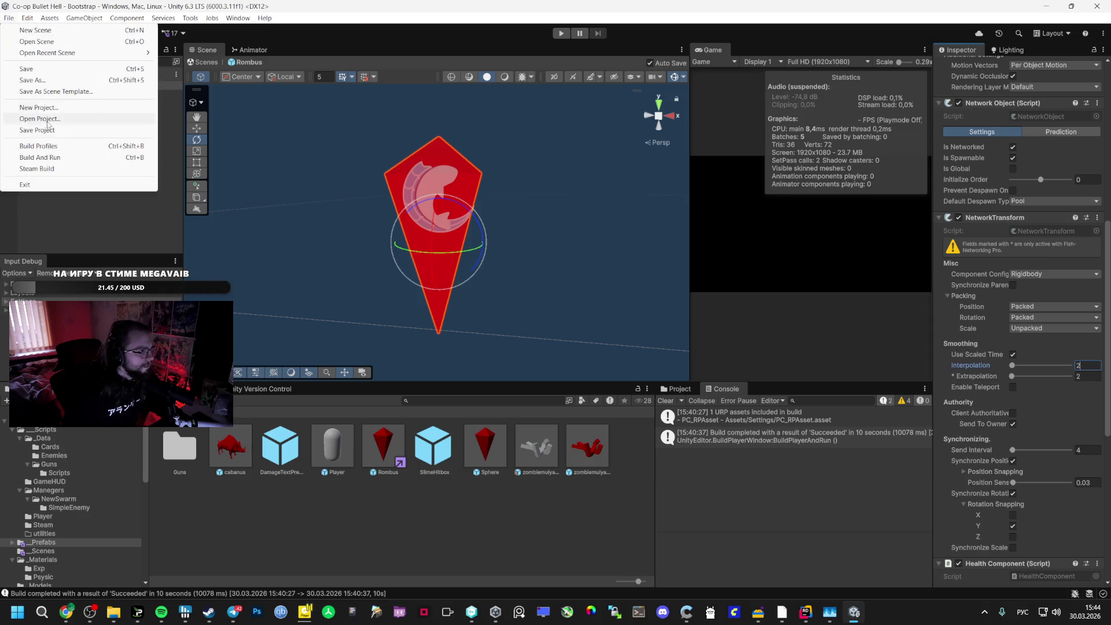
left_click(52, 157)
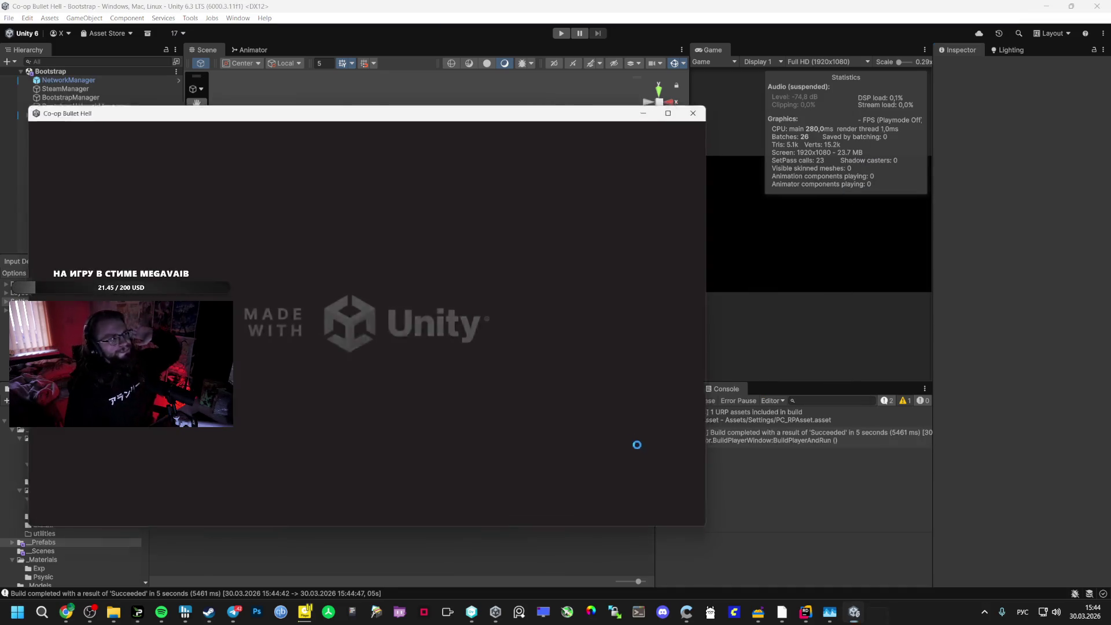
Check the NetworkManager settings and host the match in the first game window
left_click(86, 80)
scroll(957, 422, "down", 10)
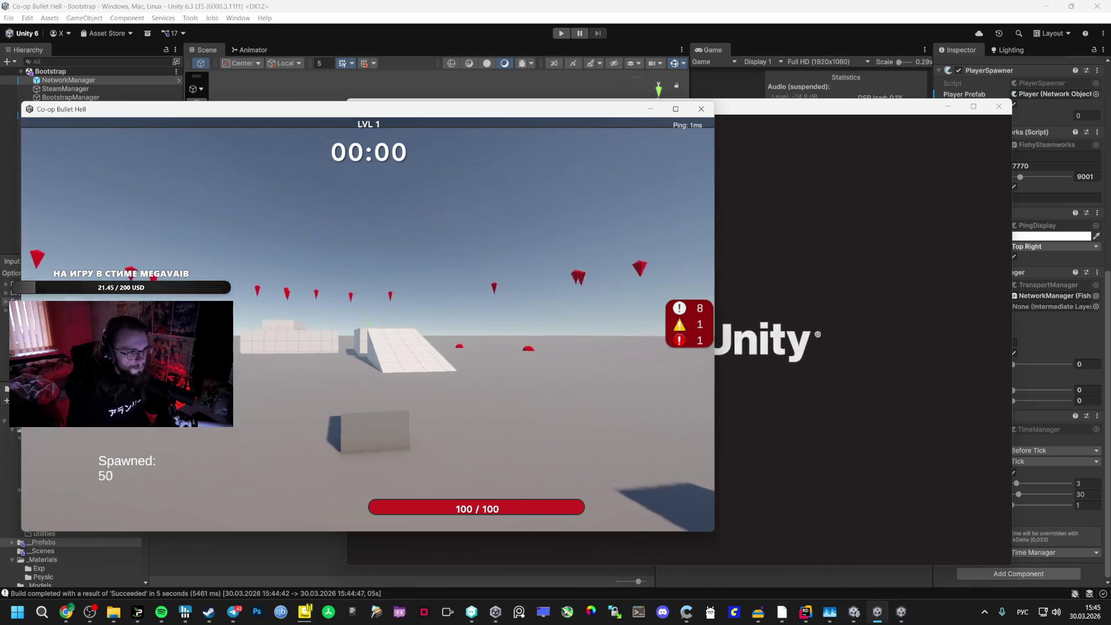
left_click(739, 302)
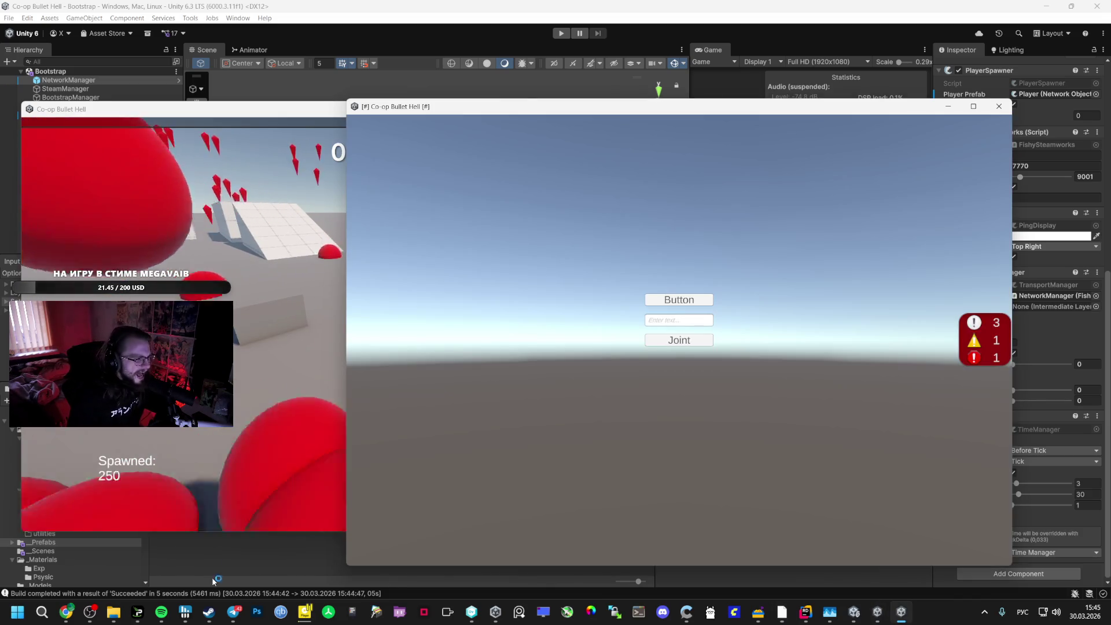
Join the friend's Spacewar game from the Steam friends list in the second window
mouse_move(788, 622)
left_click(799, 550)
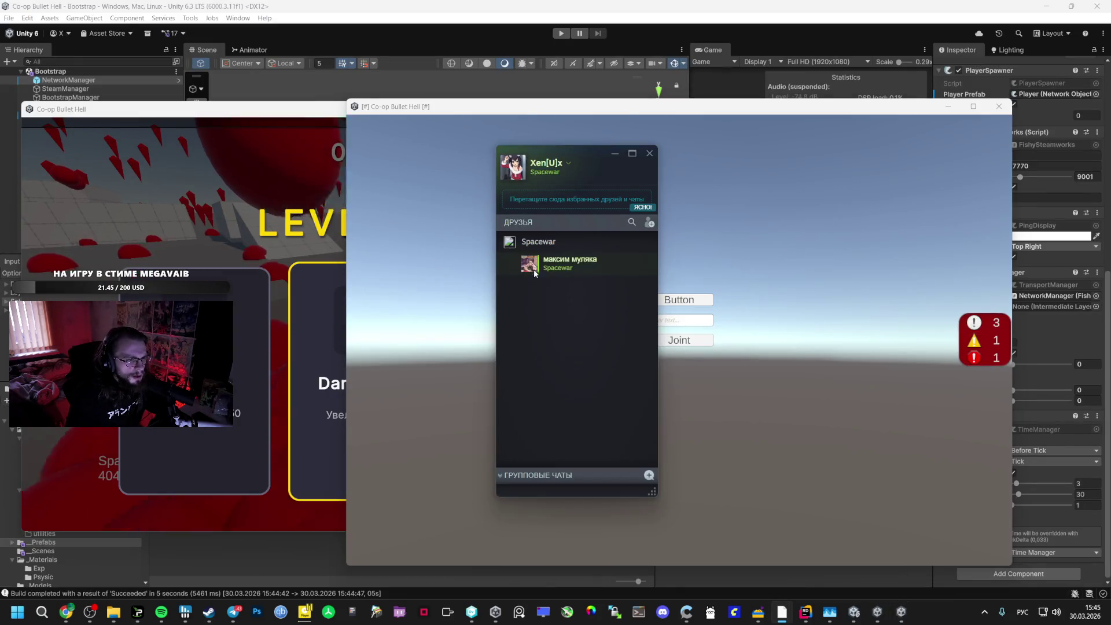
right_click(537, 356)
left_click(582, 464)
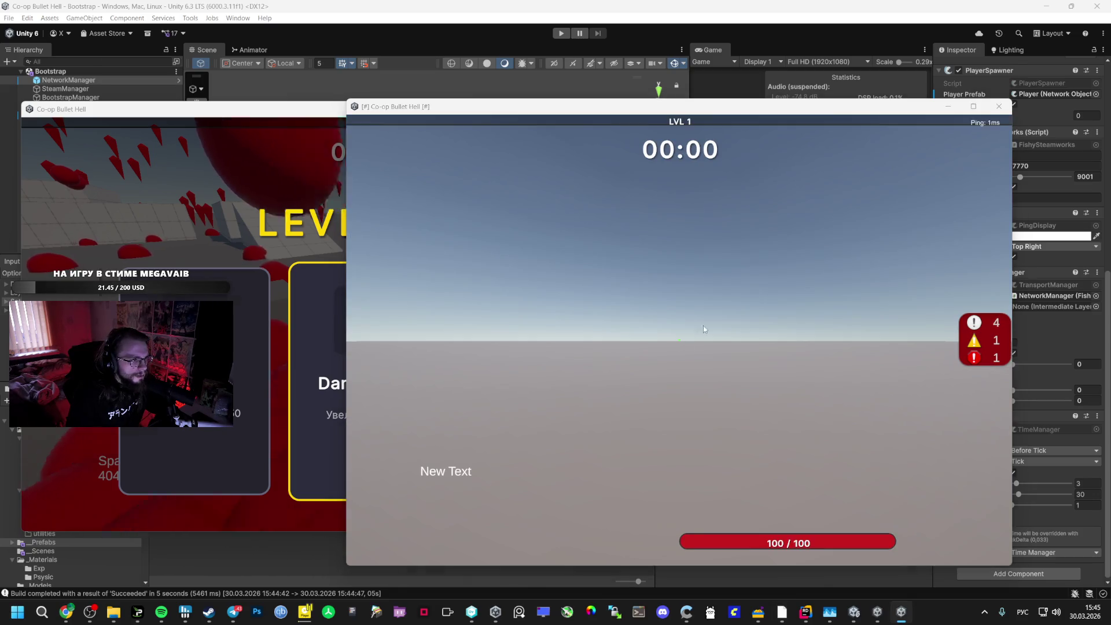
Alternate windows, picking Orbital Weapon in the first and Speed Card in the second three times
left_click(336, 327)
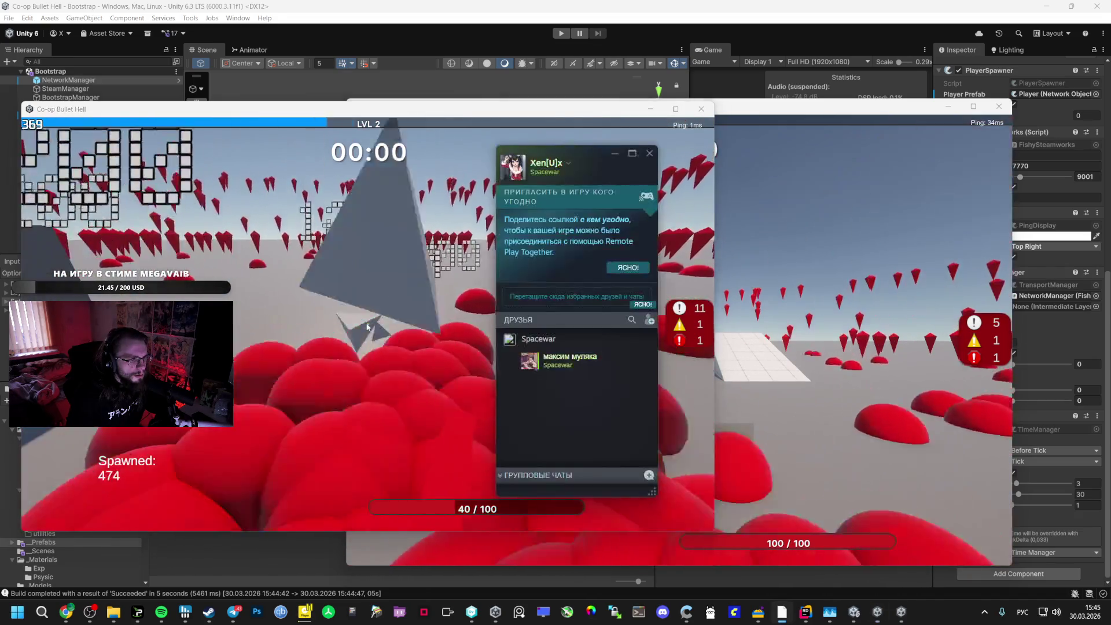
key("alt+Tab")
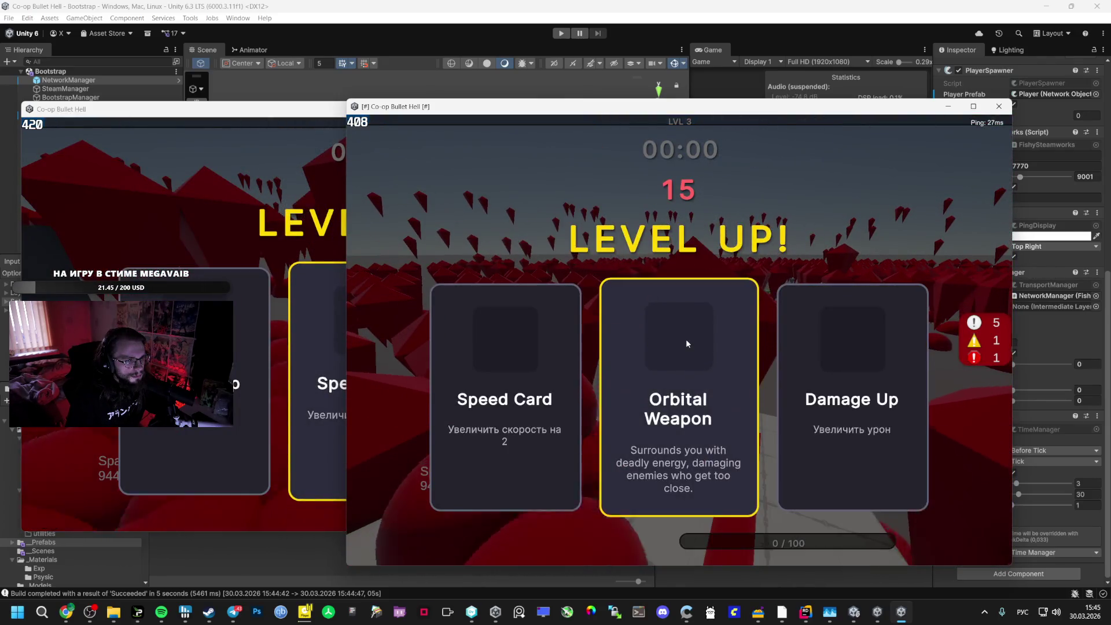
left_click(263, 234)
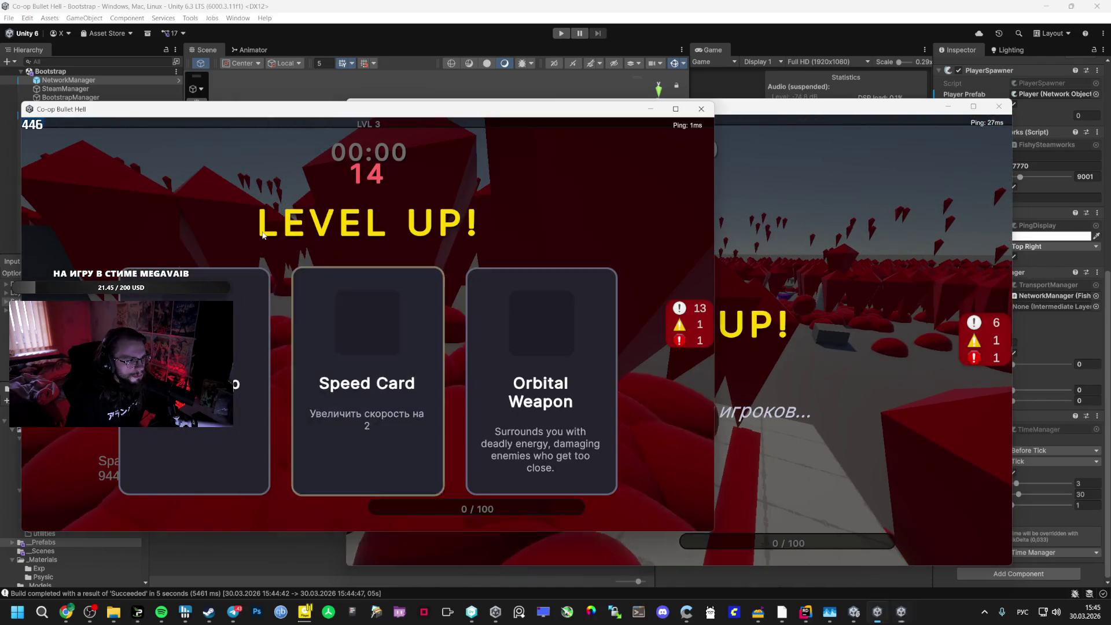
left_click(522, 326)
key("alt+Tab")
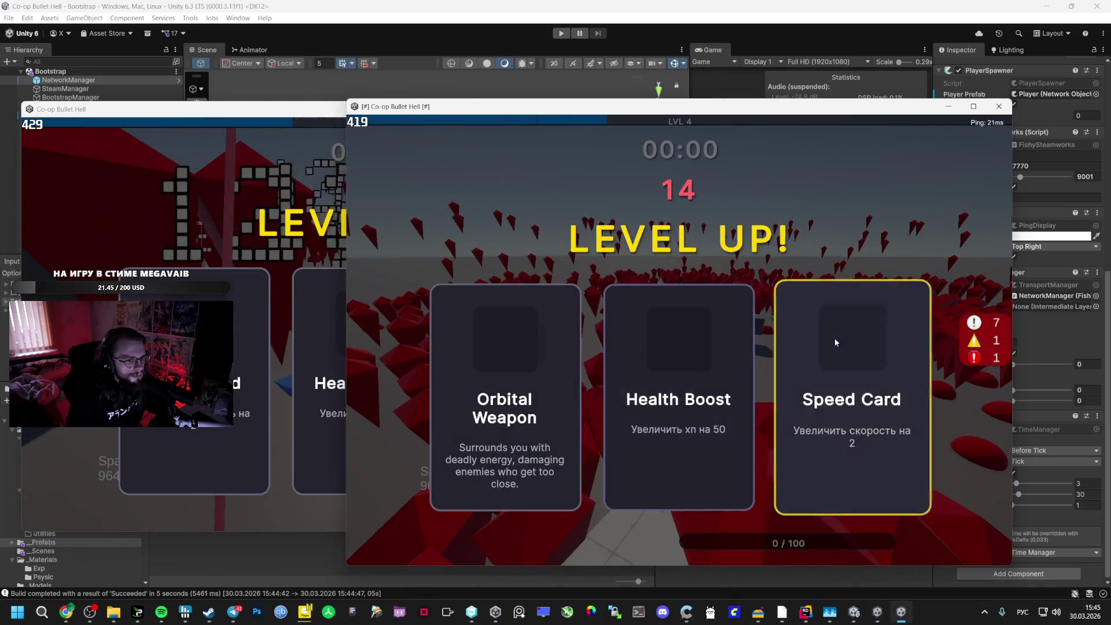
left_click(830, 342)
left_click(323, 254)
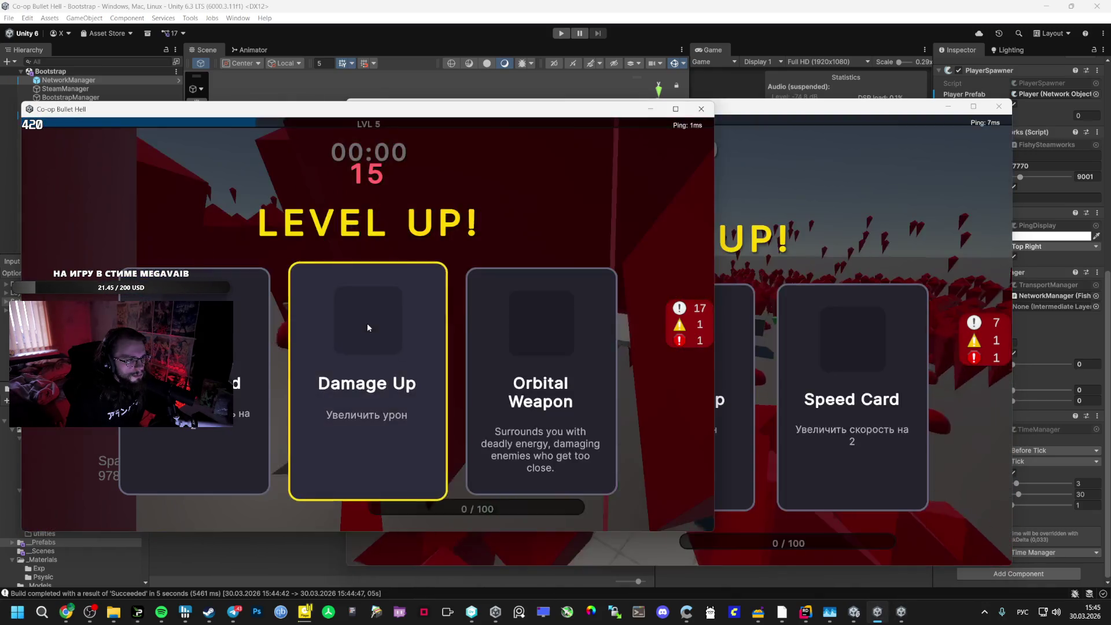
key("alt+Tab")
left_click(270, 256)
left_click(537, 318)
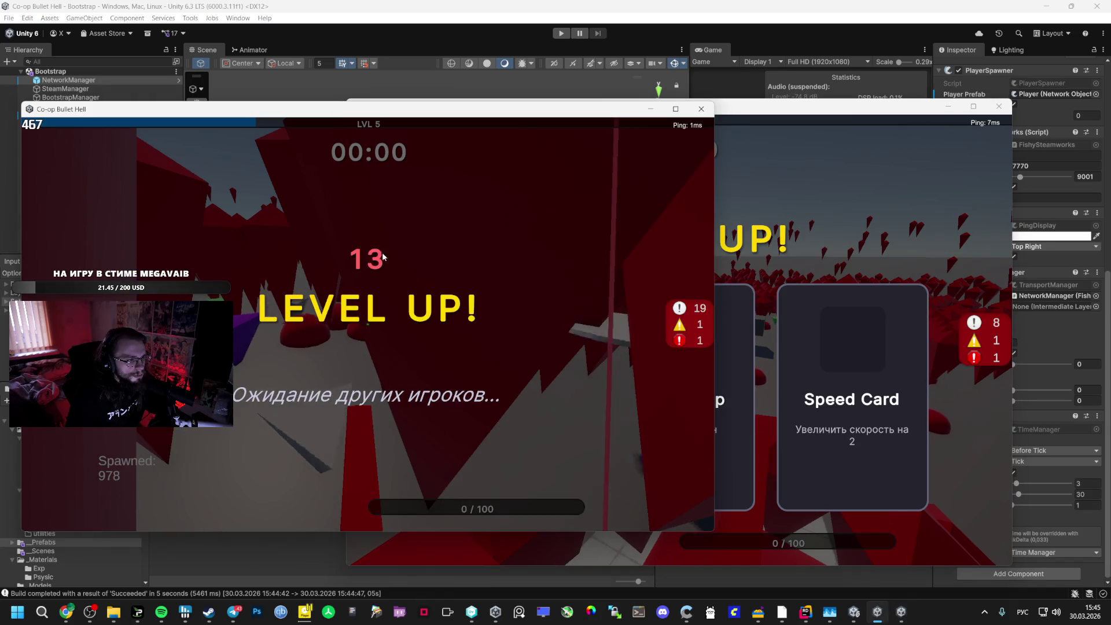
key("alt+Tab")
left_click(816, 327)
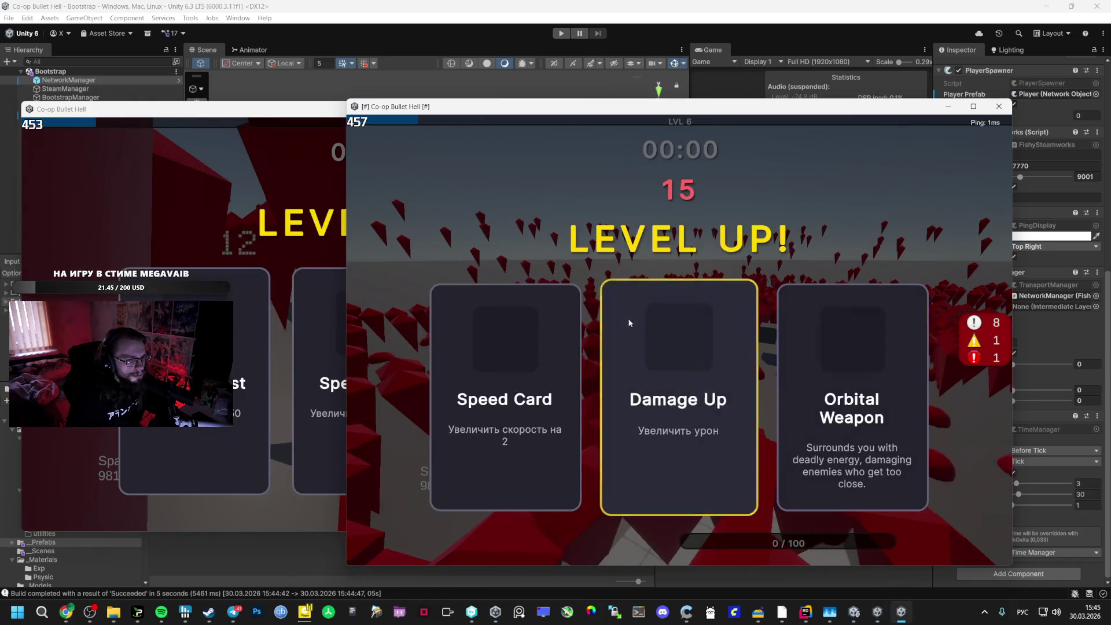
key("alt+Tab")
left_click(554, 311)
key("alt+Tab")
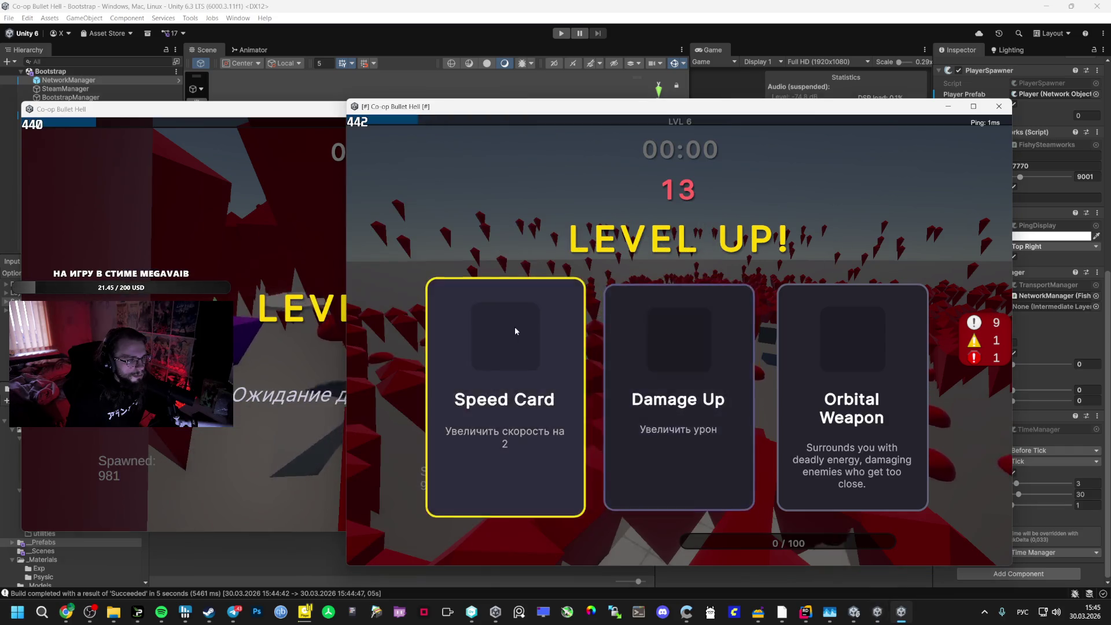
left_click(515, 327)
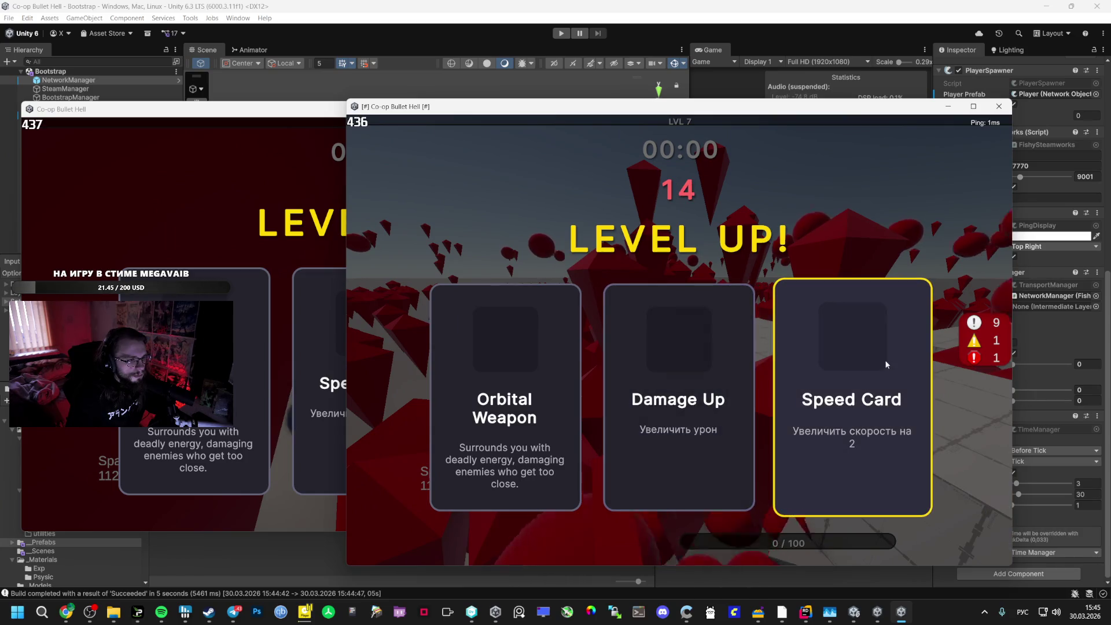
Keep alternating level-ups, choosing Speed Card, Damage Up and Orbital Weapon across both windows
left_click(885, 359)
key("alt+Tab")
left_click(544, 376)
key("alt+Tab")
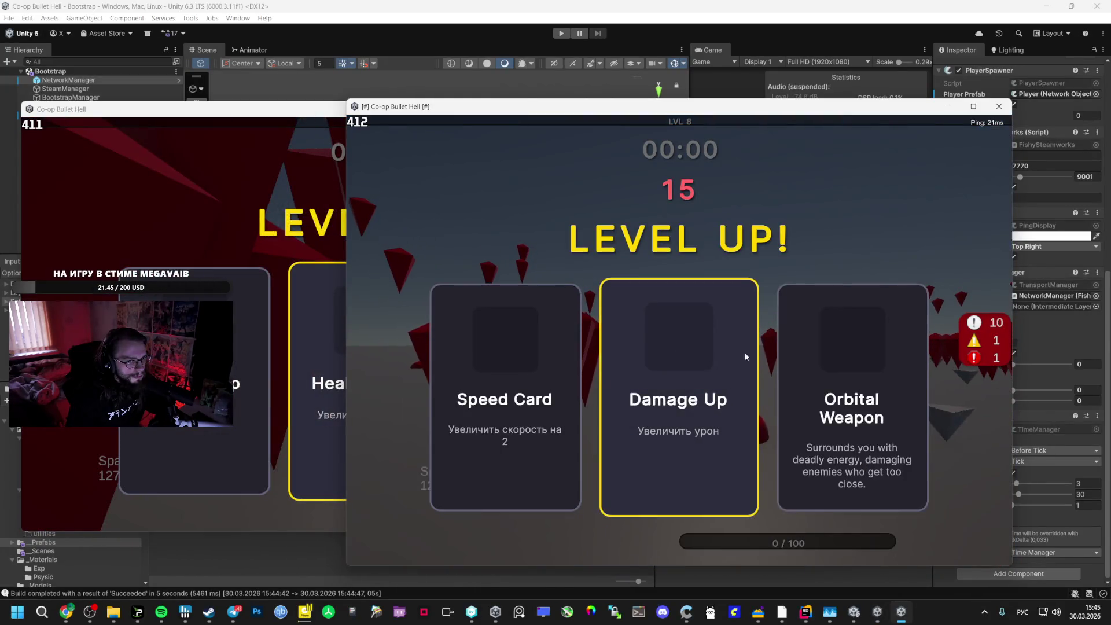
left_click(746, 357)
key("alt+Tab")
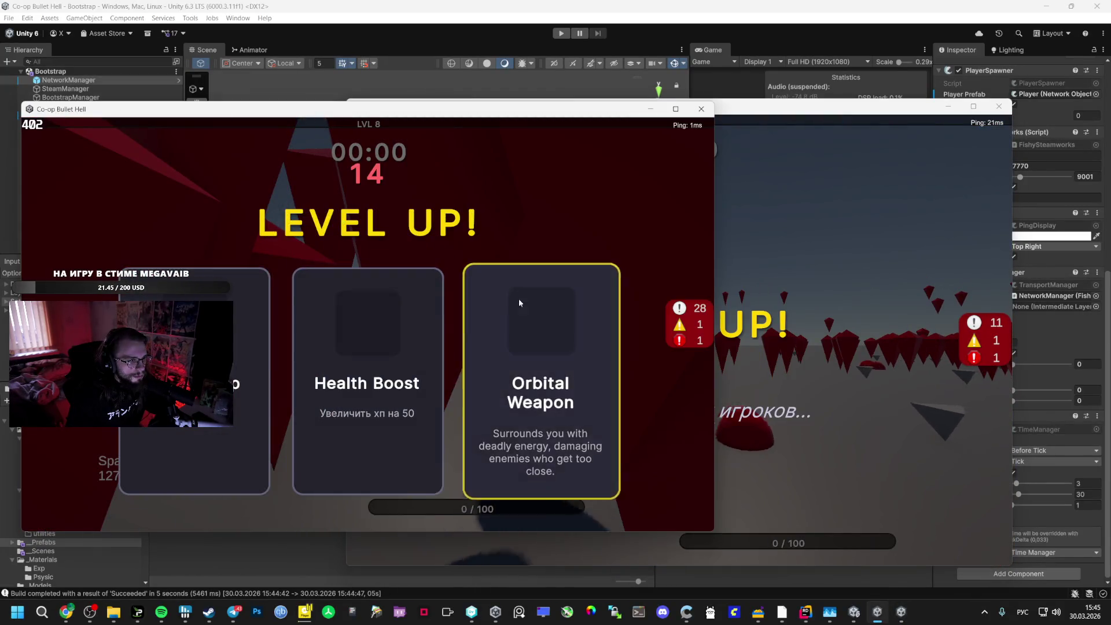
left_click(505, 288)
key("alt+Tab")
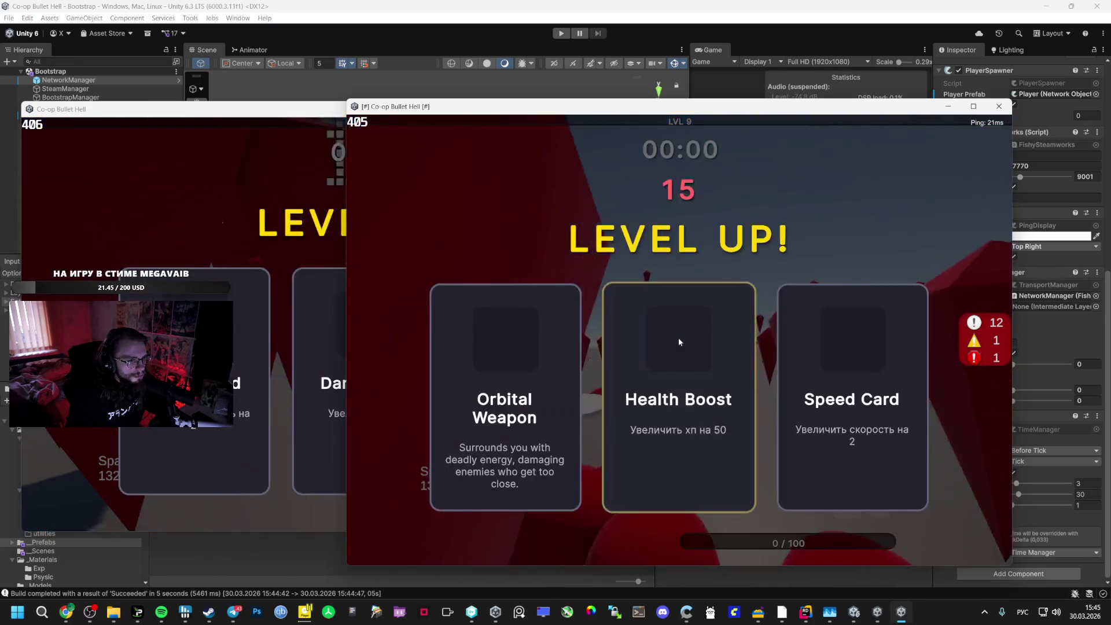
left_click(851, 370)
key("alt+Tab")
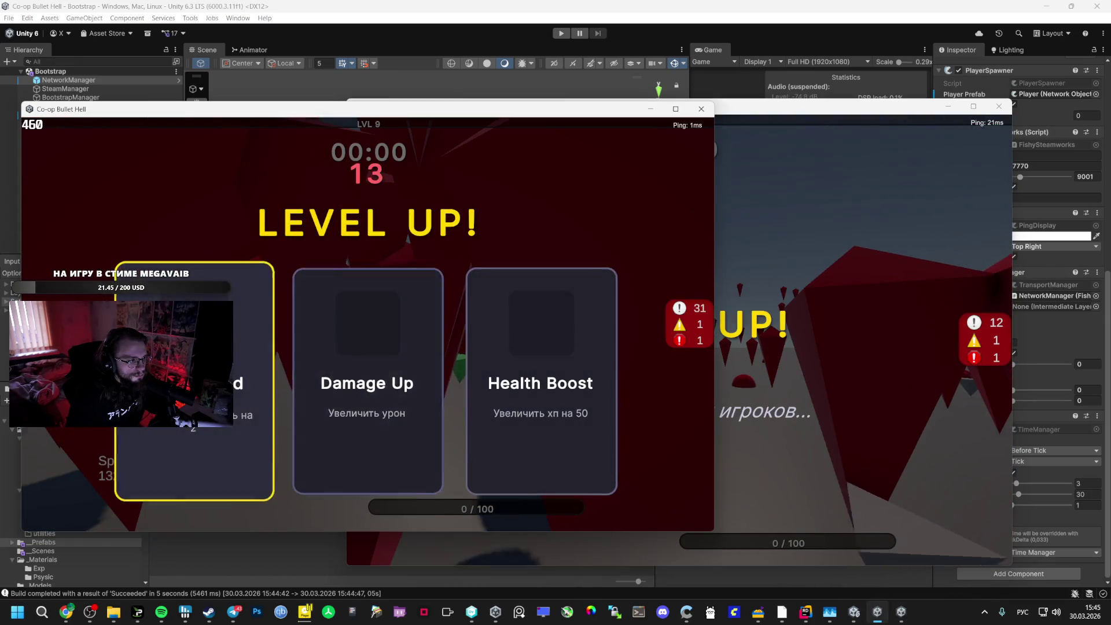
left_click(194, 382)
key("alt+Tab")
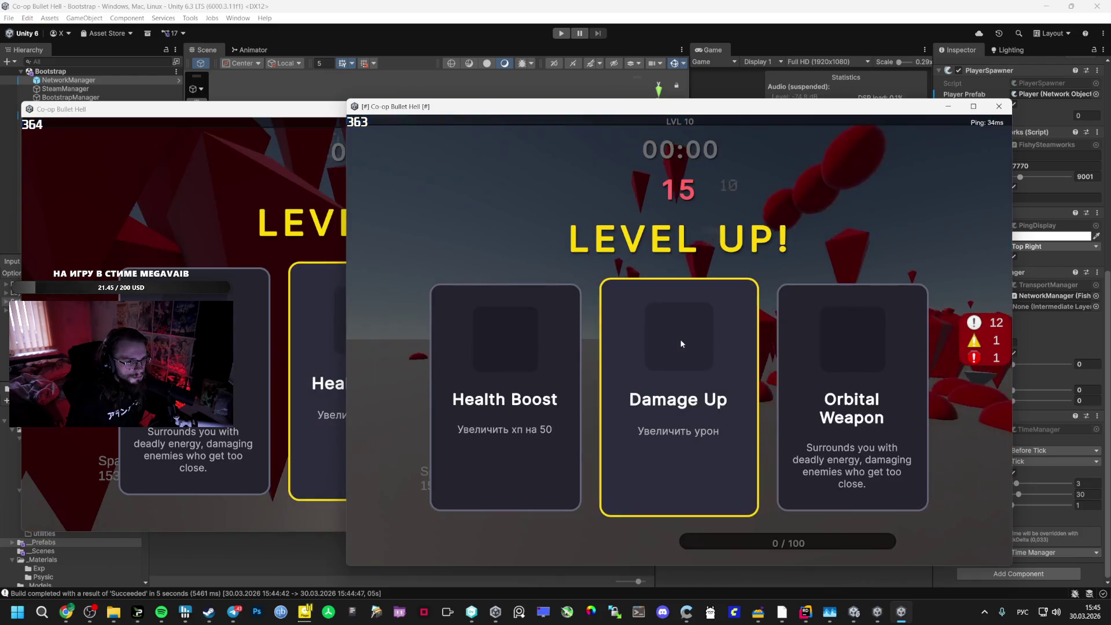
left_click(683, 345)
key("alt+Tab")
left_click(194, 457)
key("alt+Tab")
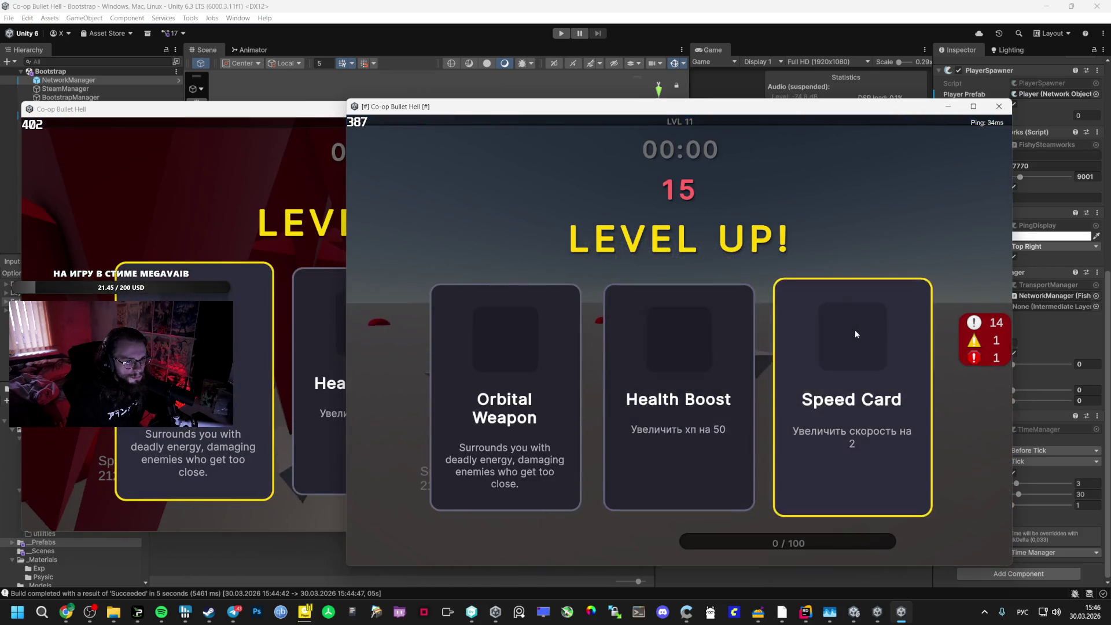
Pick Speed Card and Health Boost, then Orbital Weapon and another card across both windows
left_click(856, 328)
left_click(219, 205)
left_click(353, 300)
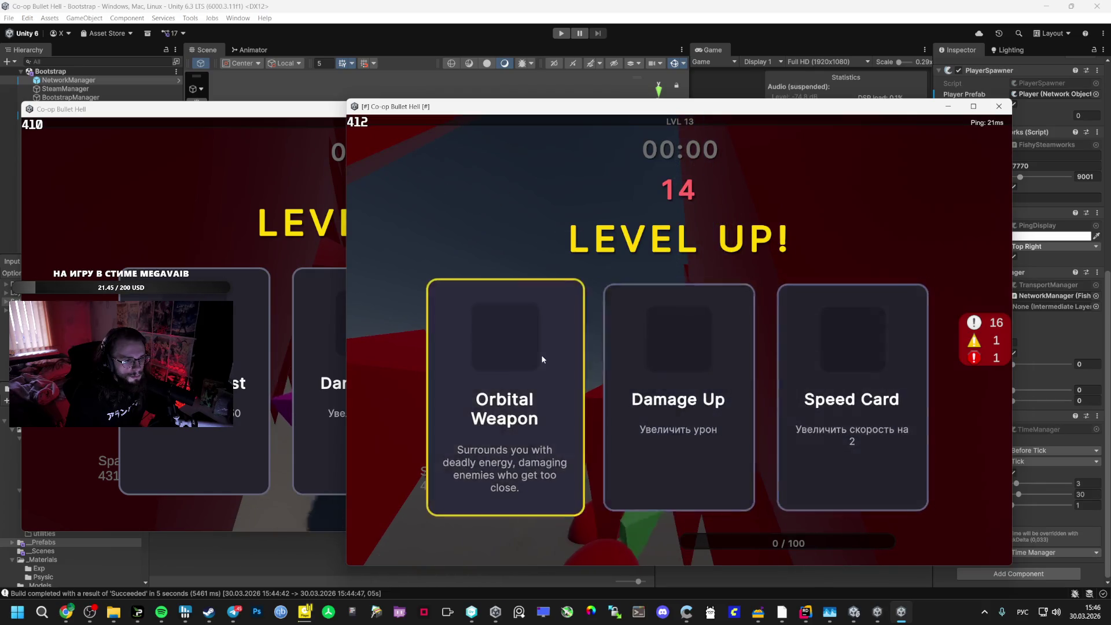
left_click(544, 356)
key("alt+Tab")
left_click(495, 343)
key("alt+Tab")
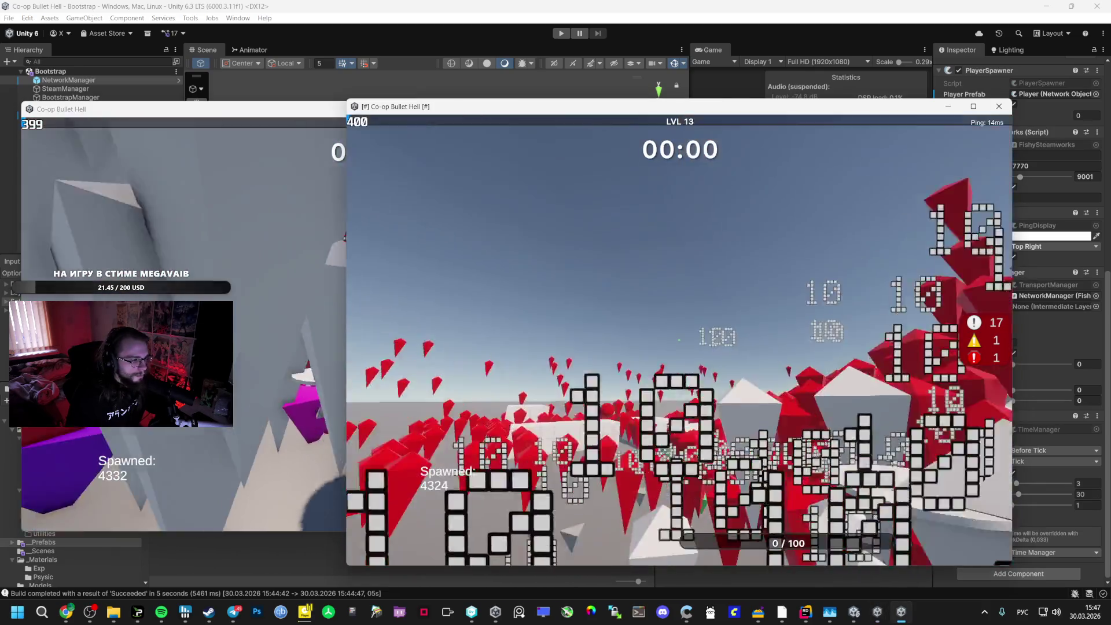
Pause the second window, check Spotify, resume play, then switch to the first window
key("Escape")
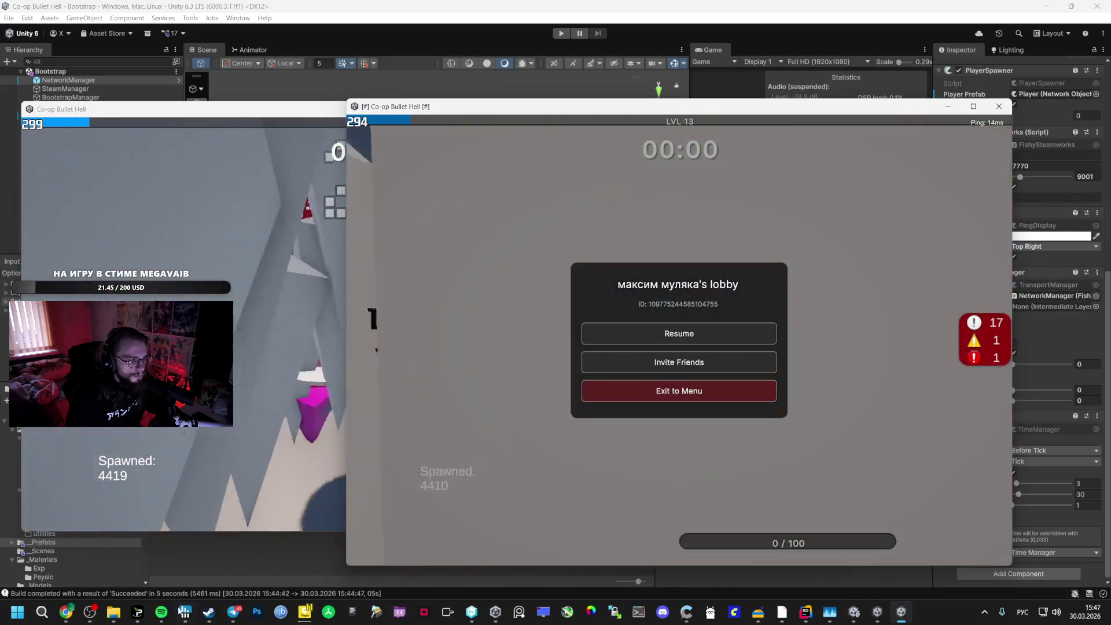
key("alt+Tab")
left_click(756, 328)
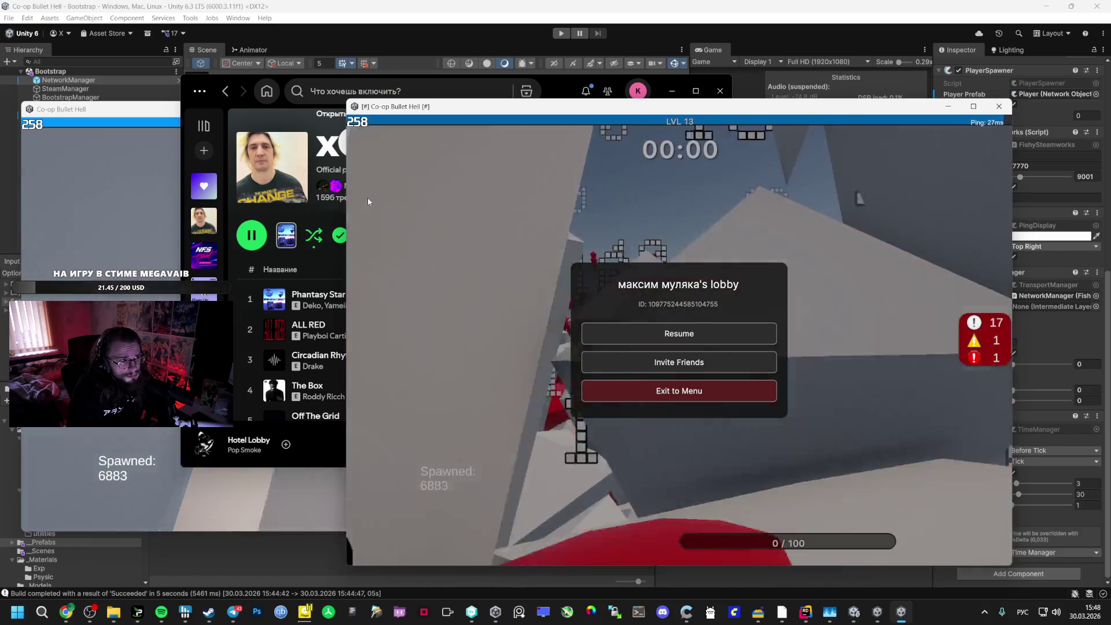
key("alt+Tab")
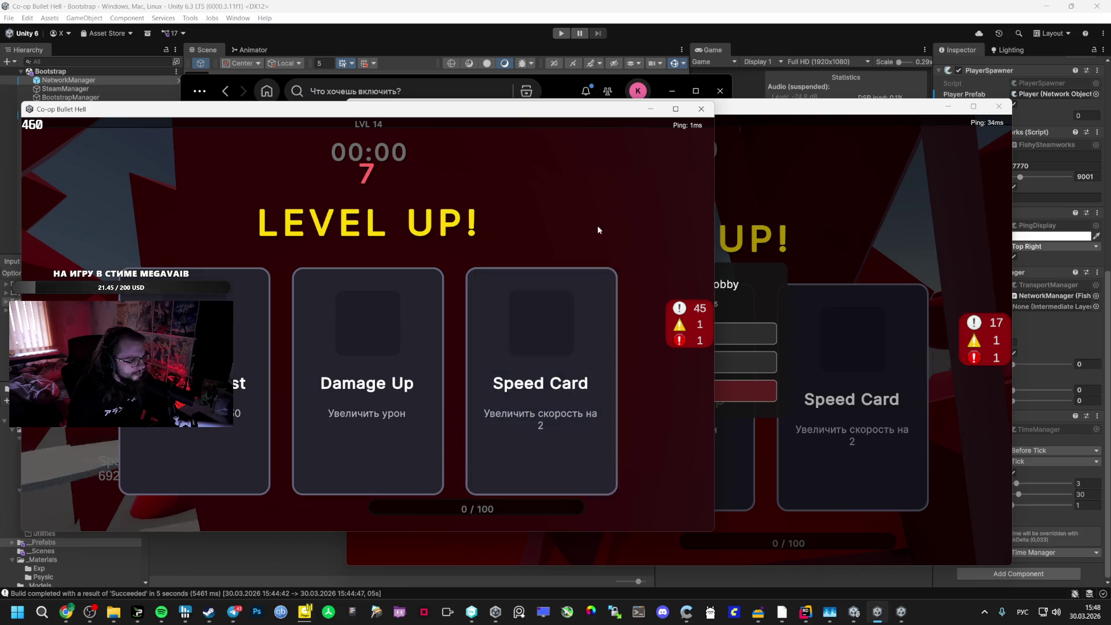
Resume the second window, take Damage Up, play on, then pause and return to Unity
left_click(849, 202)
left_click(714, 332)
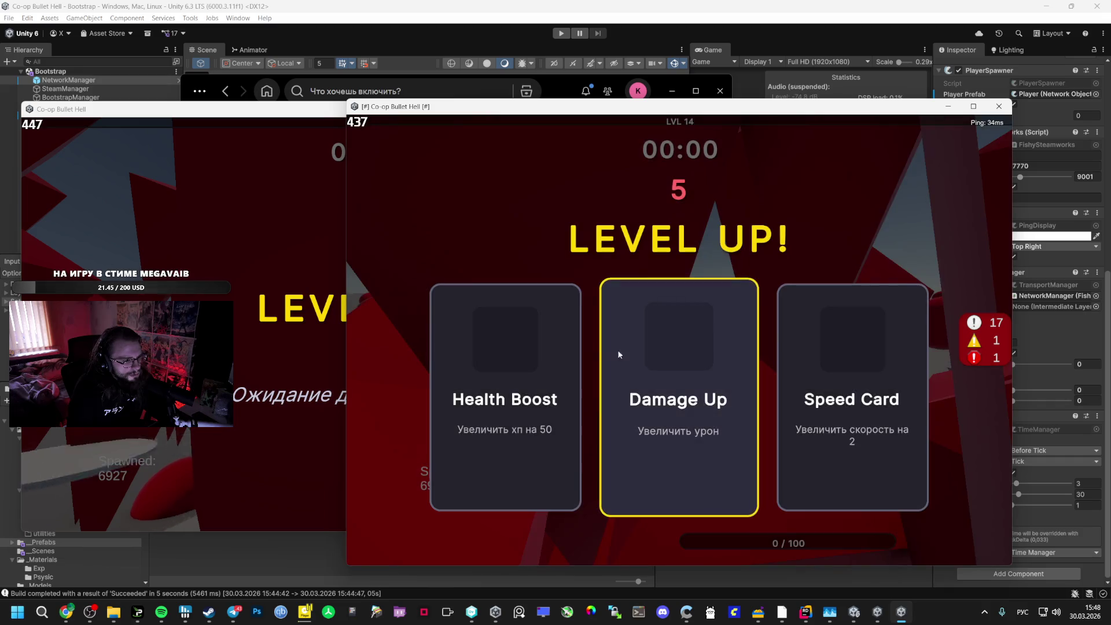
left_click(714, 358)
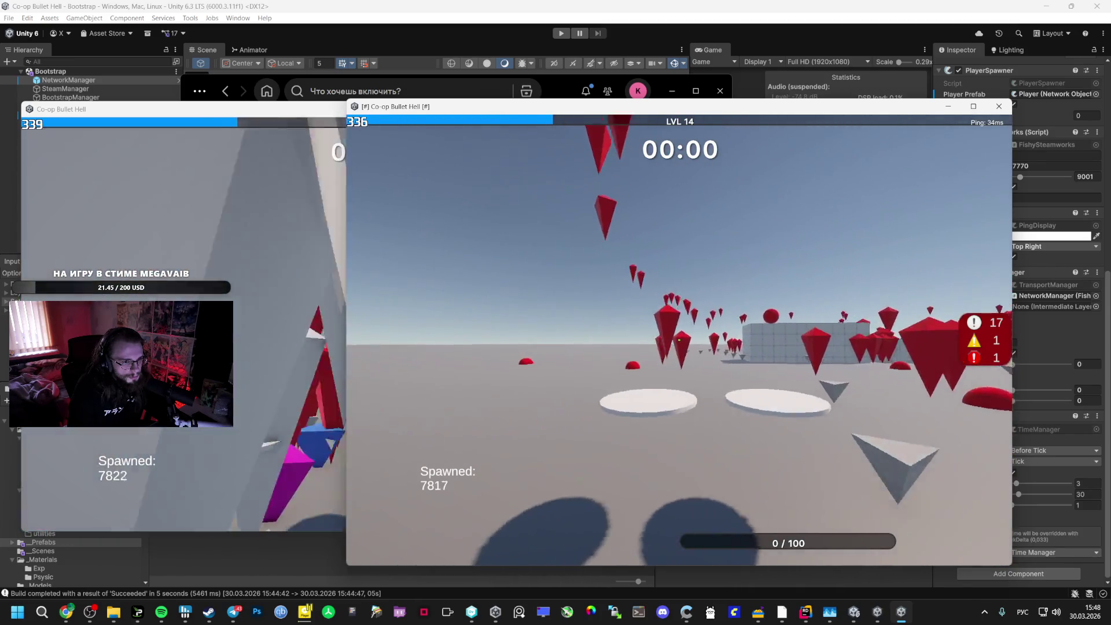
key("Escape")
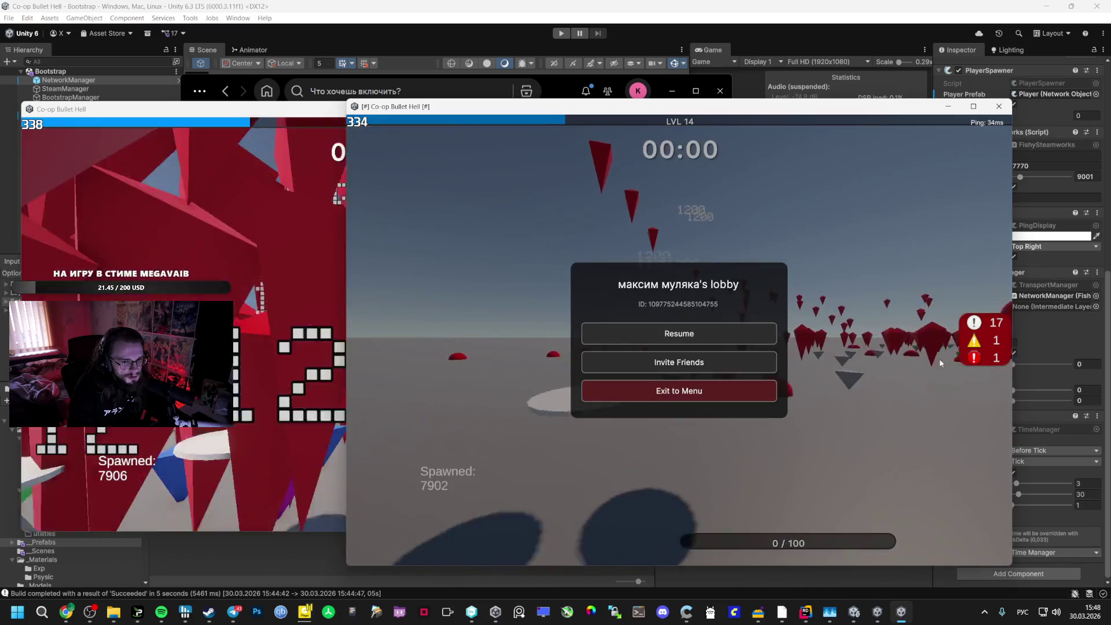
left_click(1040, 535)
Review the Rombus prefab's Rigidbody and NetworkTransform settings and close the remaining test game window
left_click(383, 446)
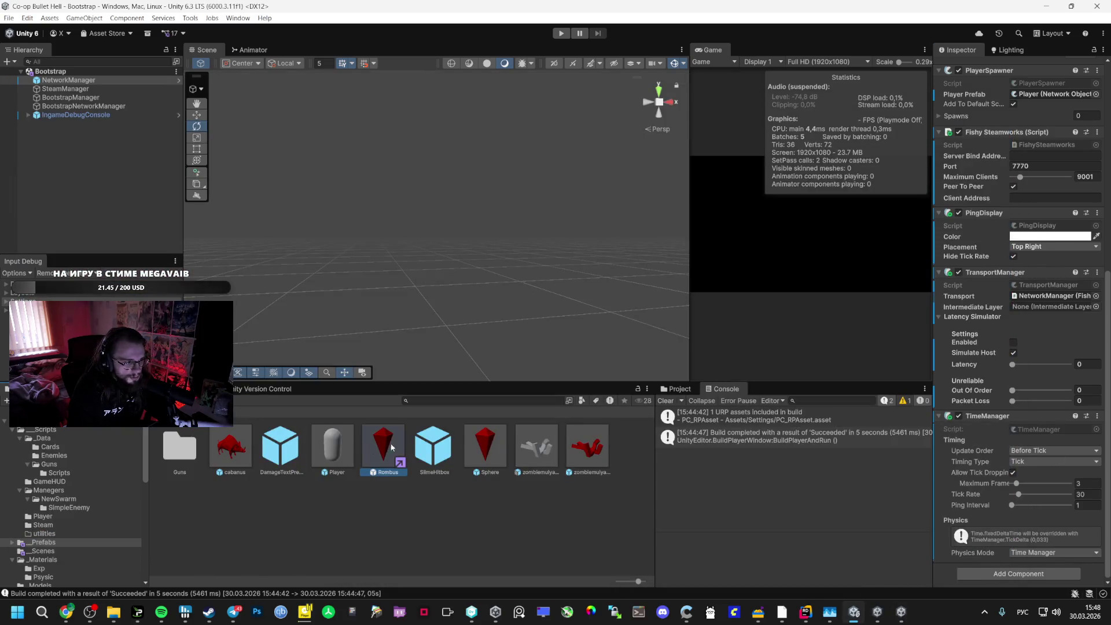
scroll(993, 491, "down", 5)
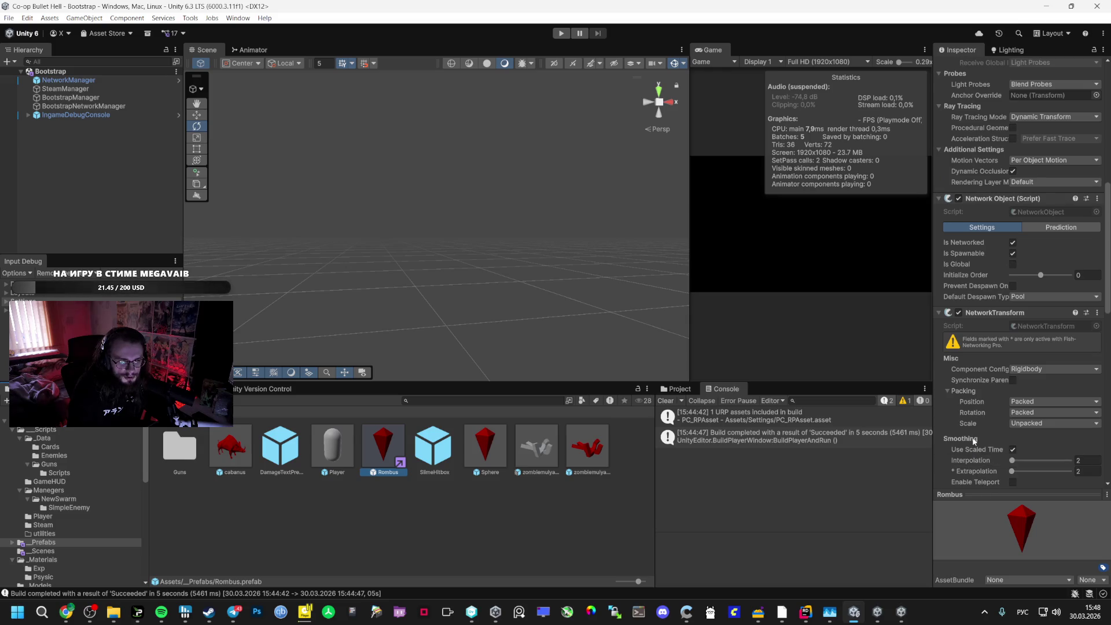
scroll(974, 441, "down", 10)
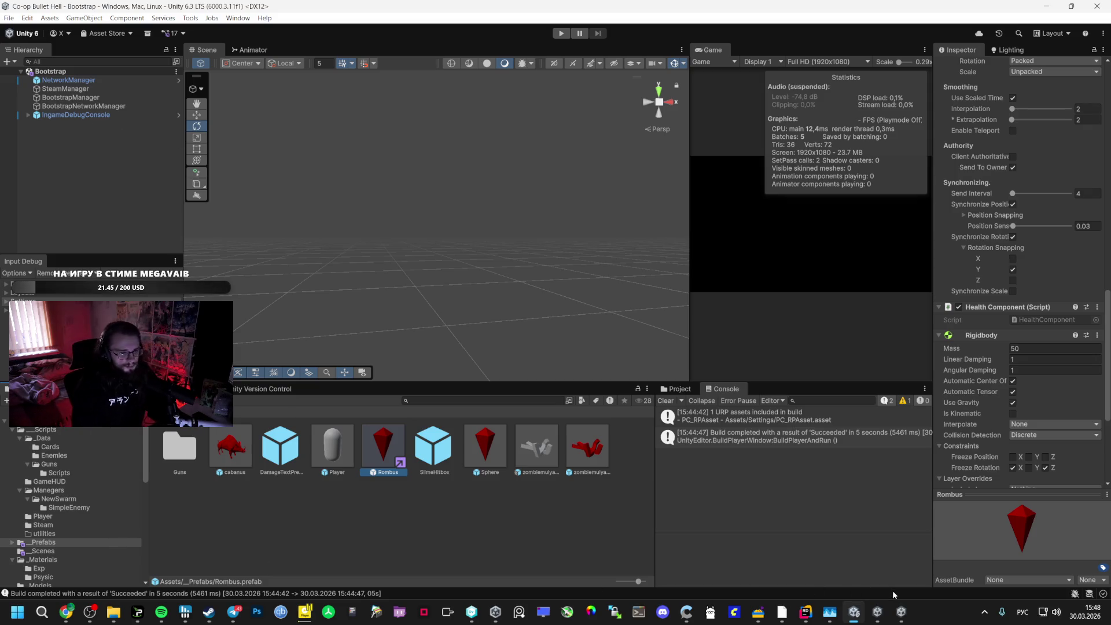
right_click(901, 612)
right_click(877, 612)
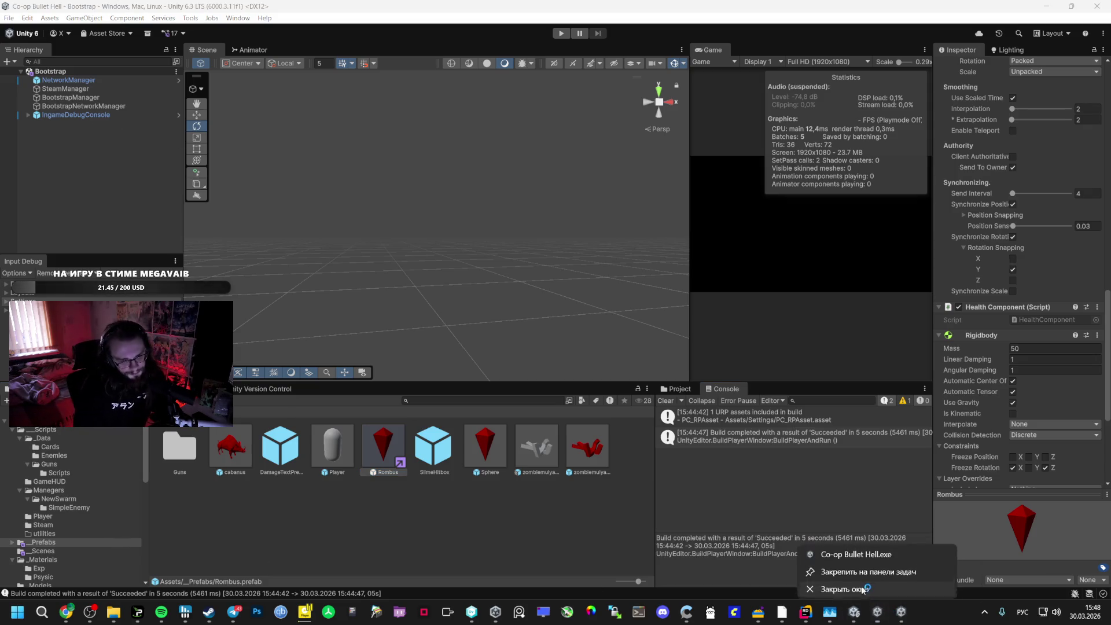
left_click(862, 586)
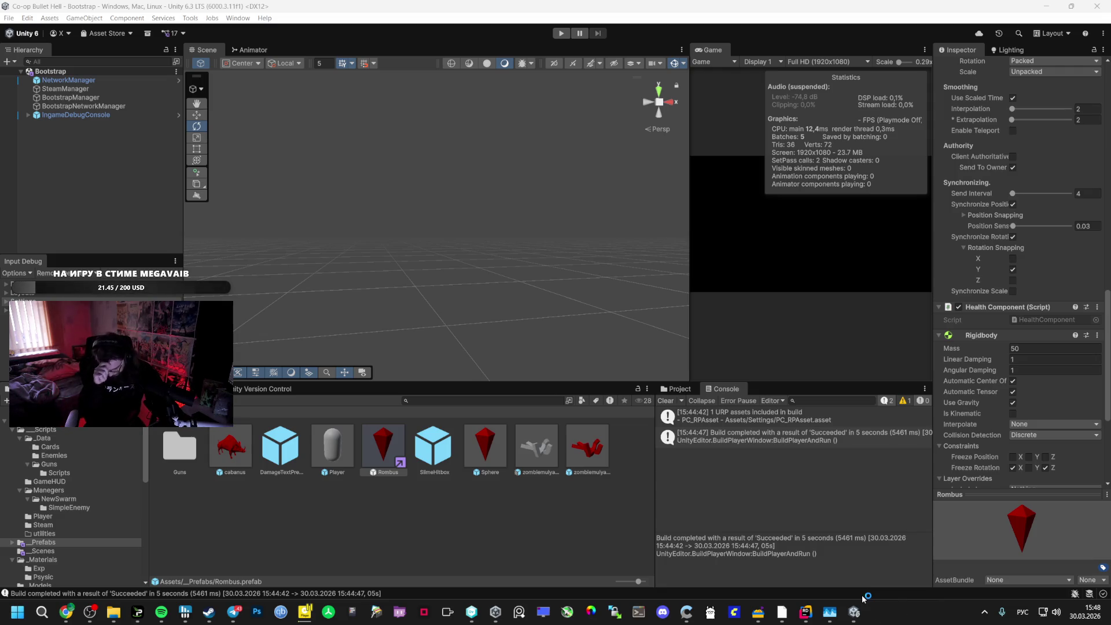
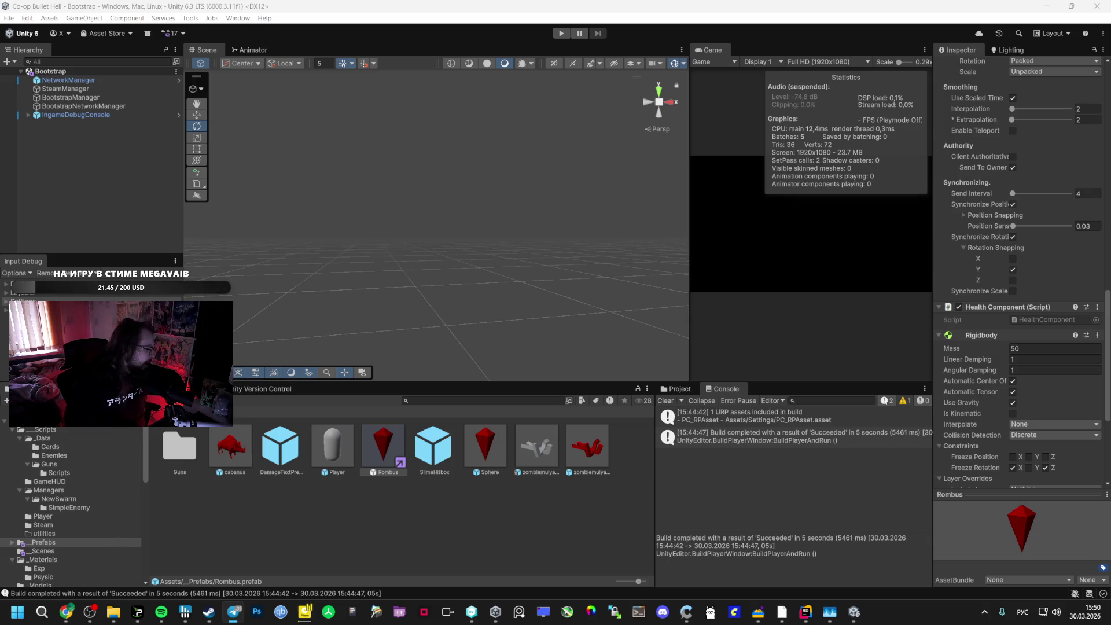
Bring up the AI Studio chat and read its modular ability explanation
mouse_move(67, 612)
left_click(57, 553)
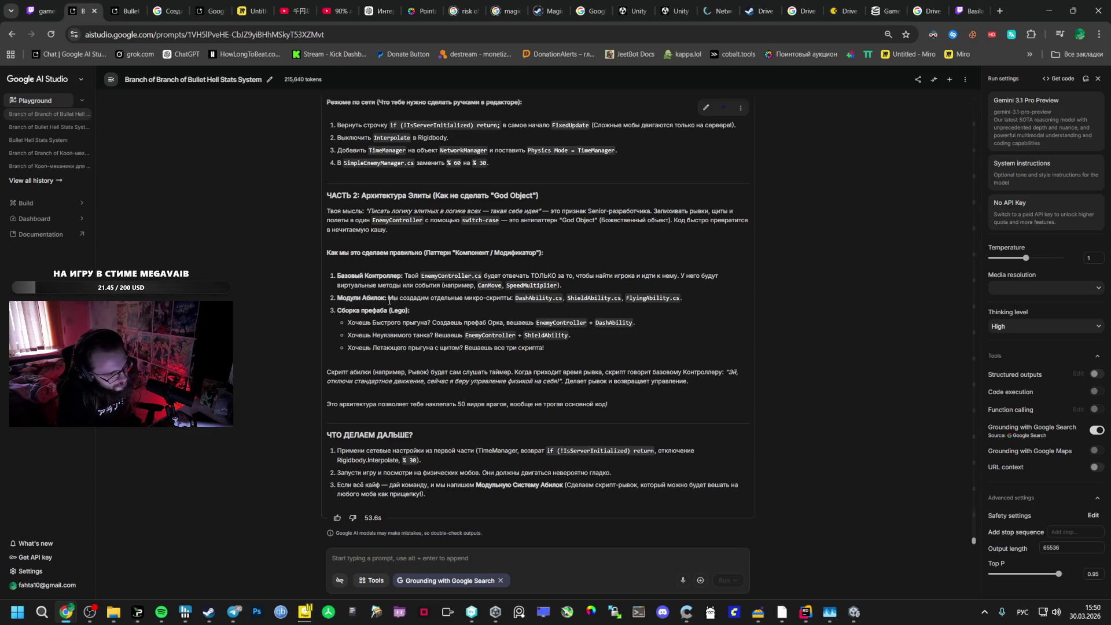
left_click_drag(339, 267, 416, 351)
left_click(337, 252)
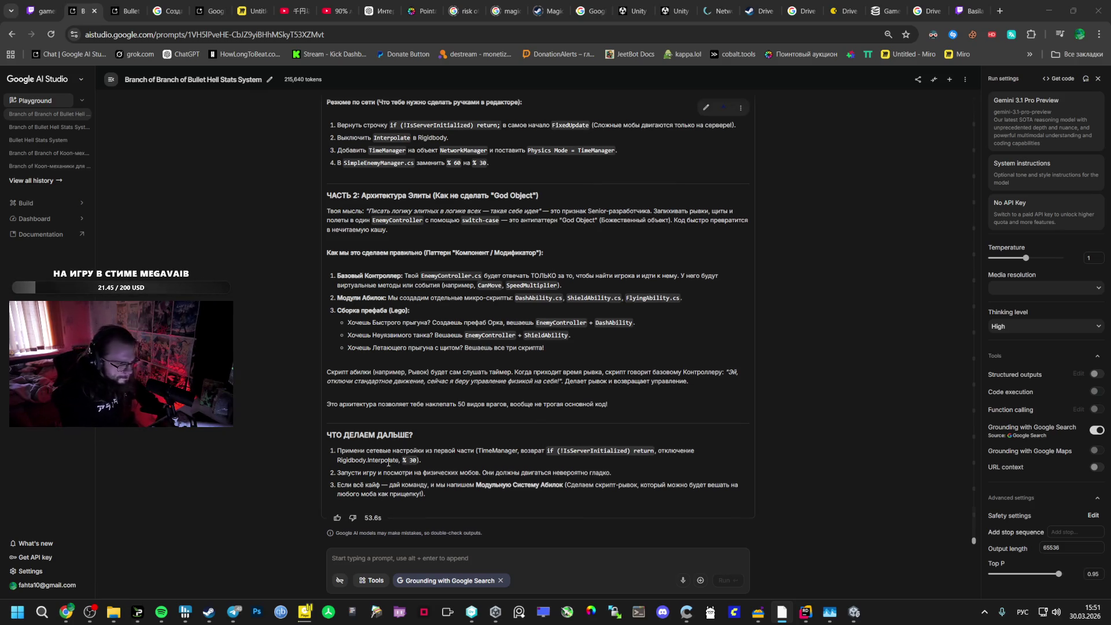
Scroll up to the network summary, then return to SimpleEnemyManager.cs in the code editor
scroll(394, 462, "up", 3)
left_click(486, 325)
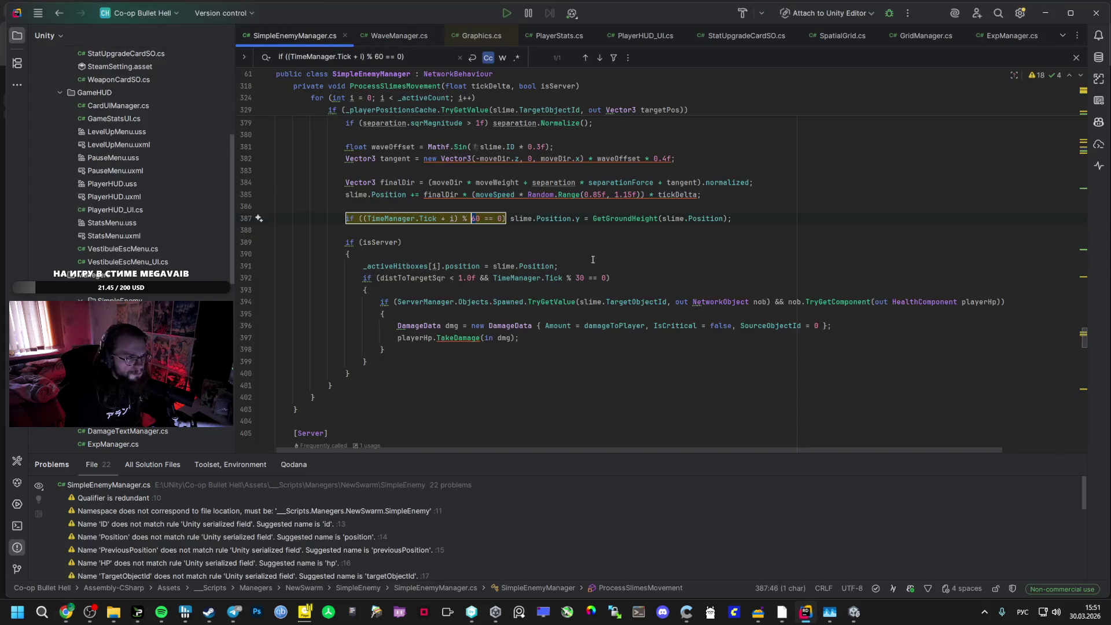
left_click(806, 611)
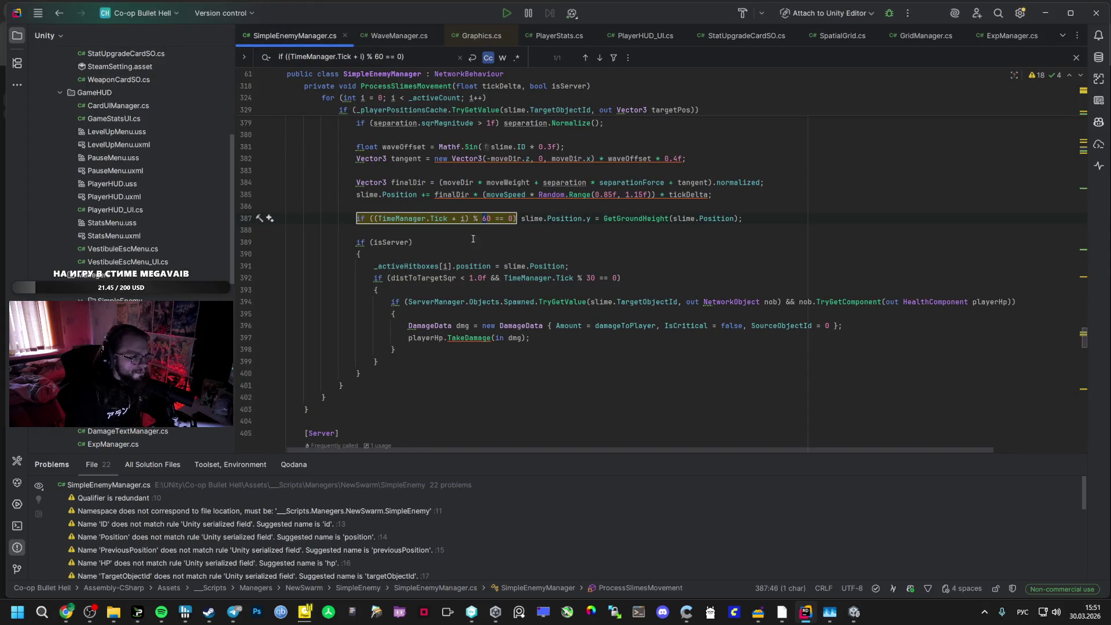
Change the ground-height check on line 387 from % 60 to % 30
left_click(379, 57)
type("3")
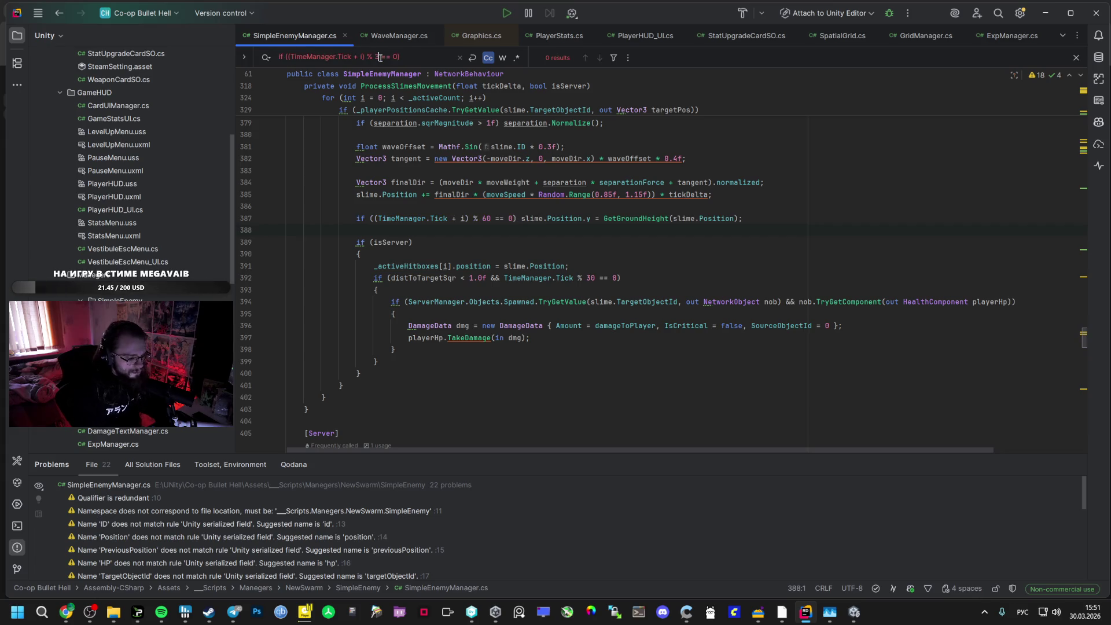
double_click(485, 218)
type("30")
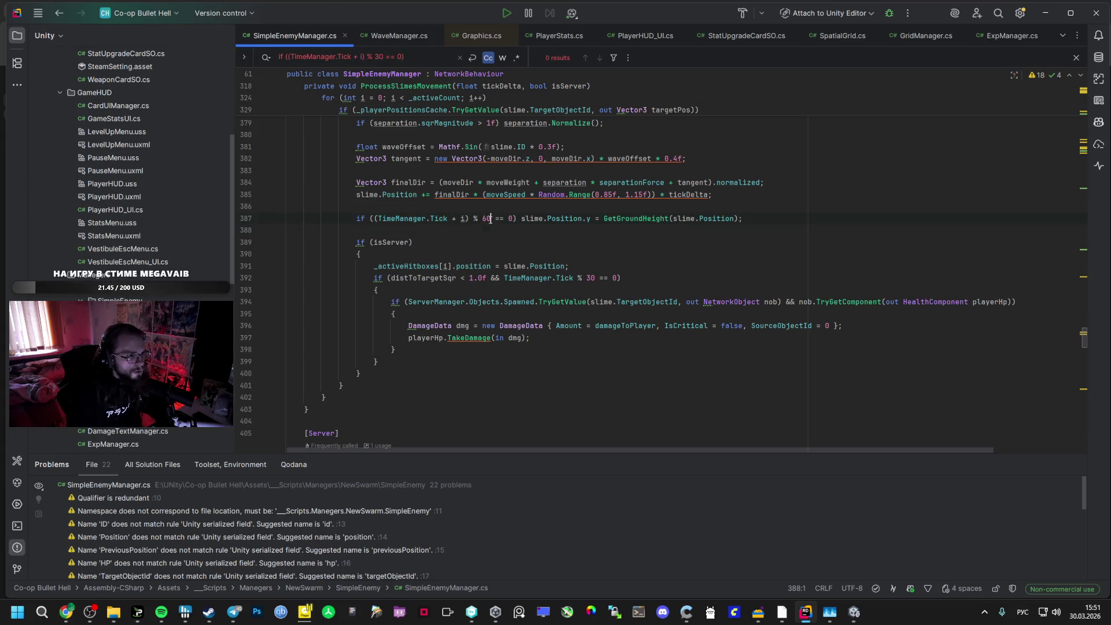
left_click(432, 52)
key("BackSpace")
key("BackSpace")
key("BackSpace")
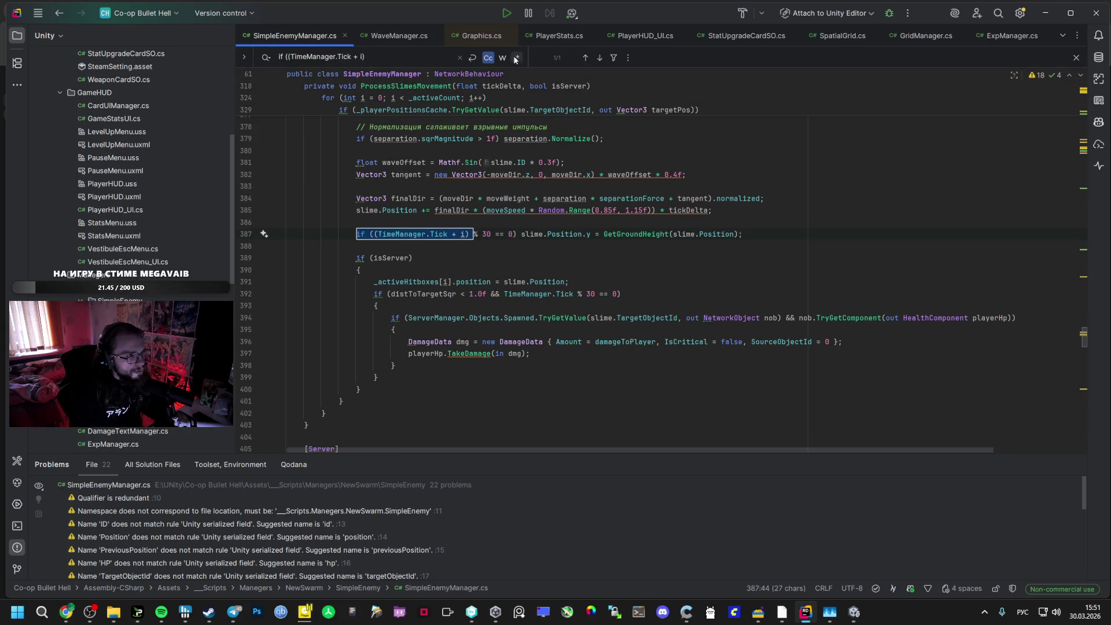
left_click(584, 57)
Search the solution for the original check line from the AI chat to confirm no % 60 remains
key("alt+Tab")
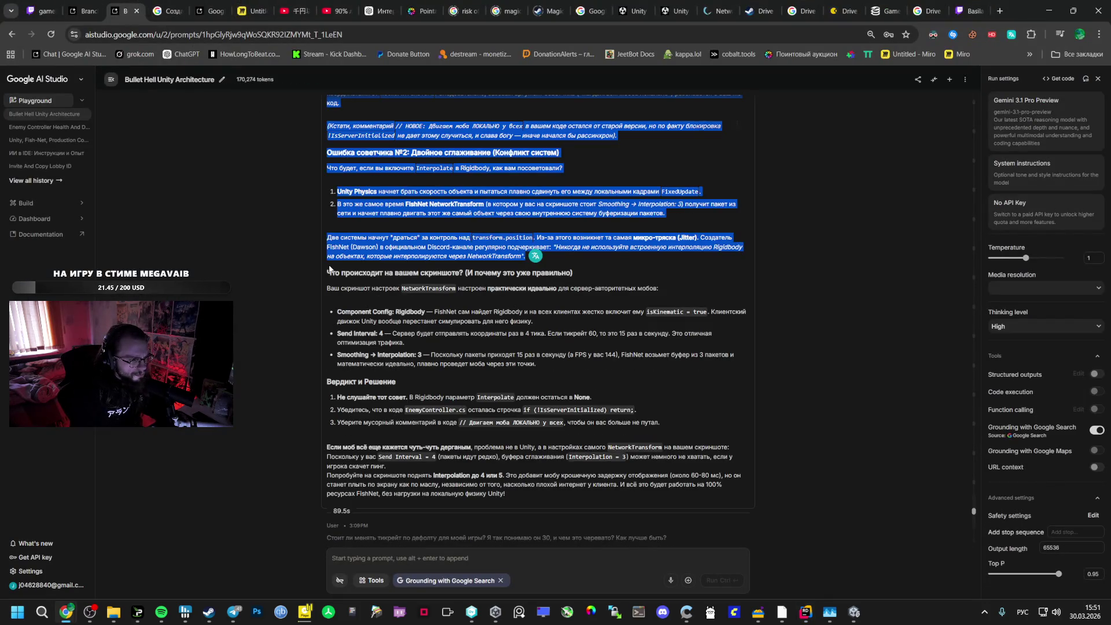
scroll(336, 274, "down", 15)
scroll(337, 275, "down", 2)
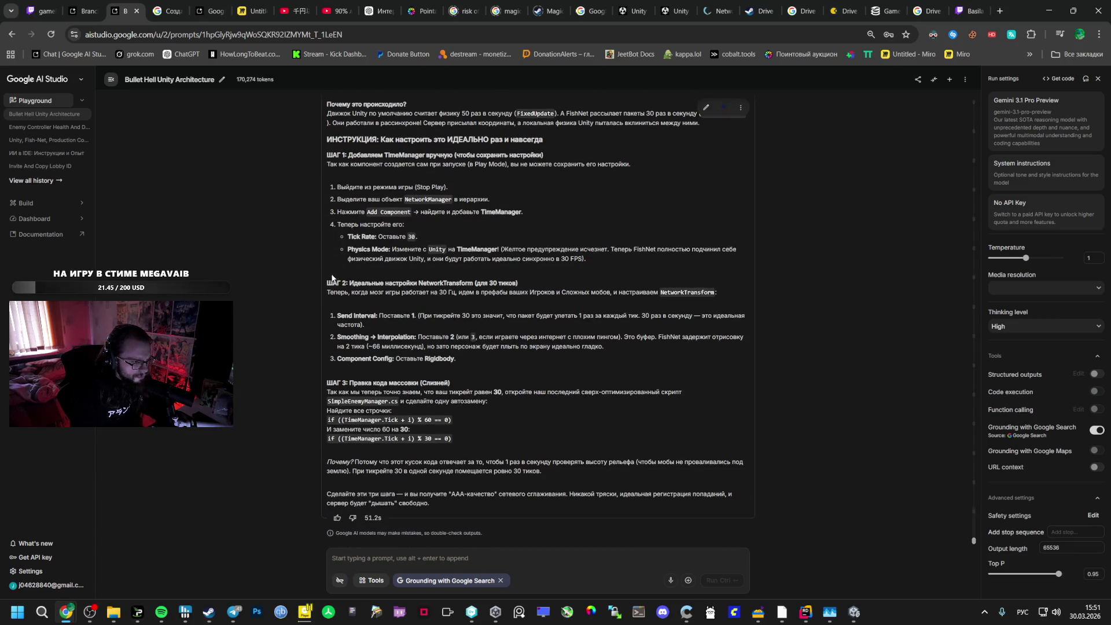
left_click_drag(453, 422, 328, 420)
key("ctrl+c")
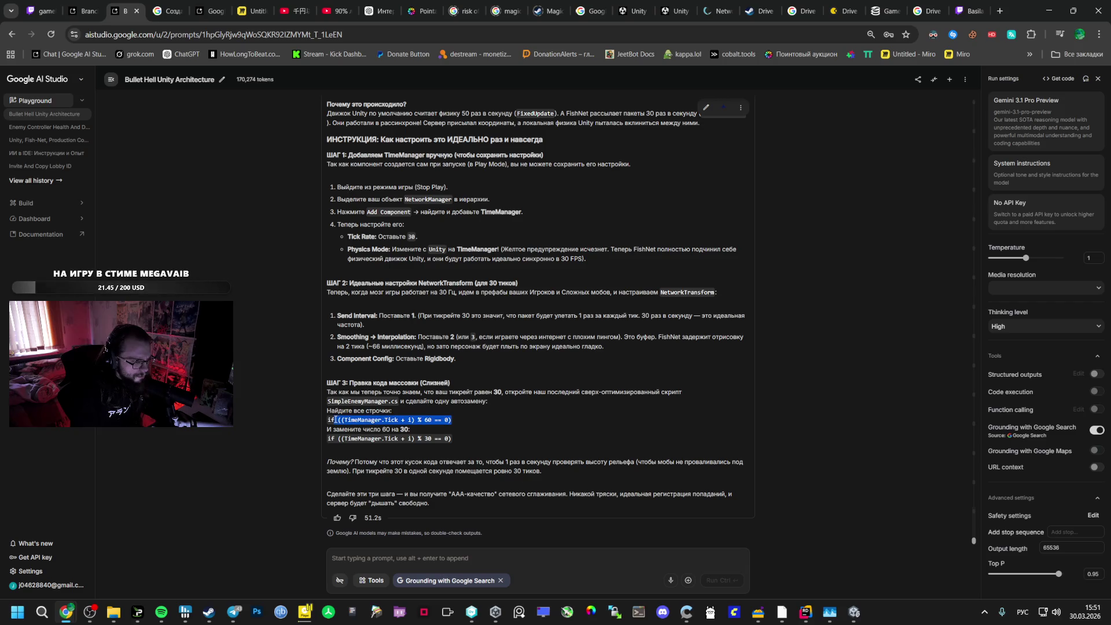
key("alt+Tab")
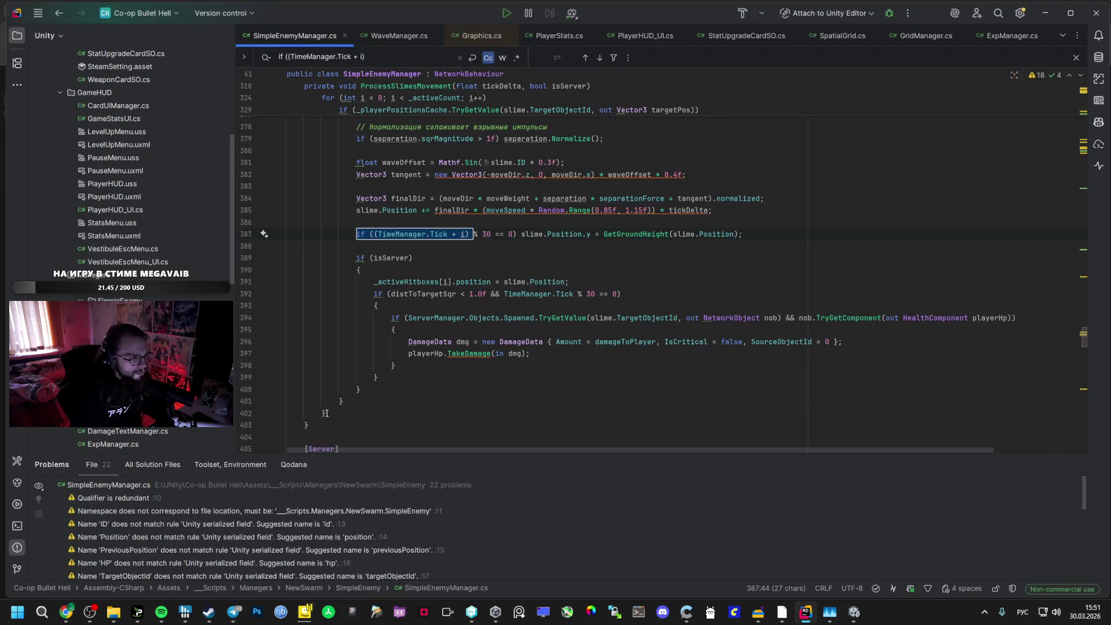
key("ctrl+v")
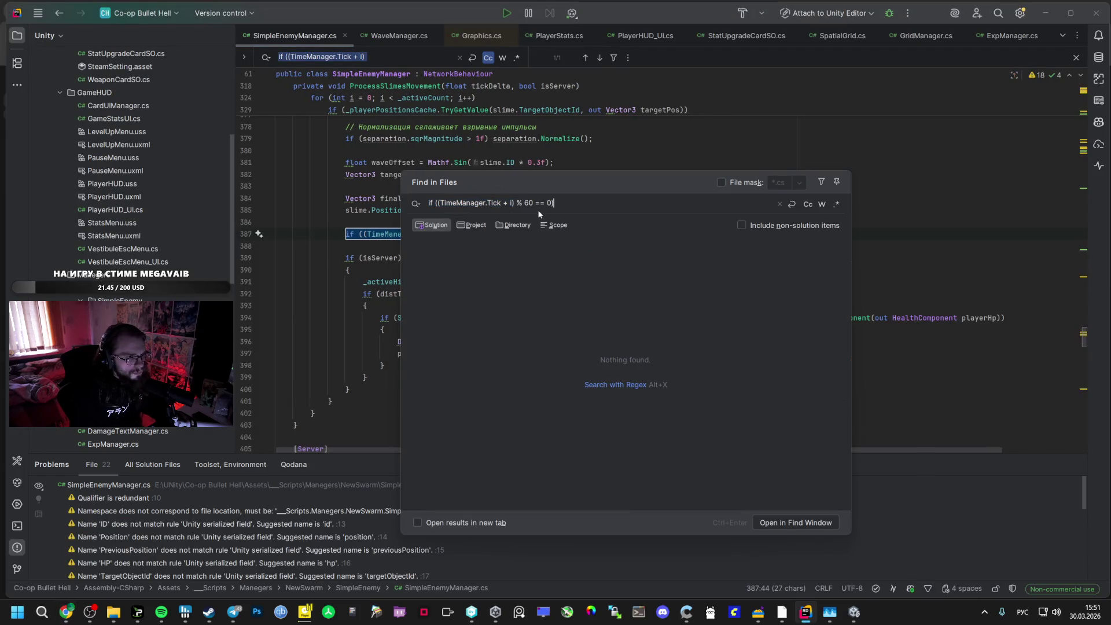
key("BackSpace")
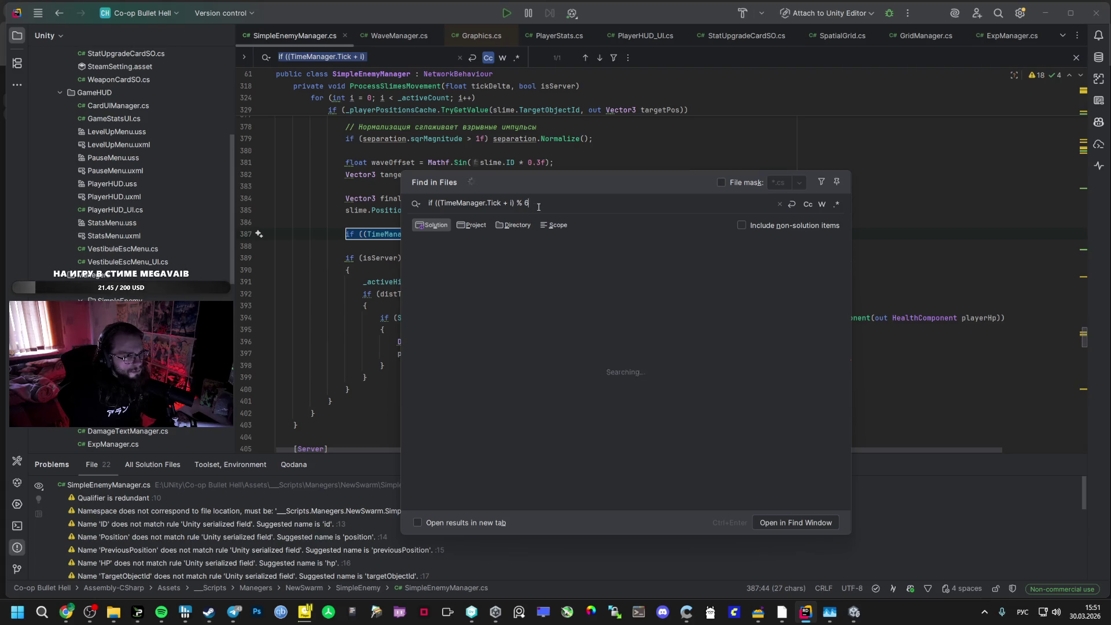
key("BackSpace")
key("BackSpace")
key("BackSpace")
key("BackSpace")
key("BackSpace")
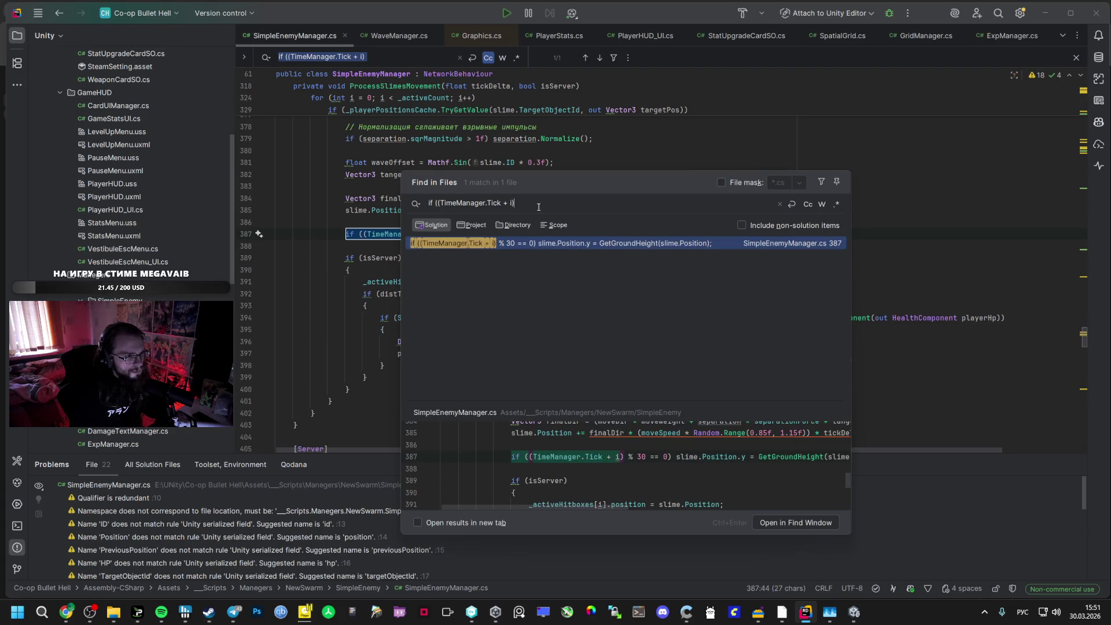
key("BackSpace")
key("BackSpace")
key("BackSpace")
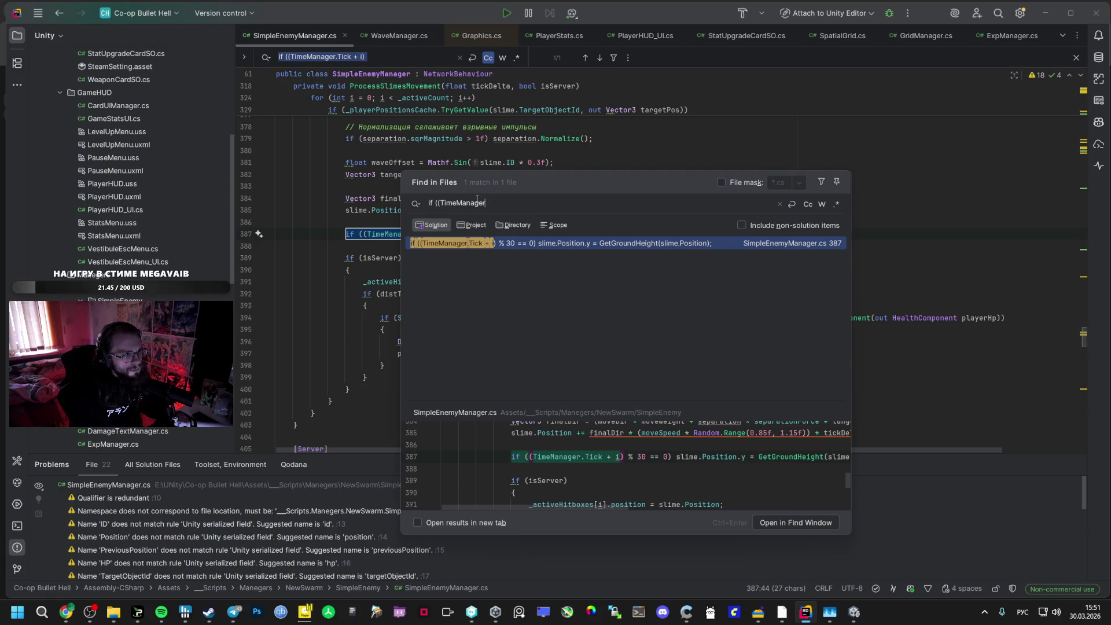
key("Escape")
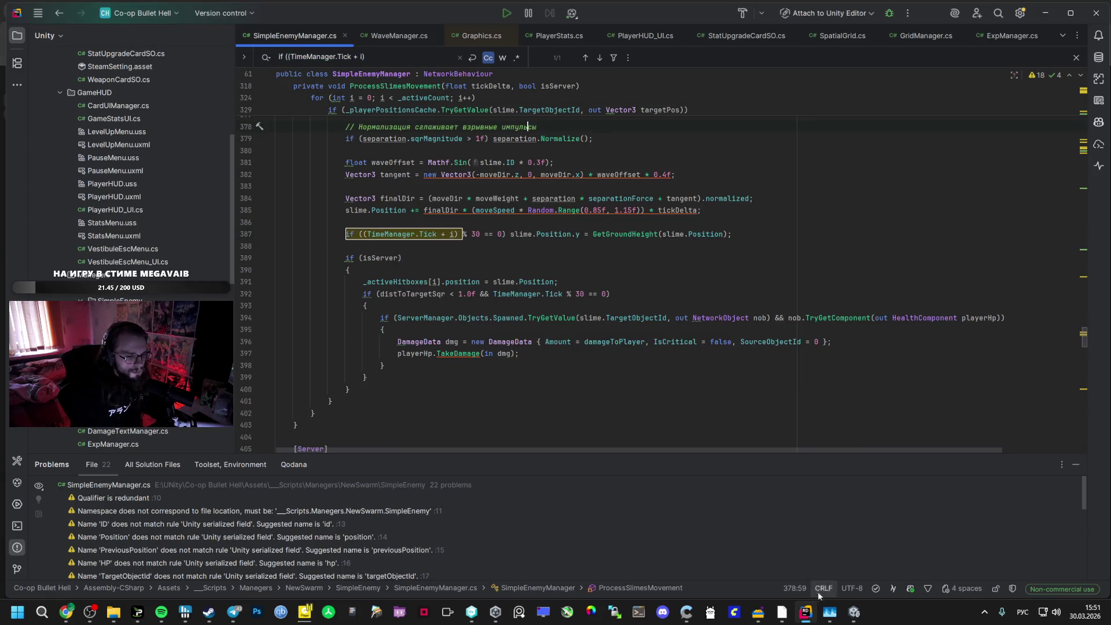
left_click(849, 618)
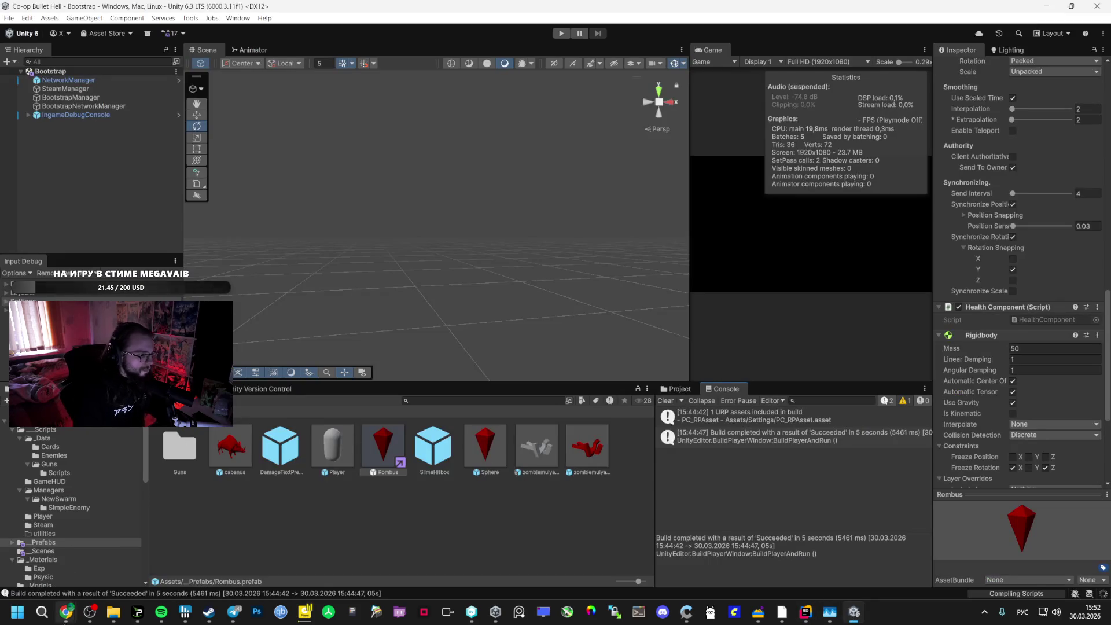
left_click(234, 617)
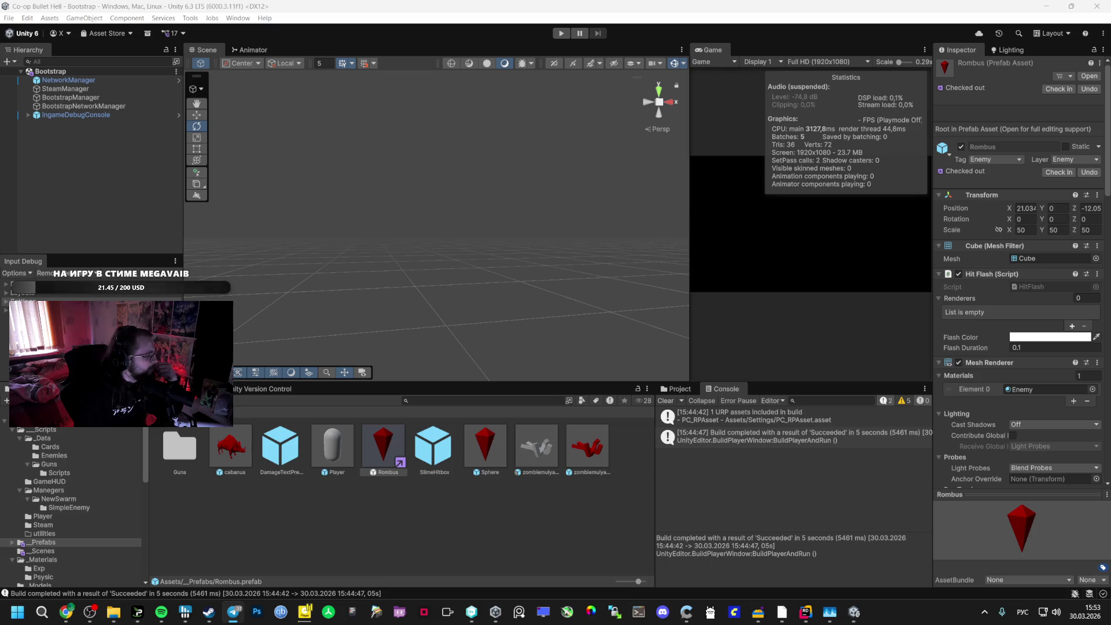
mouse_move(66, 613)
left_click(63, 555)
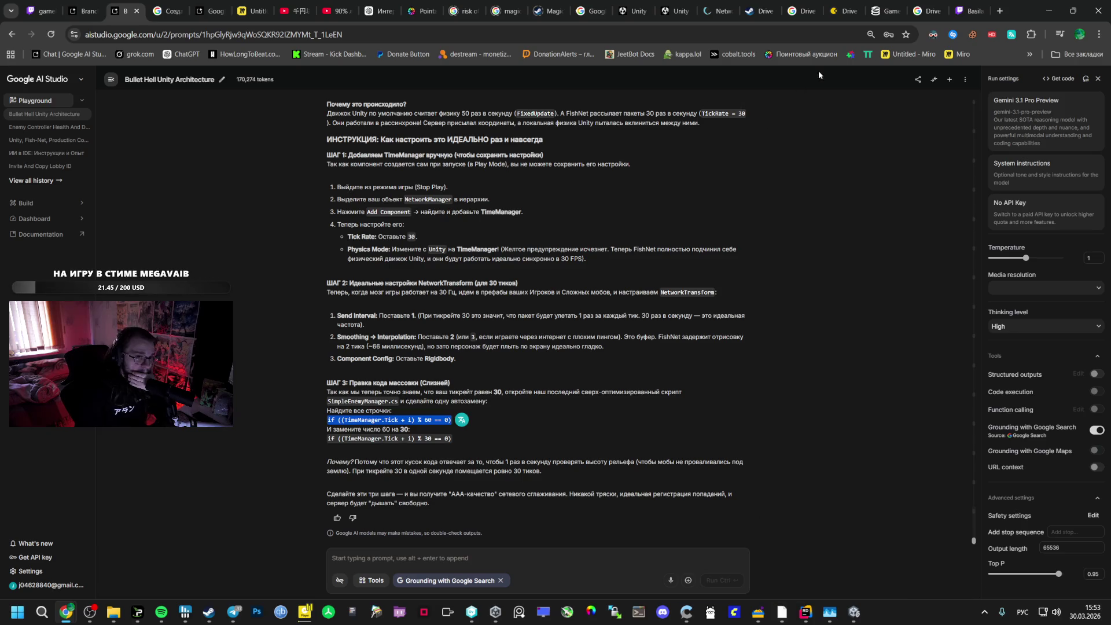
Review the Bullet Hell Unity Architecture chat's TimeManager steps, then Build and Run with Ctrl+B
left_click(1080, 34)
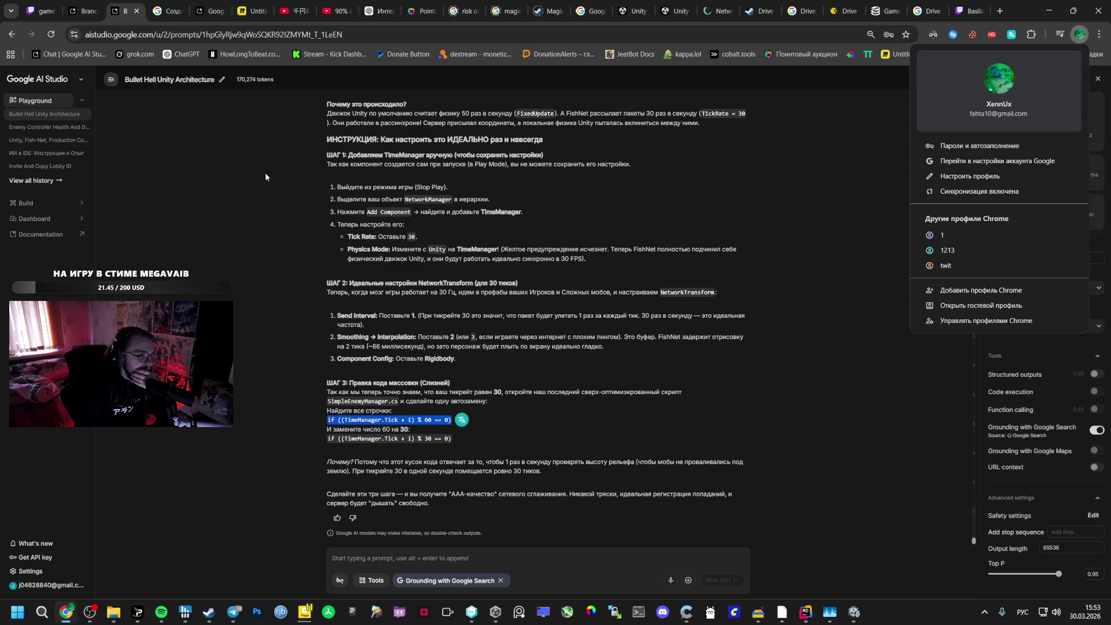
key("alt+Tab")
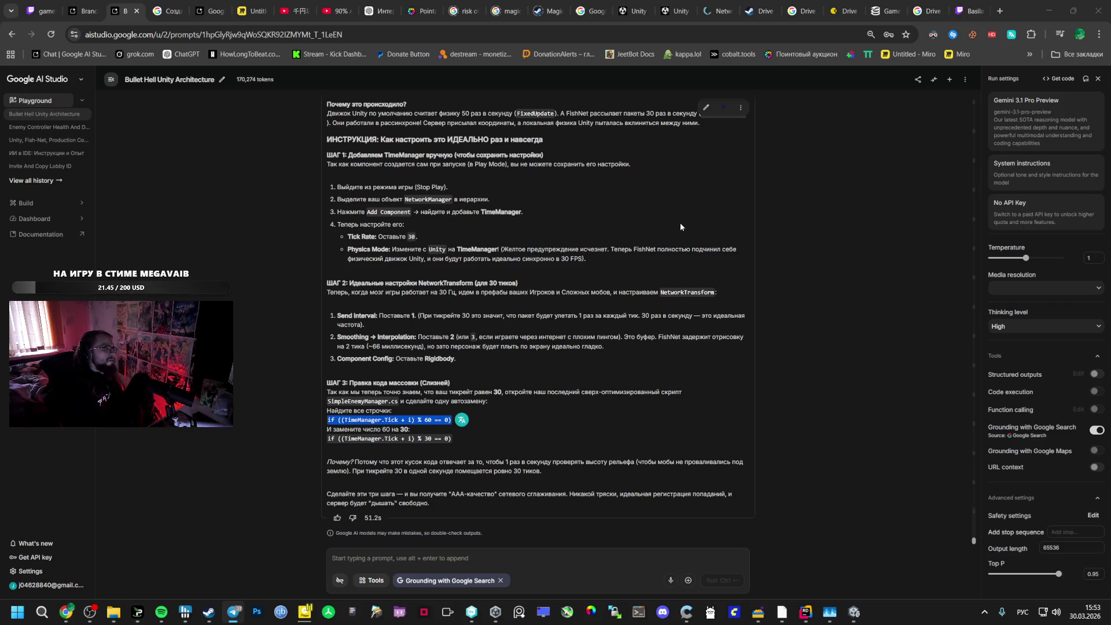
key("alt+Tab")
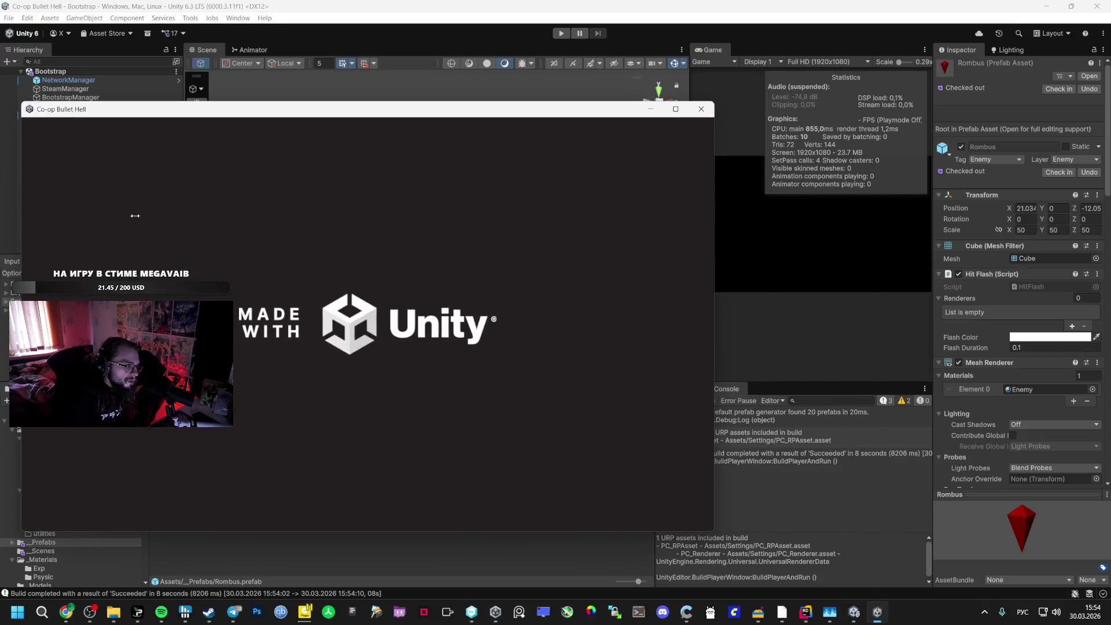
Reposition the game window, launch a second build instance and start a match
mouse_move(236, 110)
left_mouse_down()
mouse_move(307, 111)
mouse_move(330, 65)
mouse_move(270, 53)
left_mouse_up()
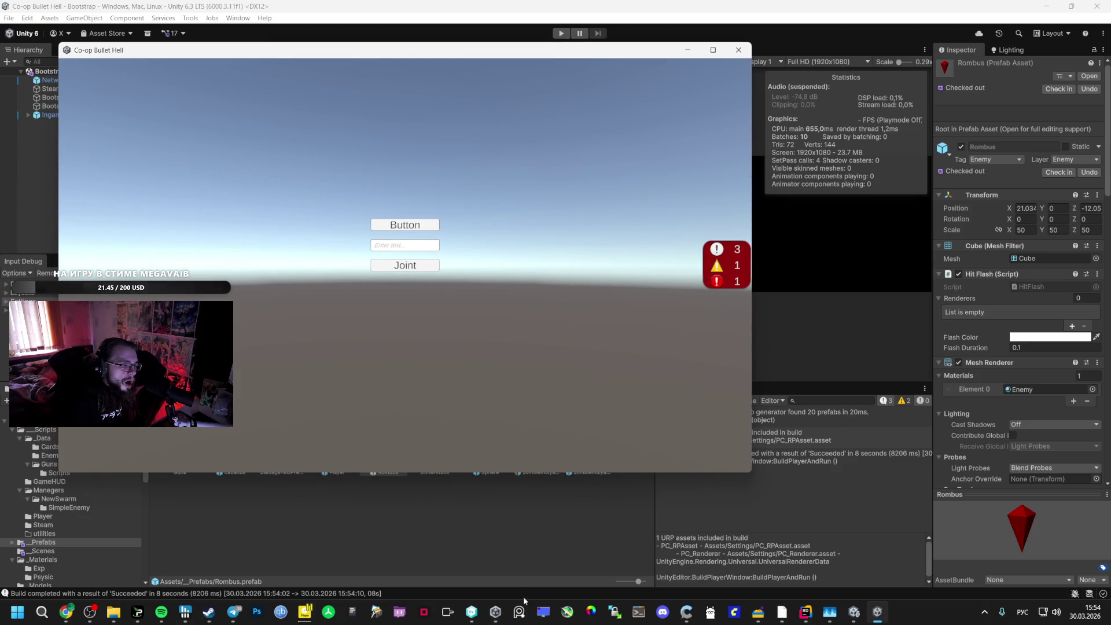
left_click(782, 612)
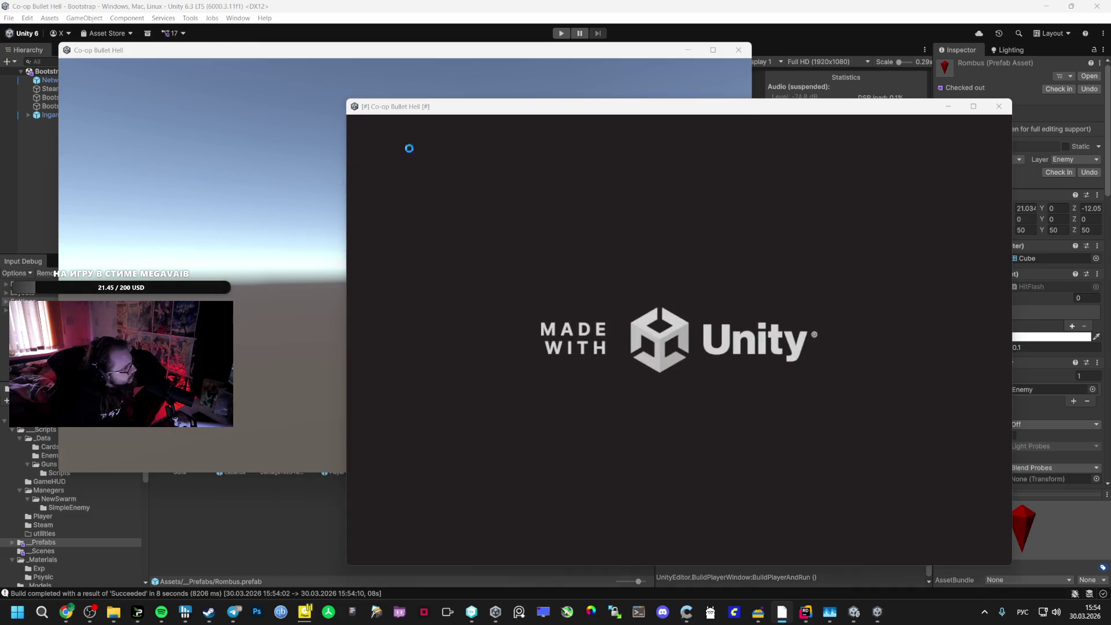
left_click(328, 185)
left_click(418, 224)
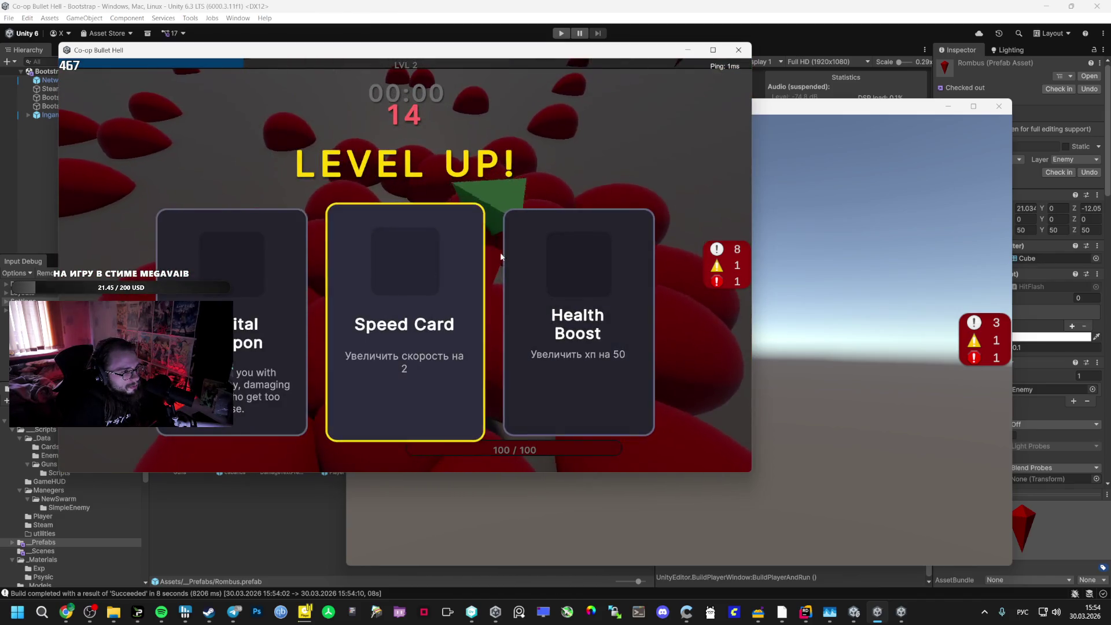
Have the second instance join the host's game through the Steam friends list
left_click(848, 463)
mouse_move(793, 620)
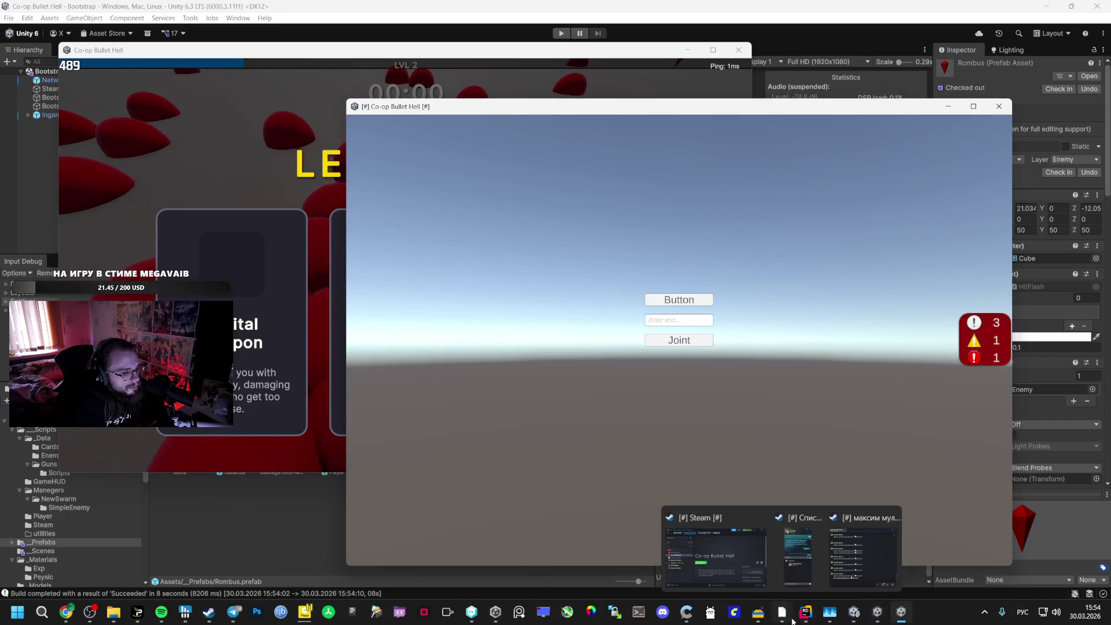
left_click(798, 553)
right_click(539, 357)
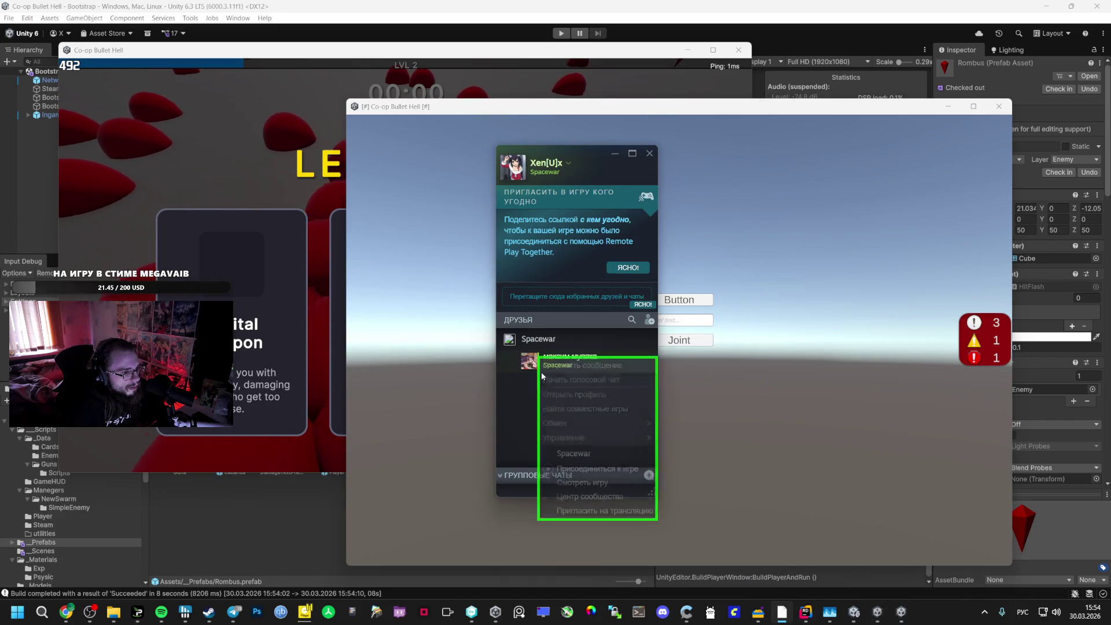
left_click(561, 482)
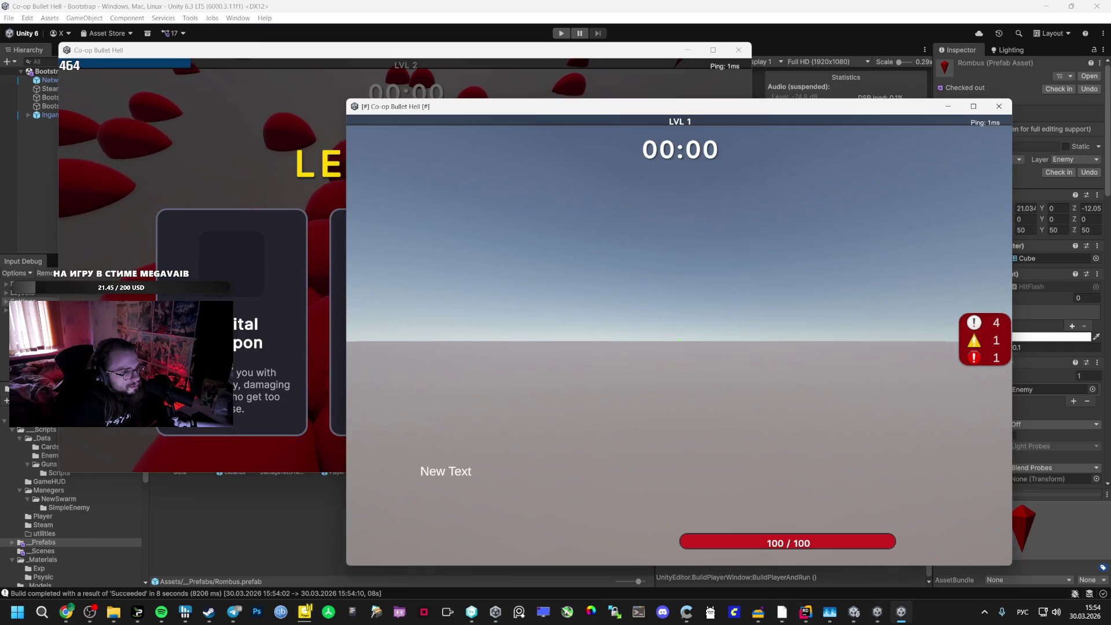
Take Orbital Weapon and Speed Card upgrades in both game windows
key("alt+Tab")
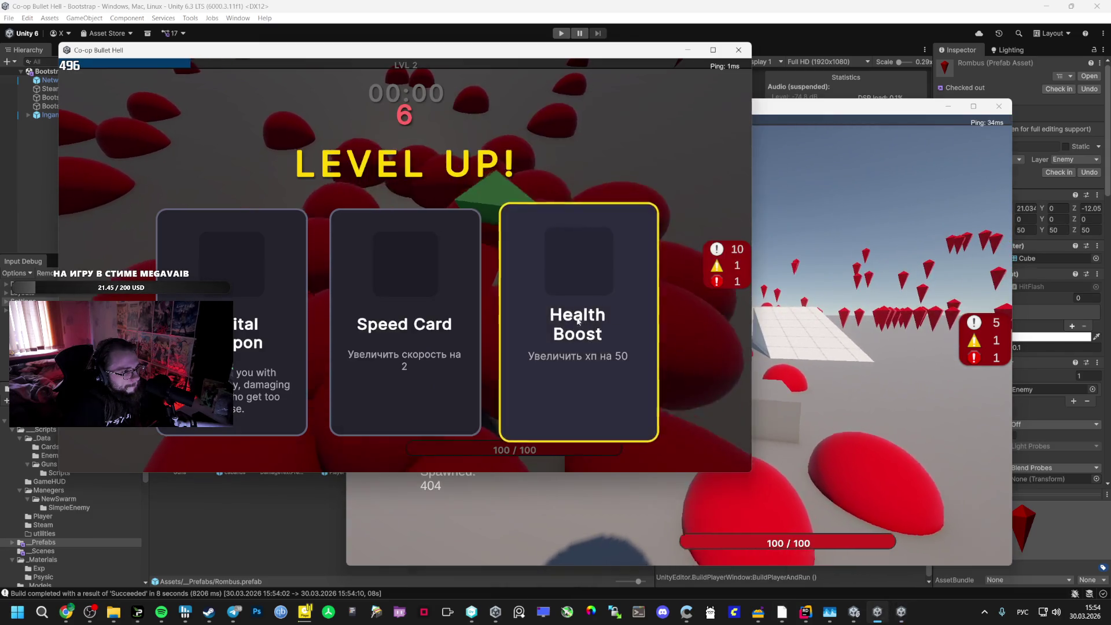
left_click(256, 304)
key("alt+Tab")
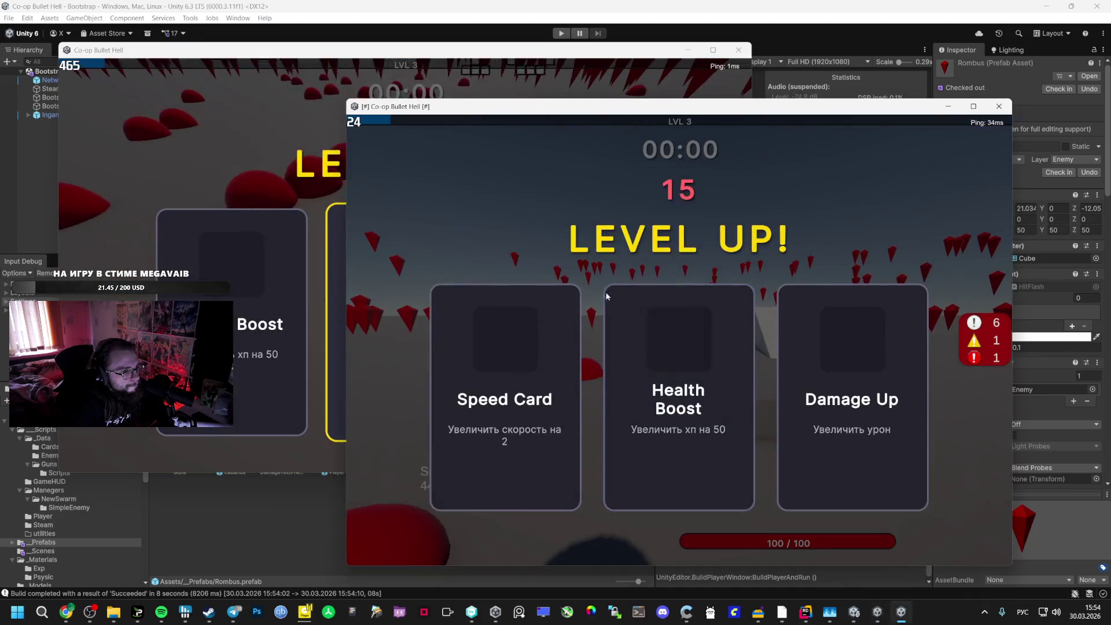
left_click(484, 362)
left_click(297, 164)
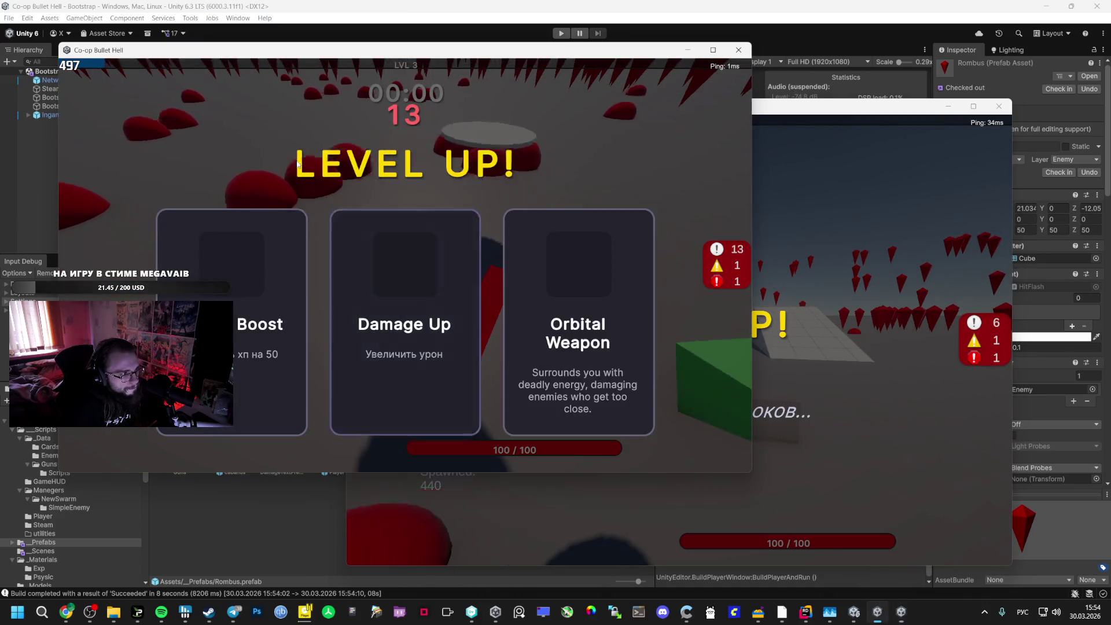
left_click(561, 277)
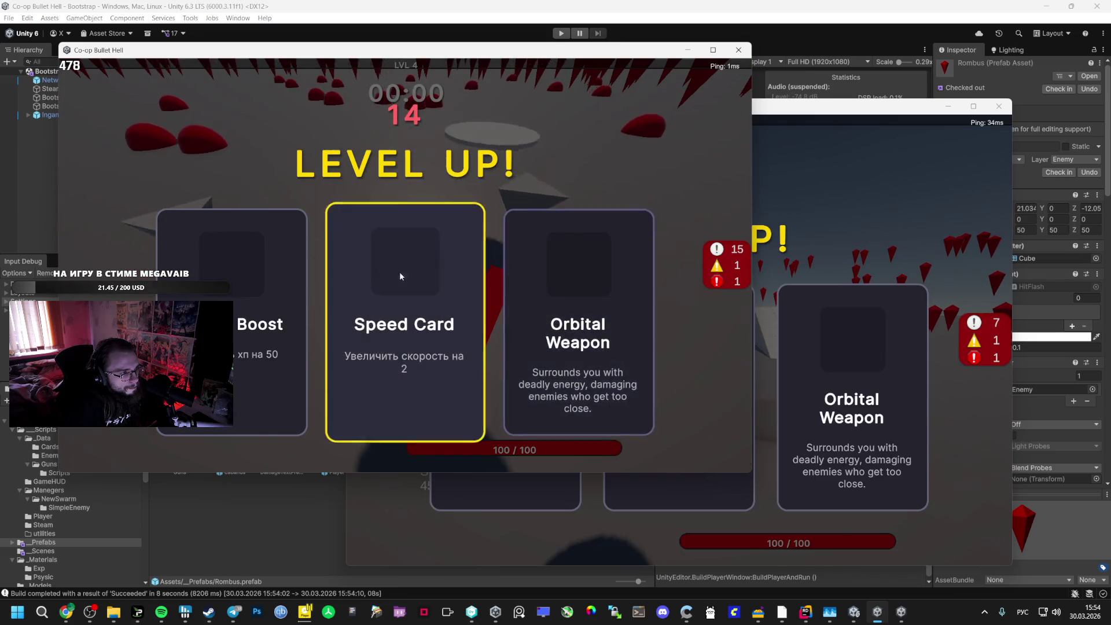
left_click(415, 276)
key("alt+Tab")
left_click(817, 327)
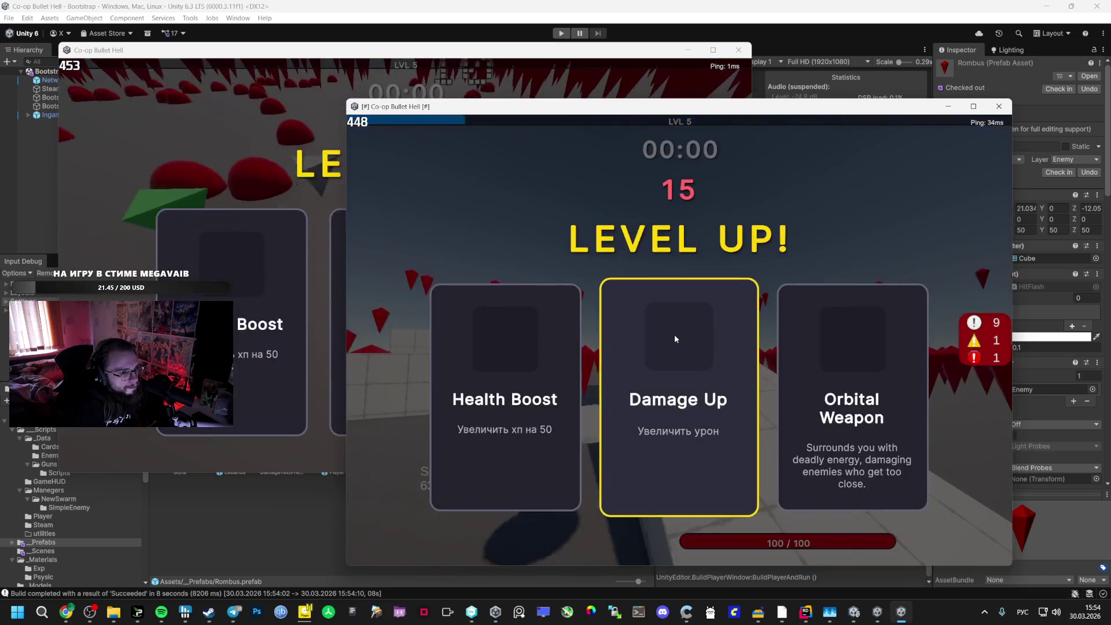
left_click(837, 360)
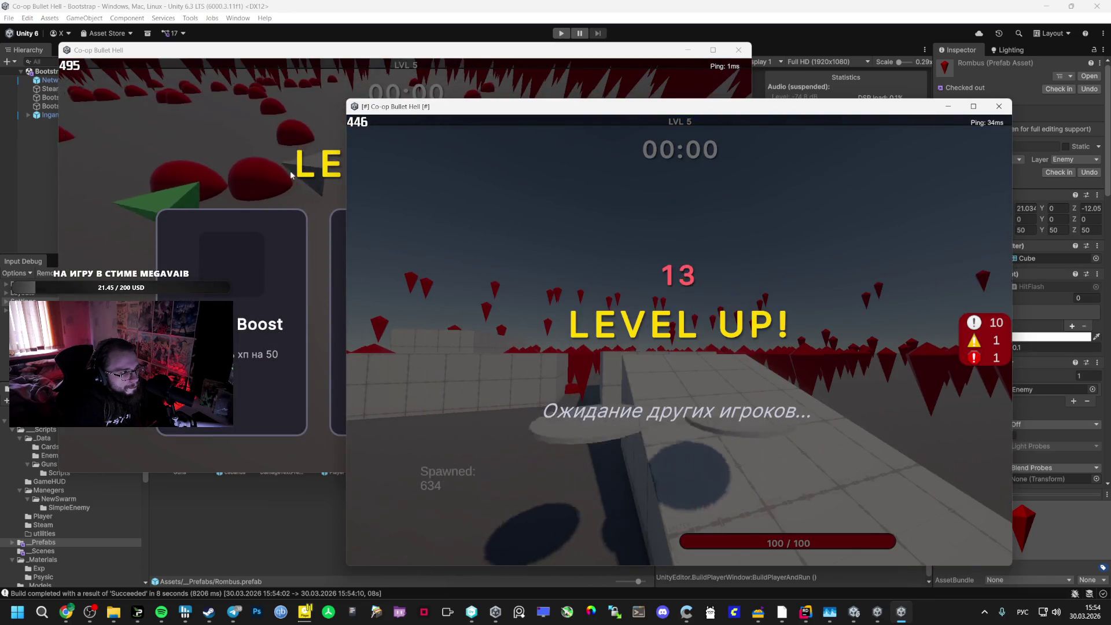
Take Speed Card, Health Boost and Damage Up upgrades across the two games
left_click(291, 180)
left_click(447, 276)
key("alt+Tab")
key("w")
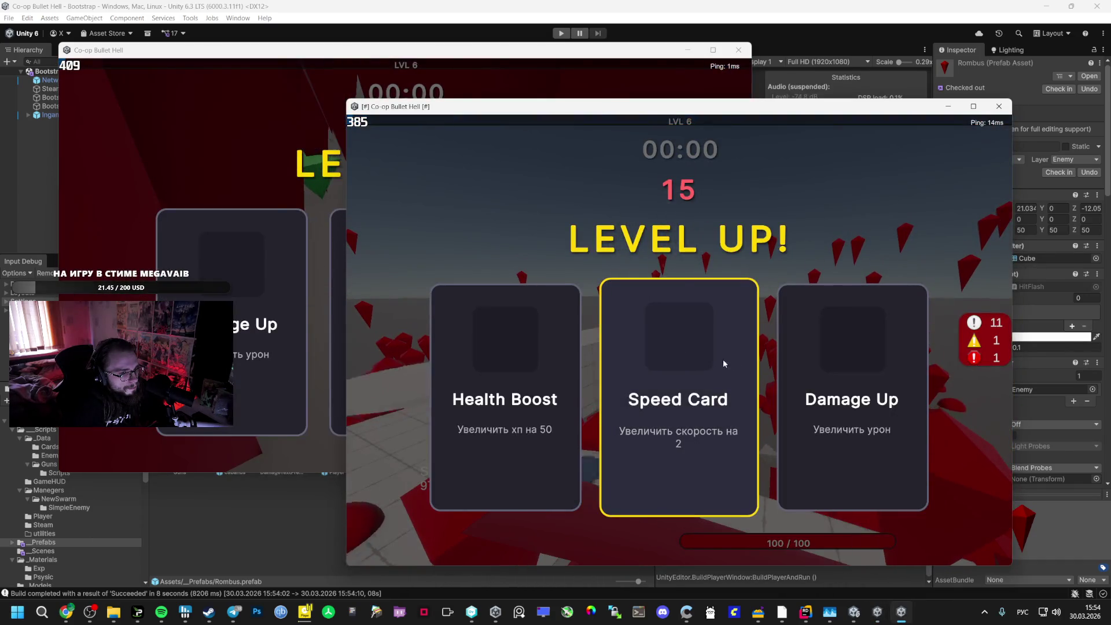
left_click(723, 363)
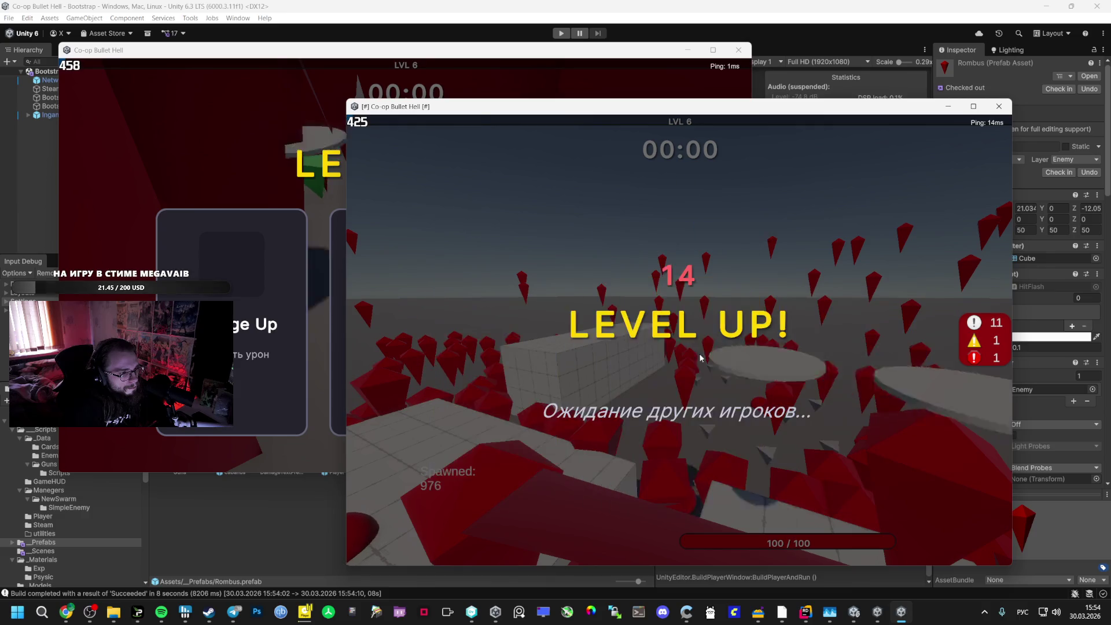
key("alt+Tab")
left_click(390, 238)
key("alt+Tab")
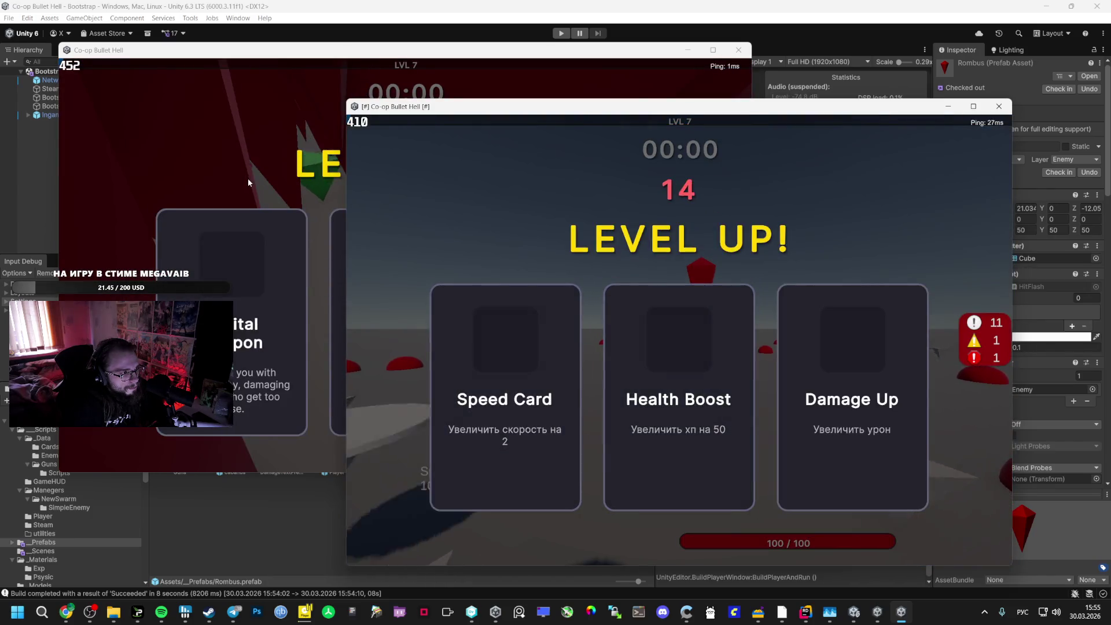
left_click(248, 179)
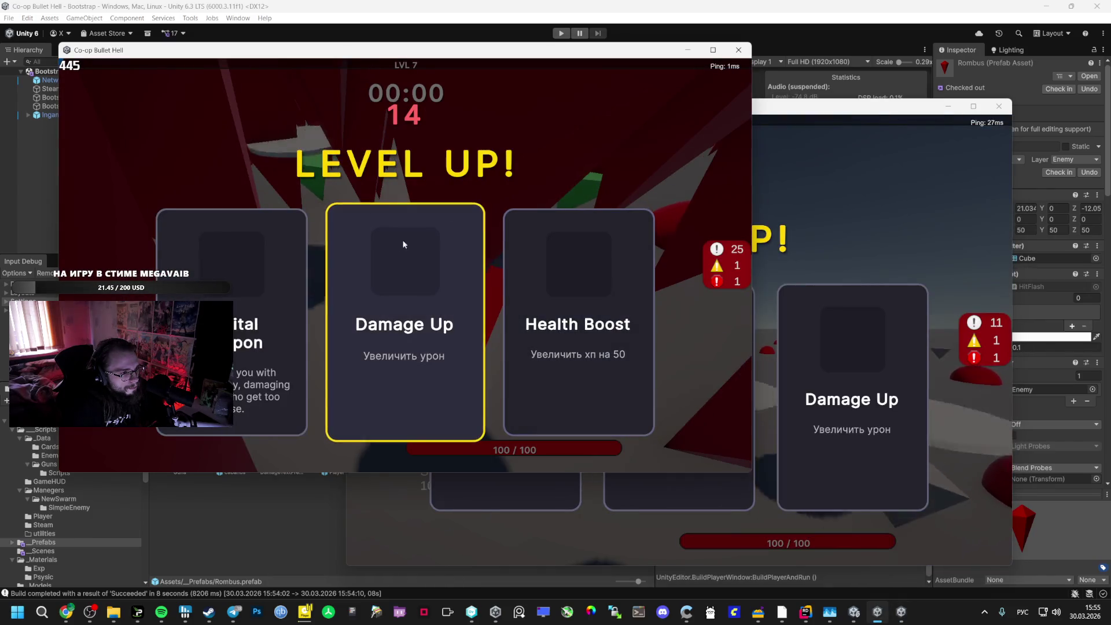
left_click(401, 262)
left_click(839, 321)
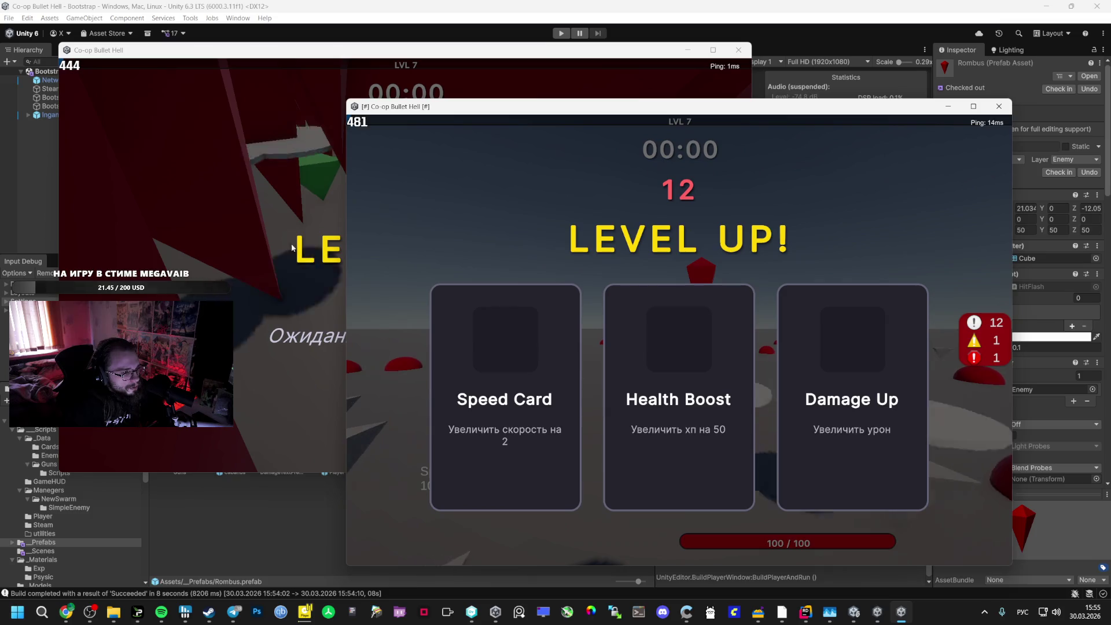
left_click(512, 318)
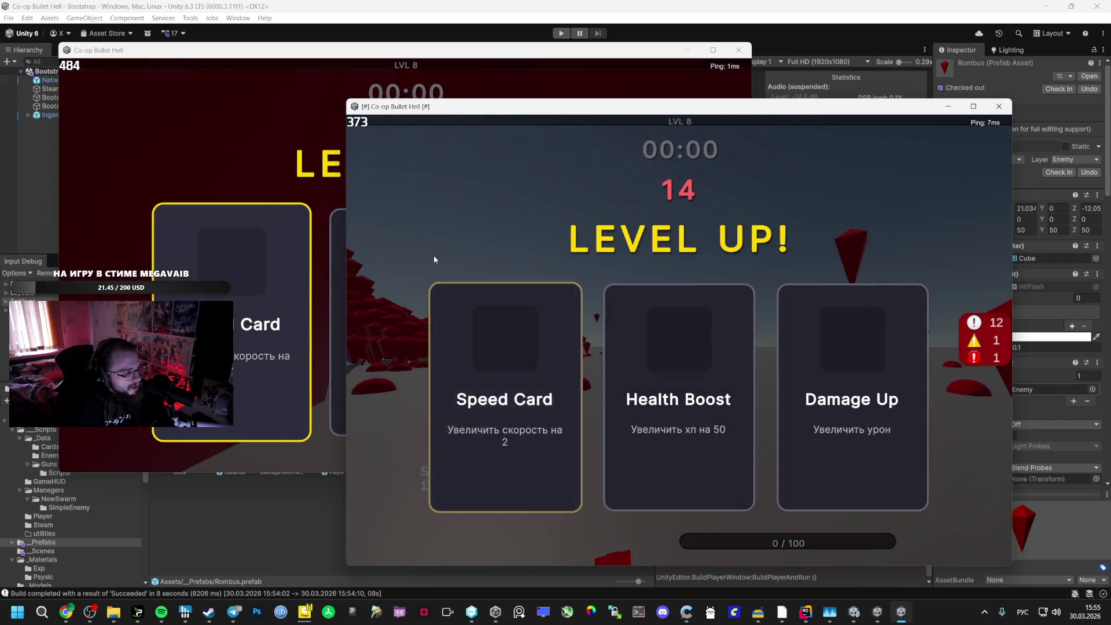
Pick Orbital Weapon and Speed Card upgrades in both windows until level 9
left_click(303, 162)
left_click(568, 266)
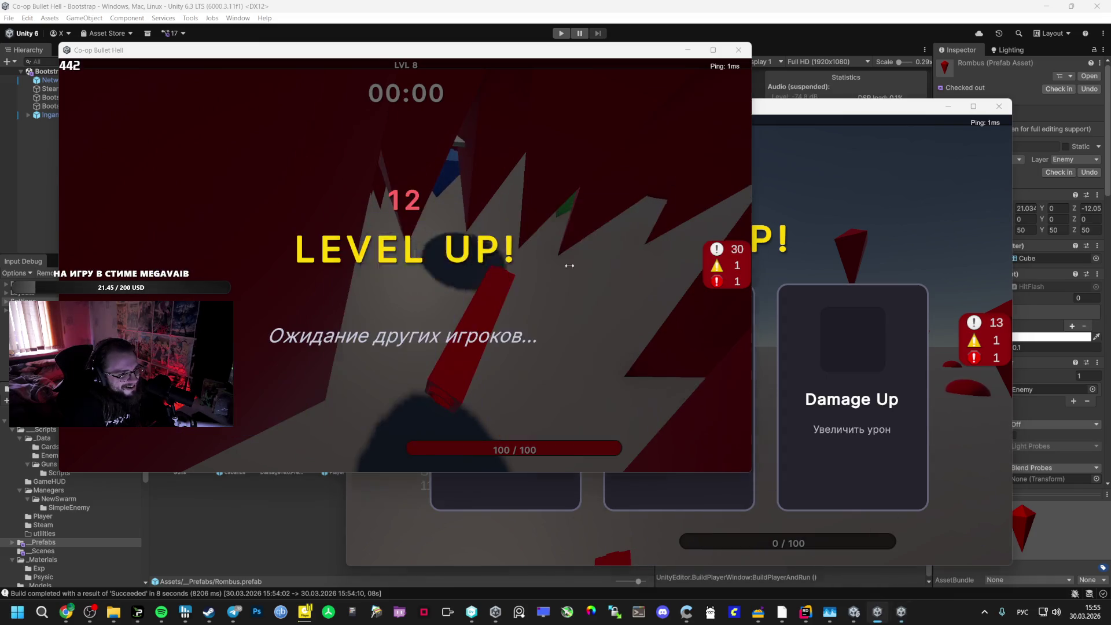
key("alt+Tab")
left_click(460, 350)
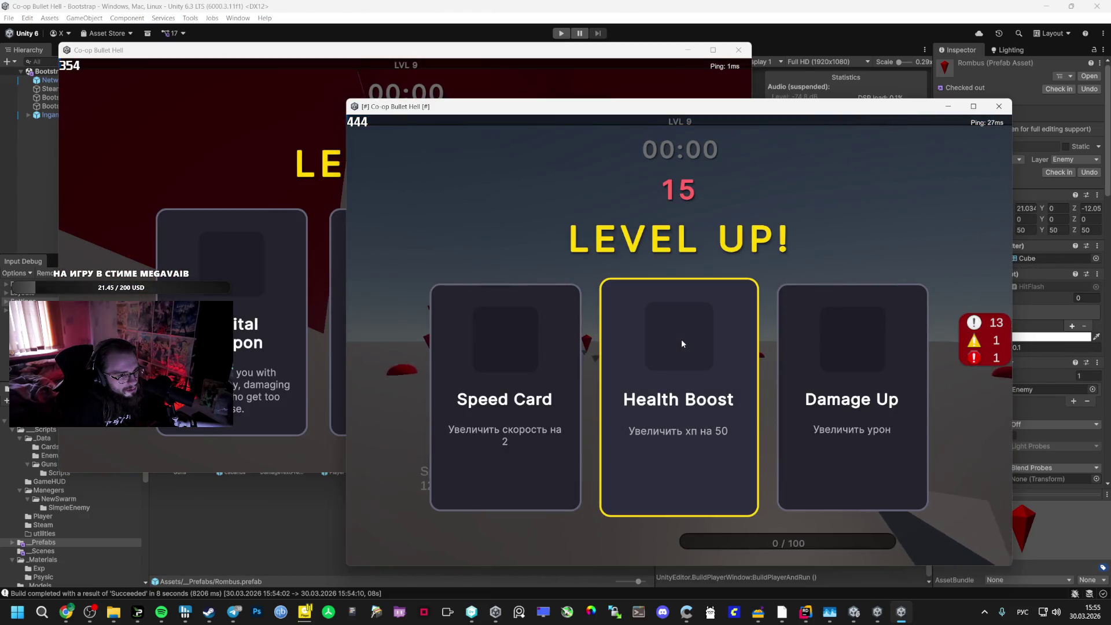
left_click(559, 345)
left_click(368, 202)
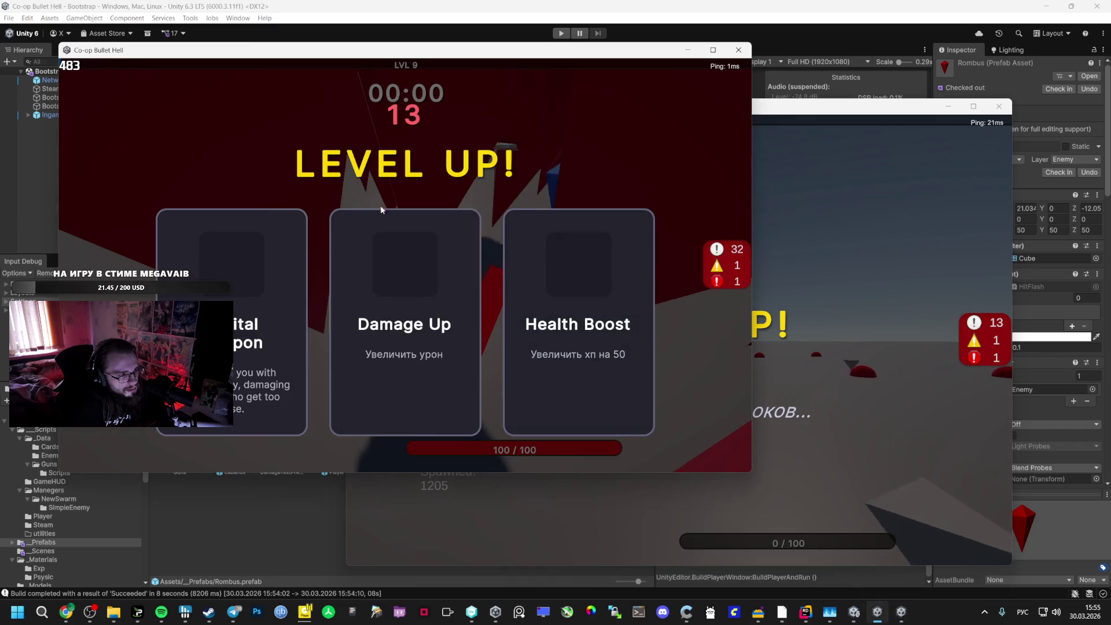
left_click(297, 294)
left_click(550, 510)
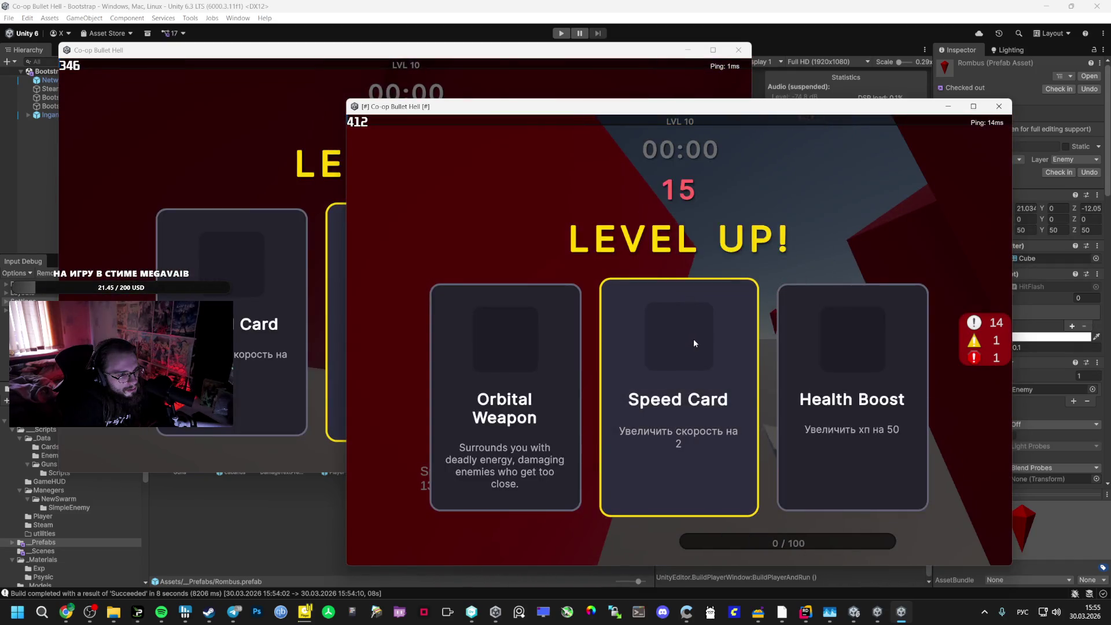
left_click(693, 340)
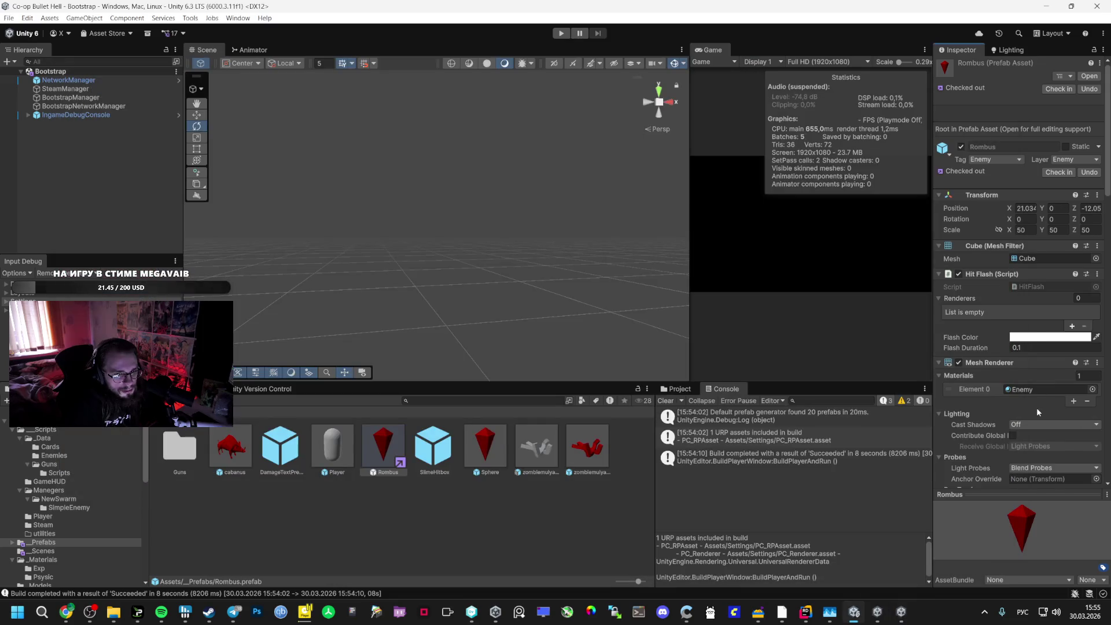
scroll(1036, 407, "down", 10)
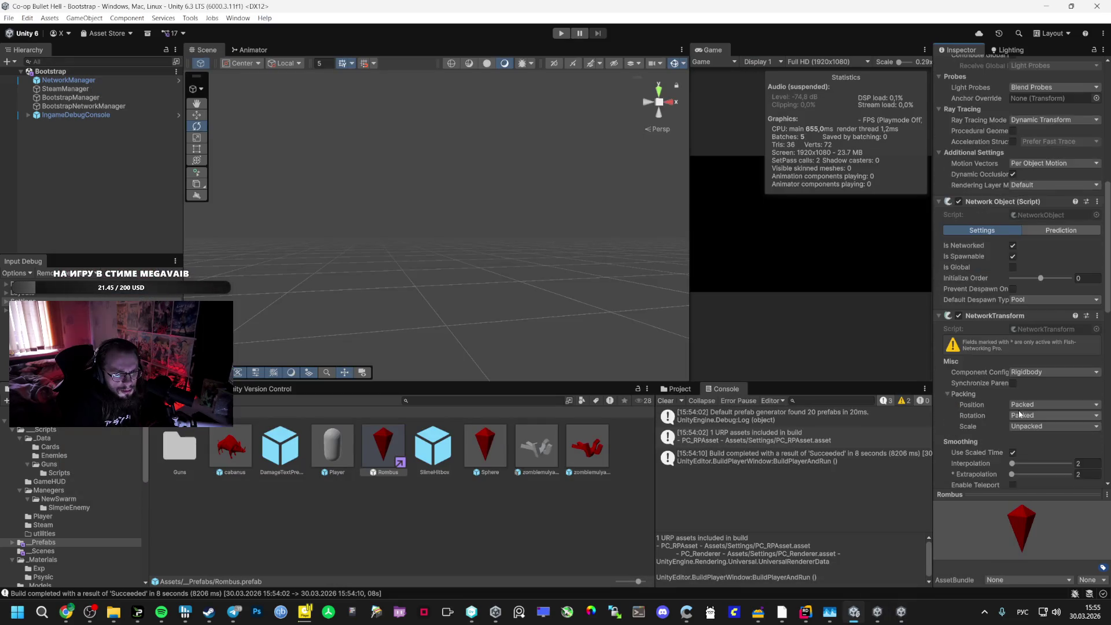
scroll(1021, 399, "down", 5)
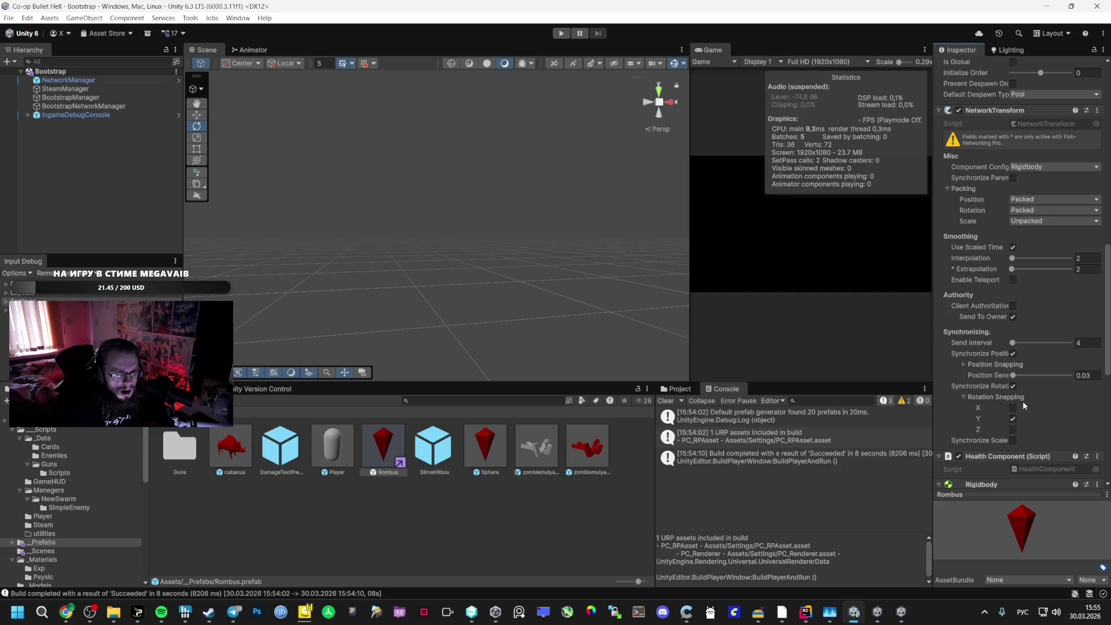
scroll(1030, 409, "down", 5)
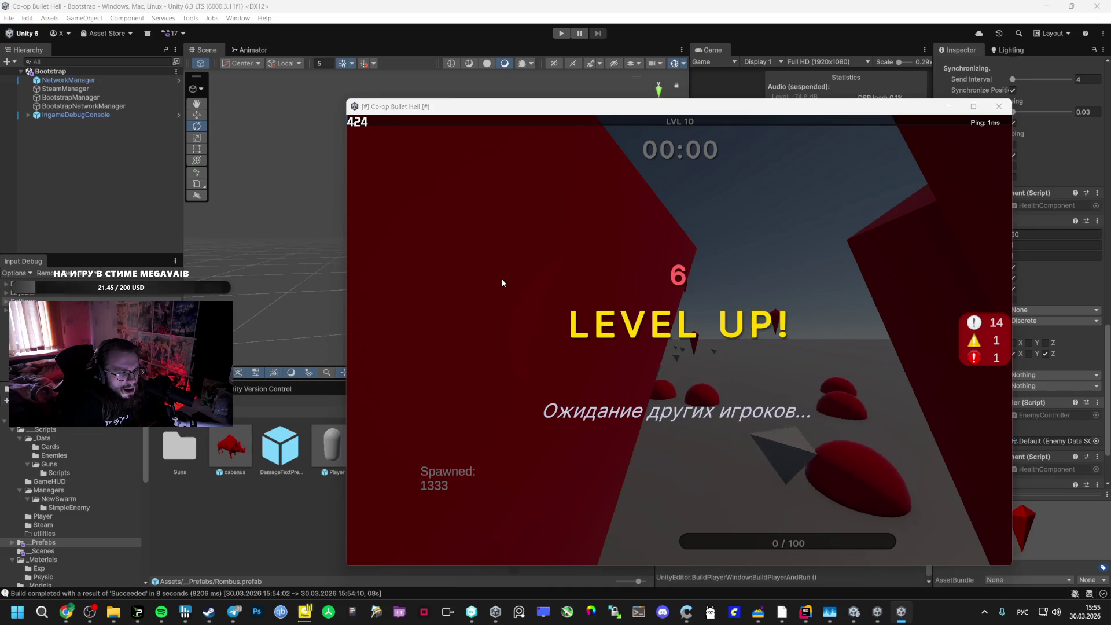
Take Orbital Weapon and Speed Card upgrades in both games, climbing to level 13
key("alt+Tab")
left_click(539, 320)
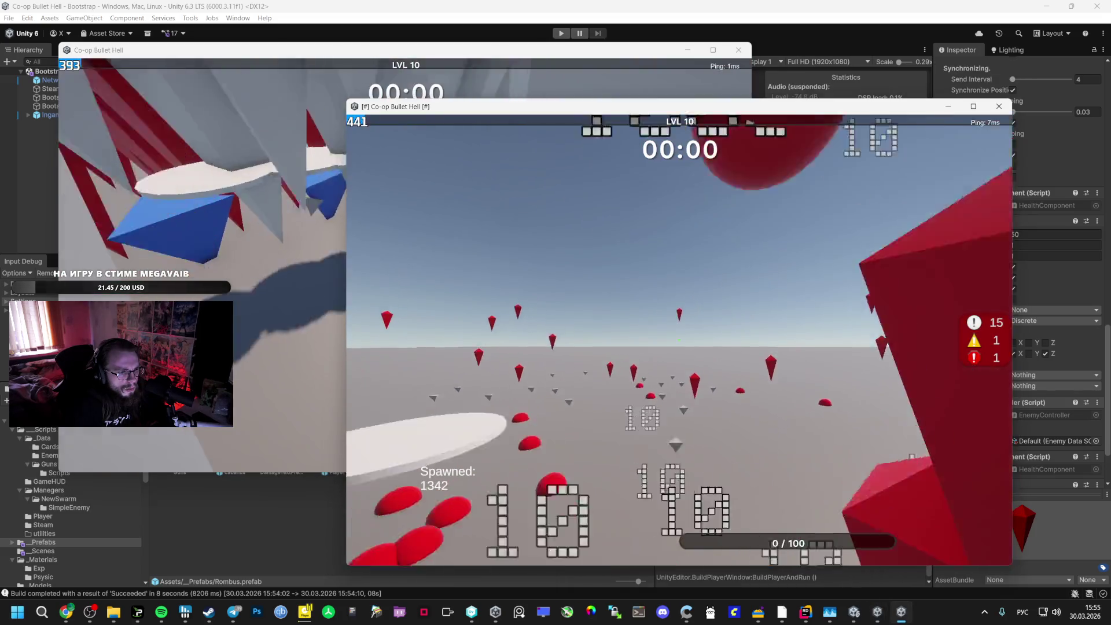
key("alt+Tab")
key("alt+Tab")
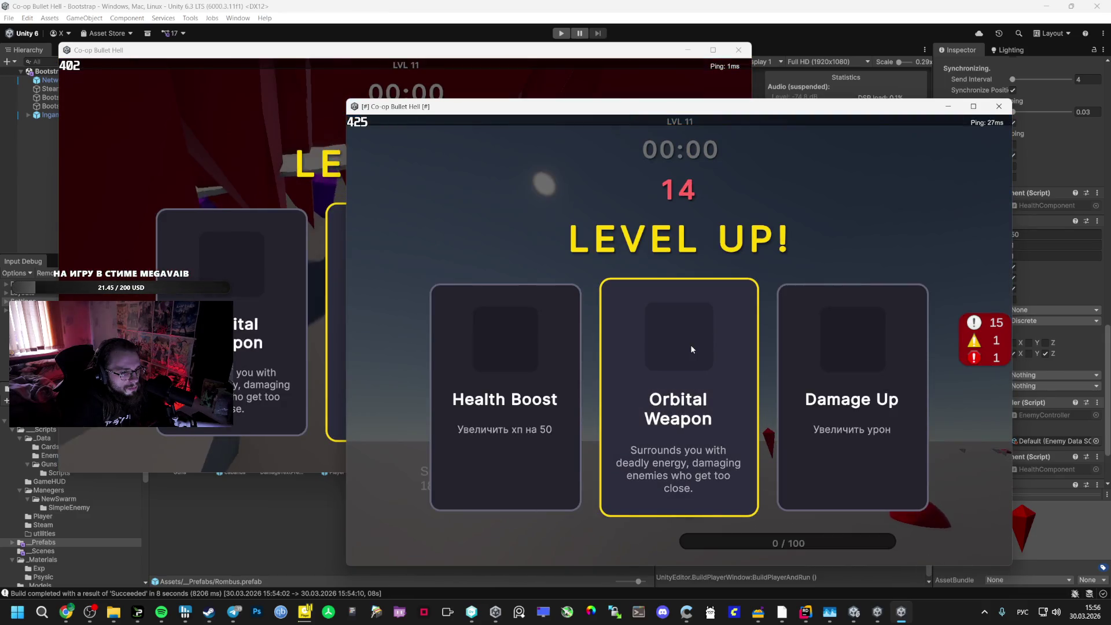
left_click(692, 348)
left_click(251, 154)
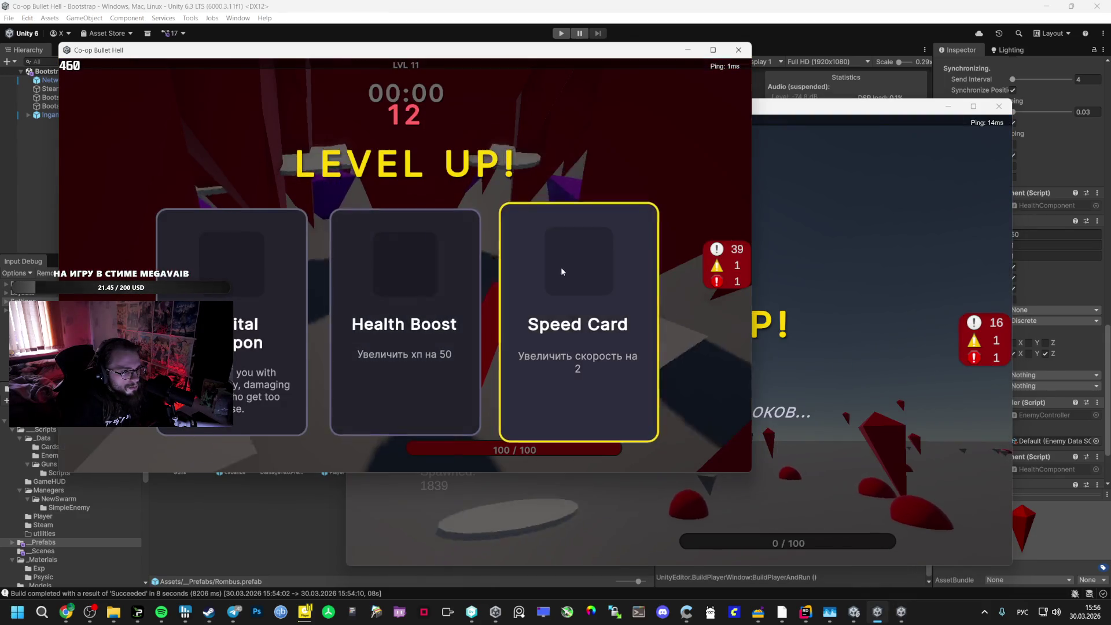
left_click(558, 265)
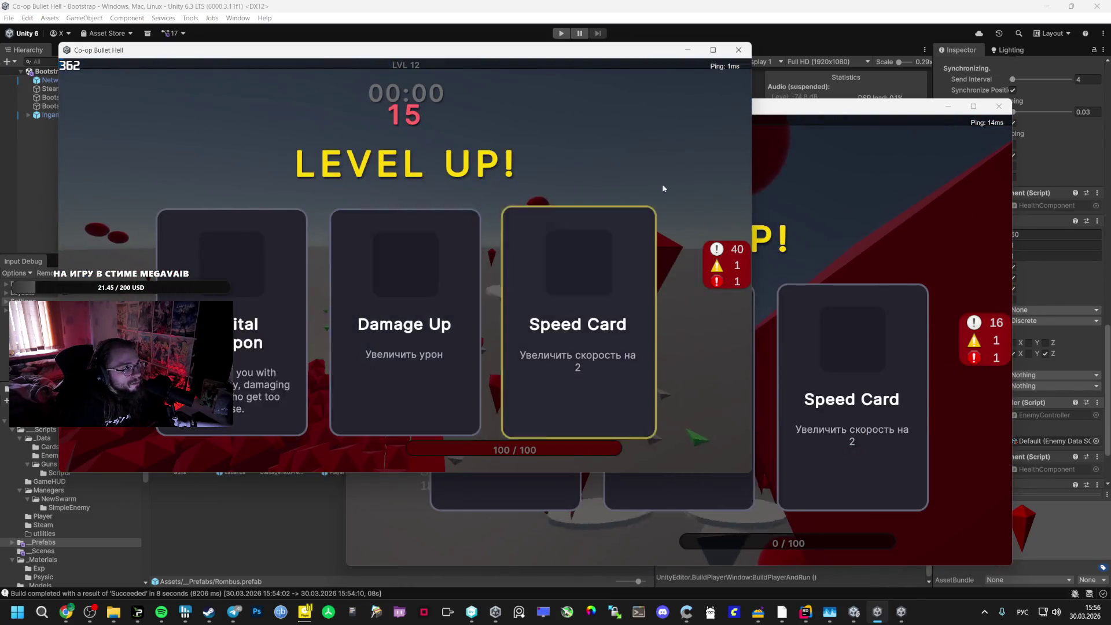
left_click(819, 178)
left_click(846, 361)
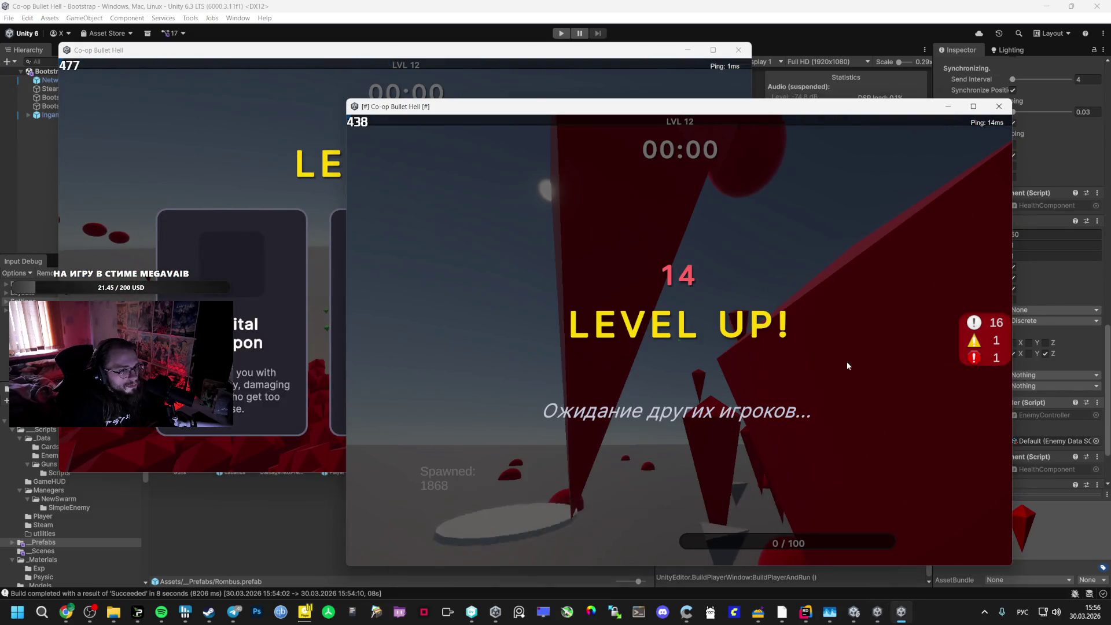
left_click(341, 168)
left_click(566, 250)
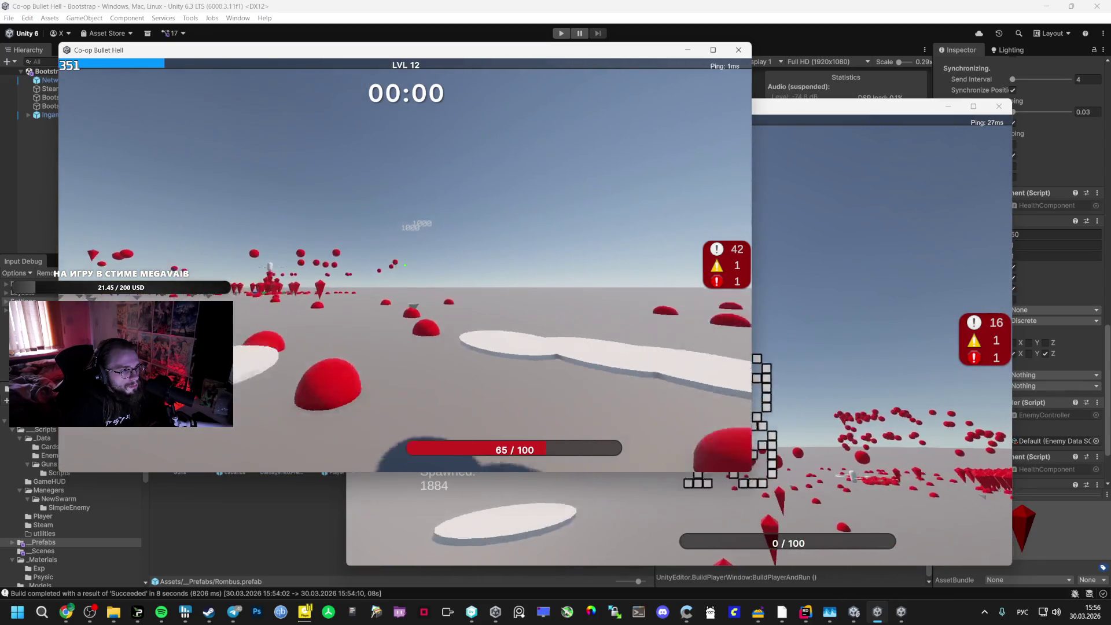
key("alt+Tab")
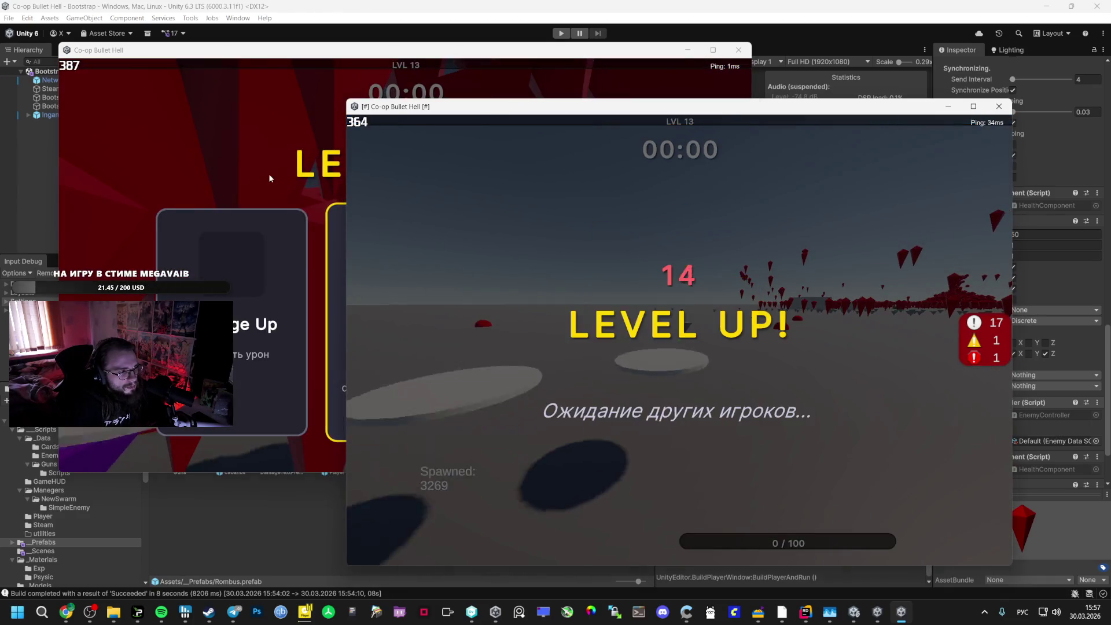
left_click(268, 174)
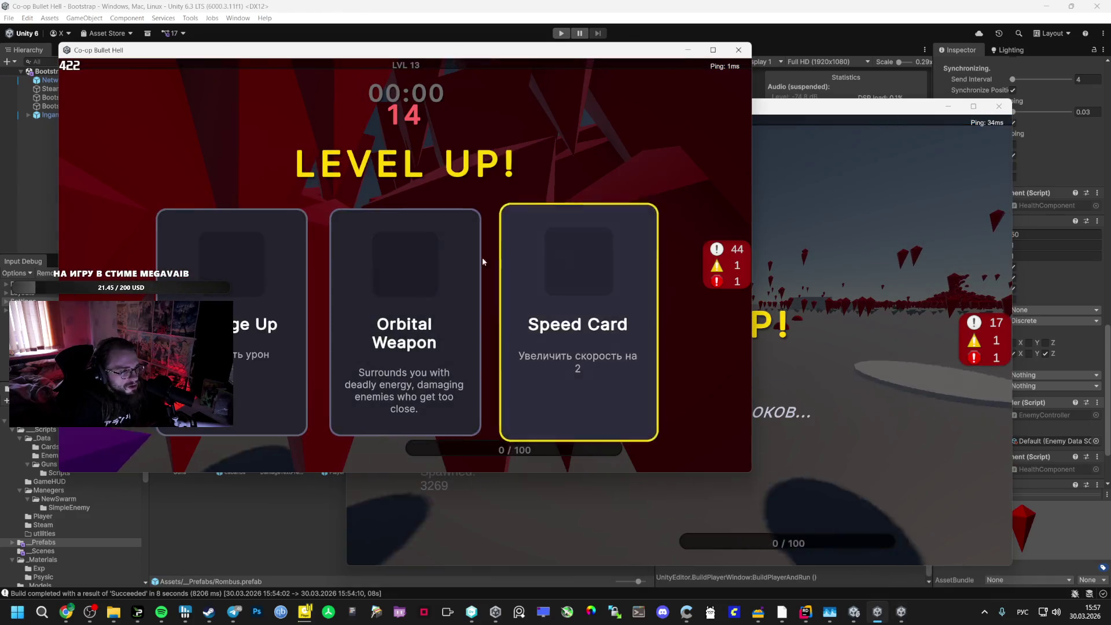
Take a Speed Card upgrade, play both windows to level 14, then pause the host game
left_click(578, 324)
left_click(680, 347)
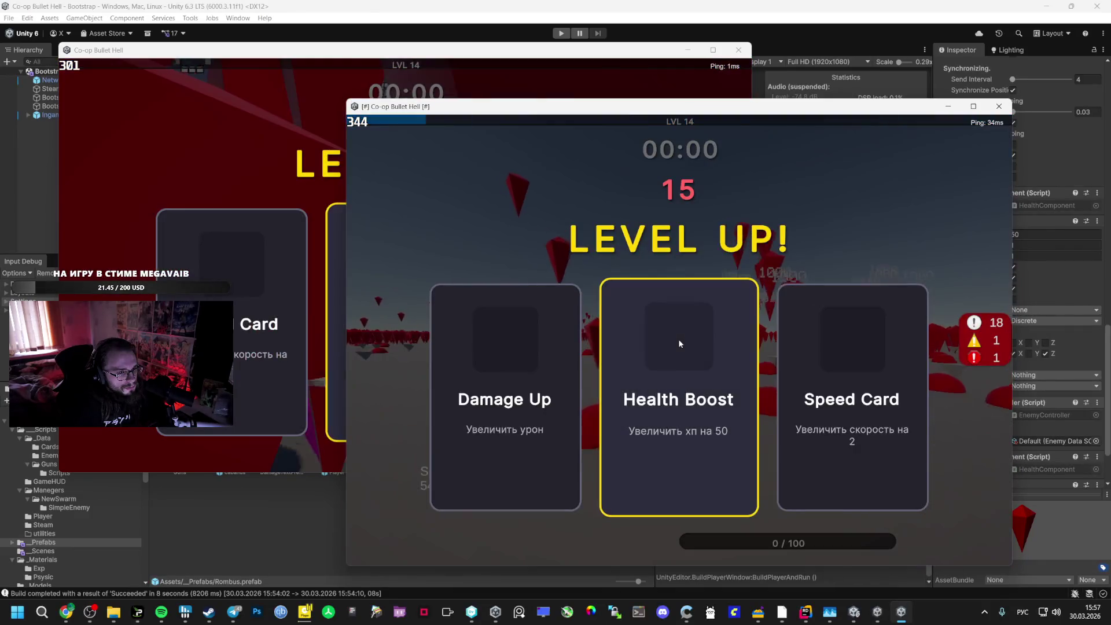
left_click(293, 208)
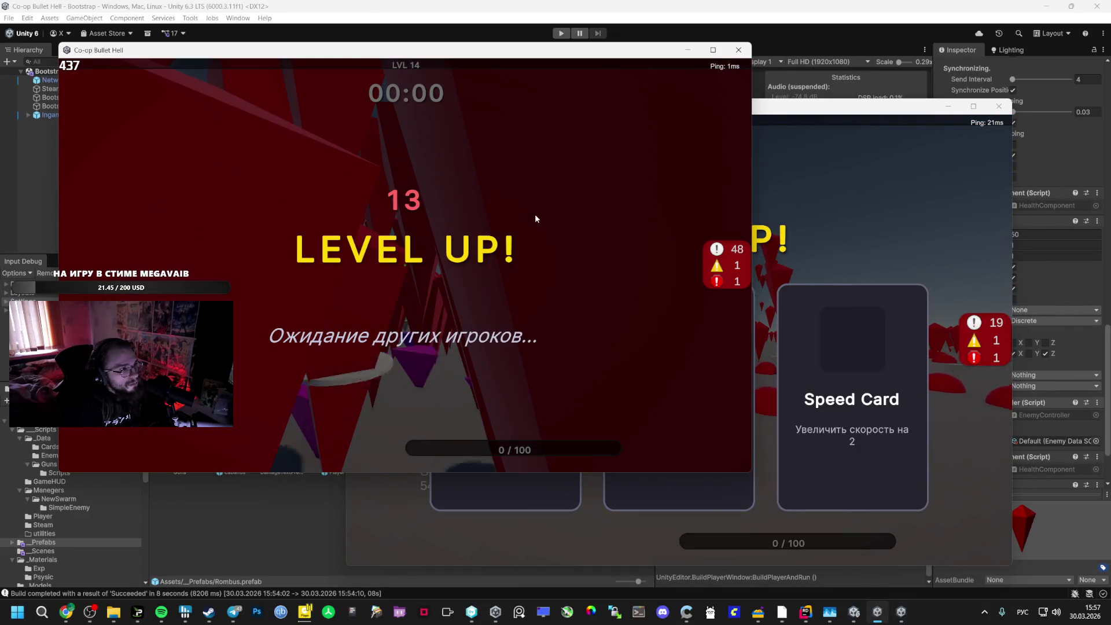
left_click(869, 220)
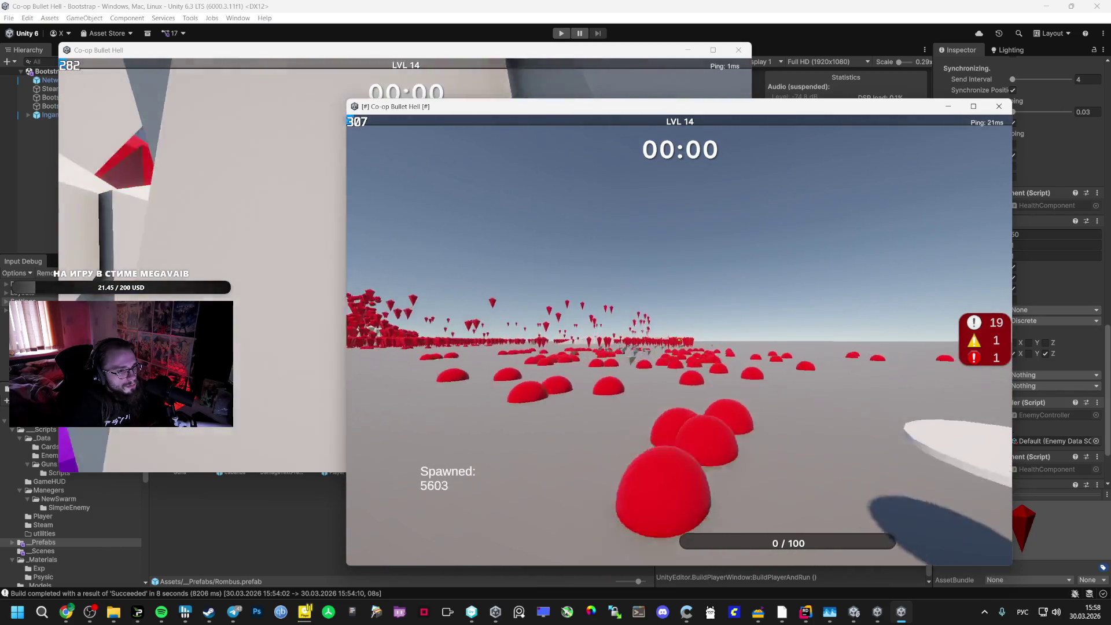
key("alt+Tab")
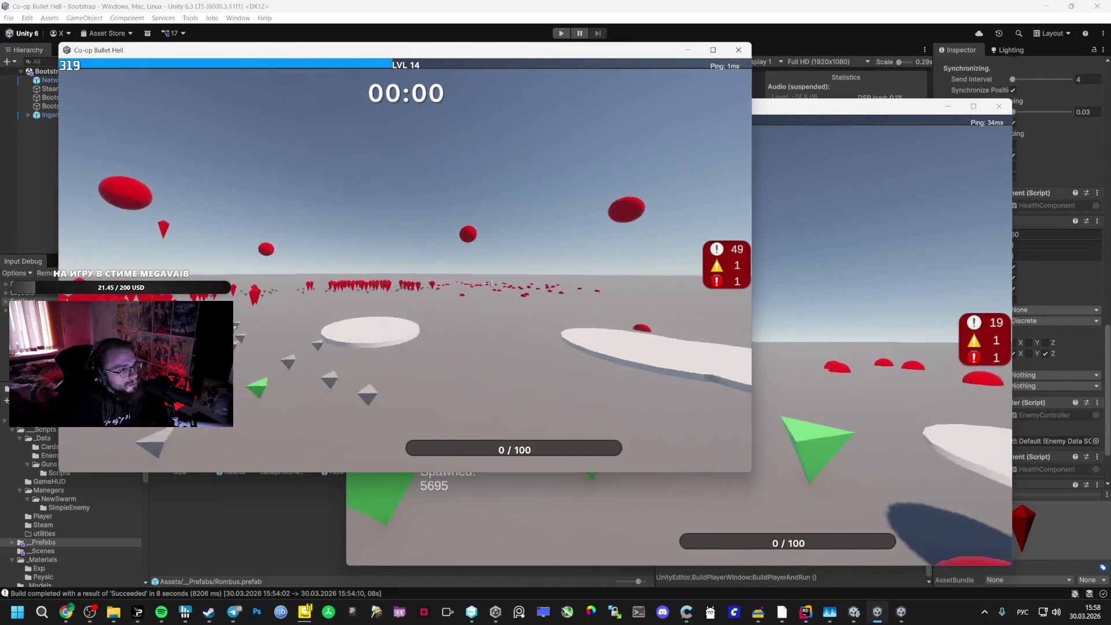
key("Escape")
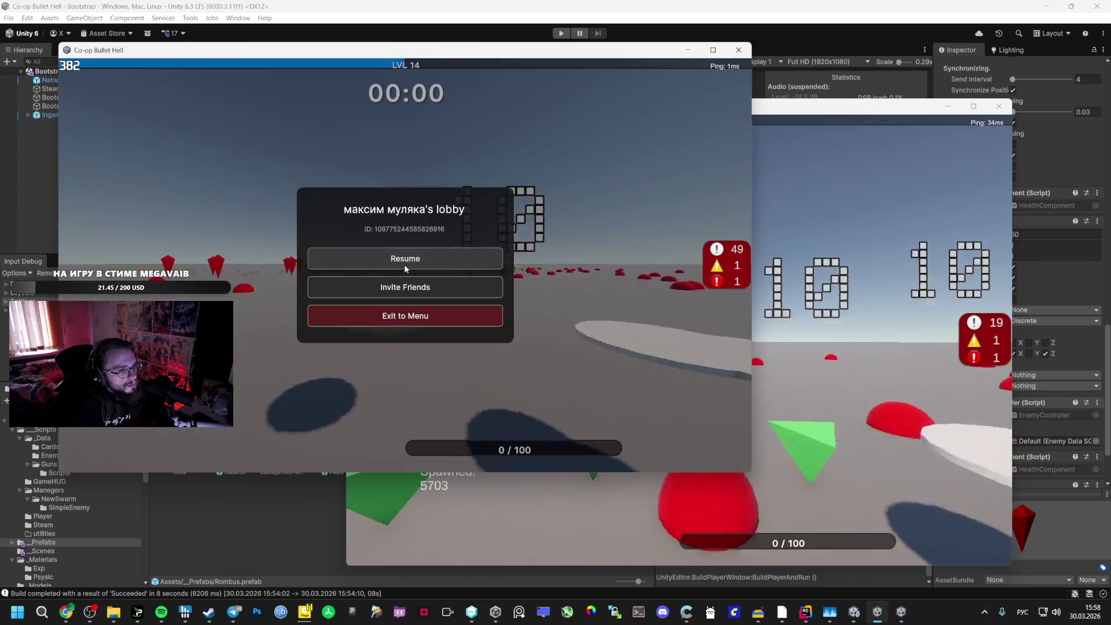
Move the host window left, resume play, and take Health Boost and Orbital Weapon upgrades
left_click_drag(556, 50, 414, 55)
key("Escape")
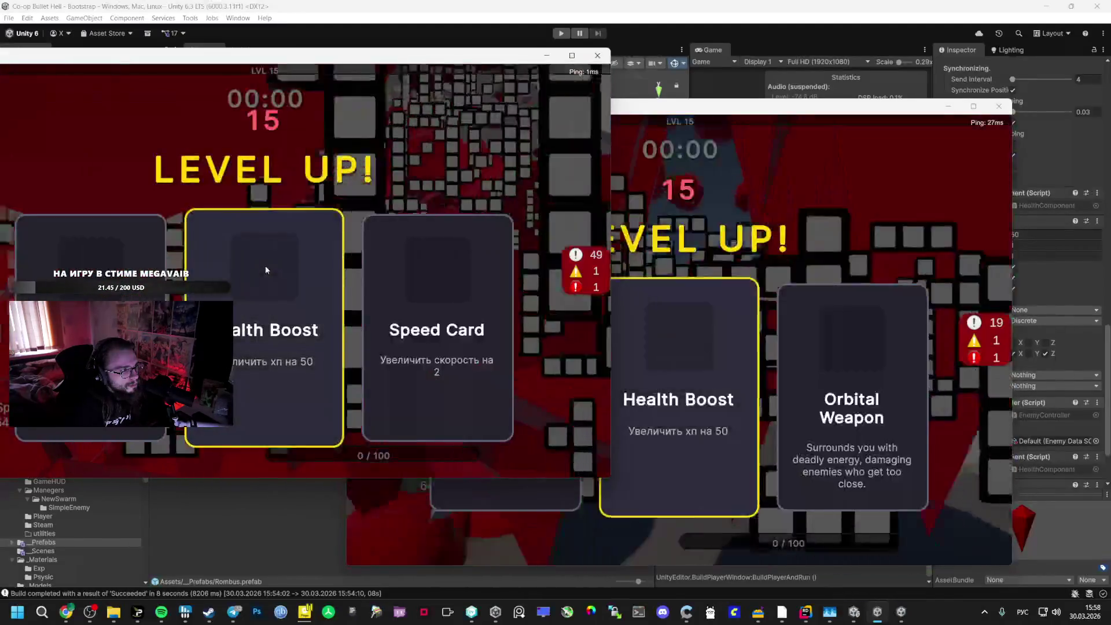
left_click(107, 267)
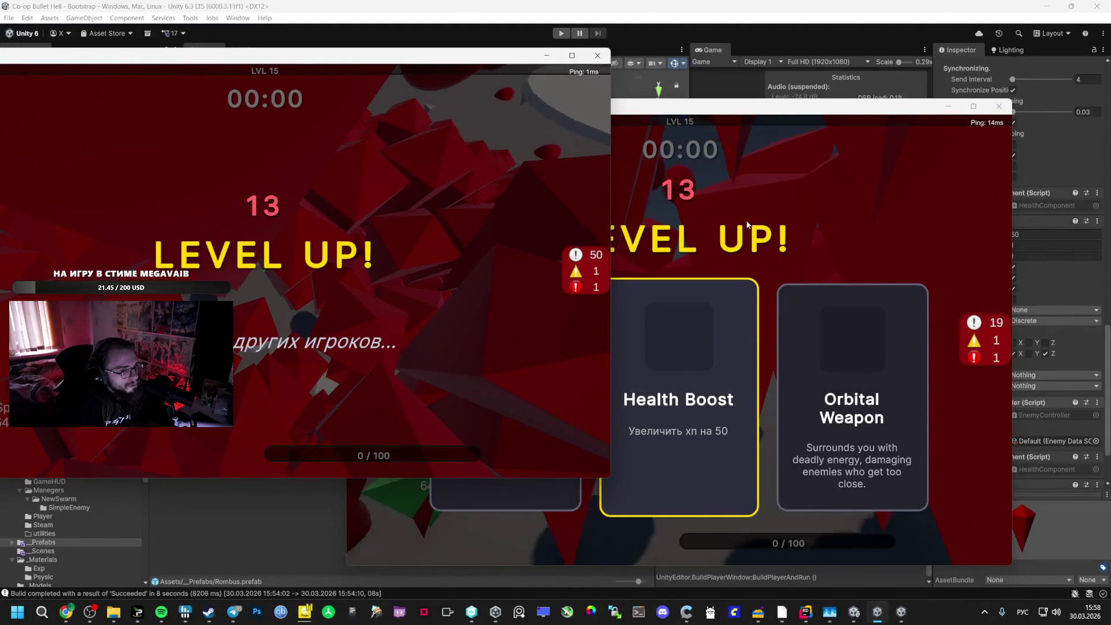
left_click(831, 358)
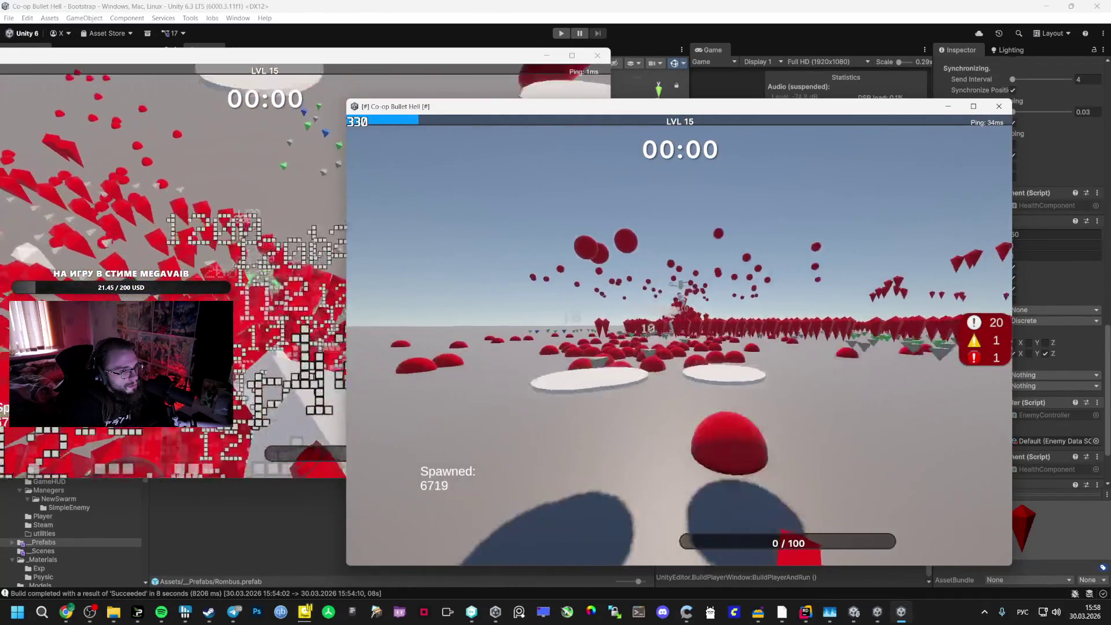
key("alt+Tab")
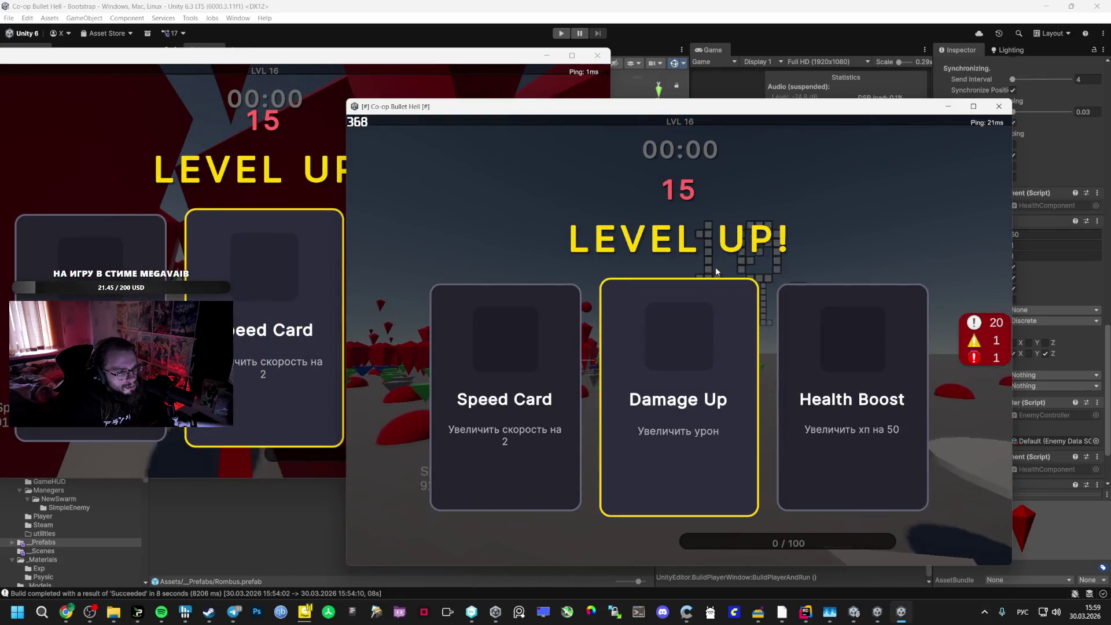
Pick Speed Card and the remaining level-16 upgrades, then pause the left game with Esc
left_click(546, 312)
left_click(301, 191)
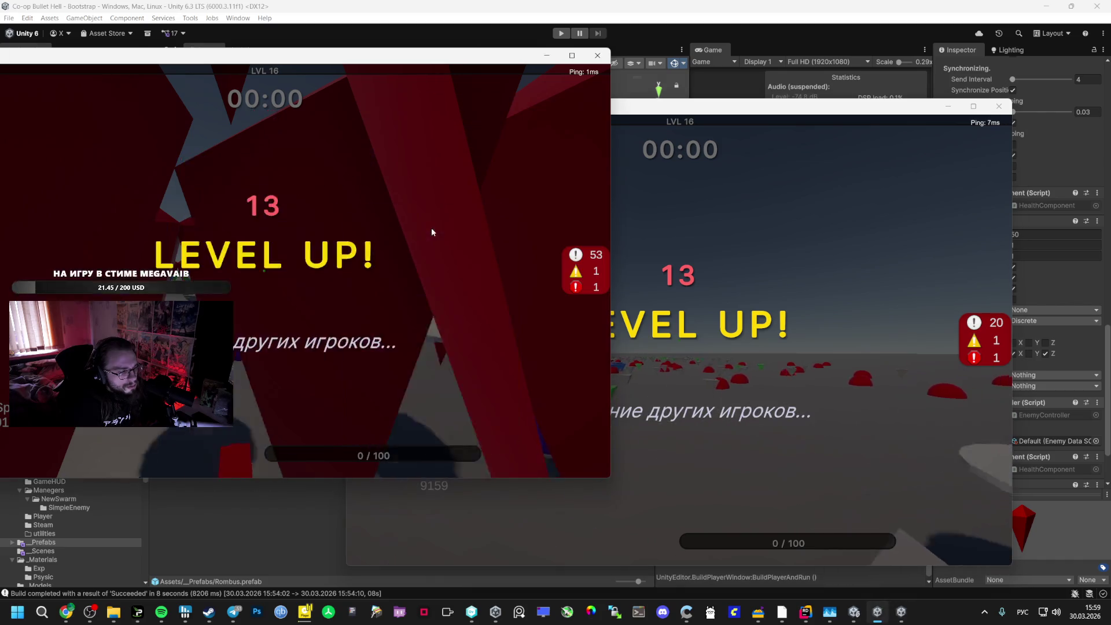
left_click(432, 231)
key("Escape")
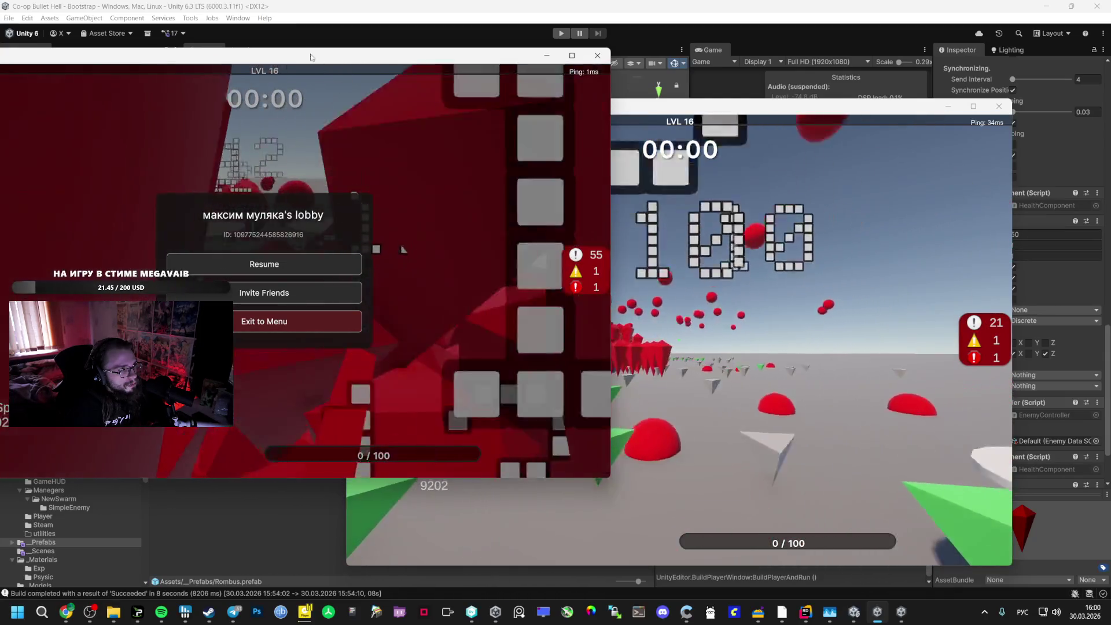
Resume the left game, play both windows past 11,000 spawns, then pause the second game
left_click_drag(311, 60, 331, 59)
left_click(318, 262)
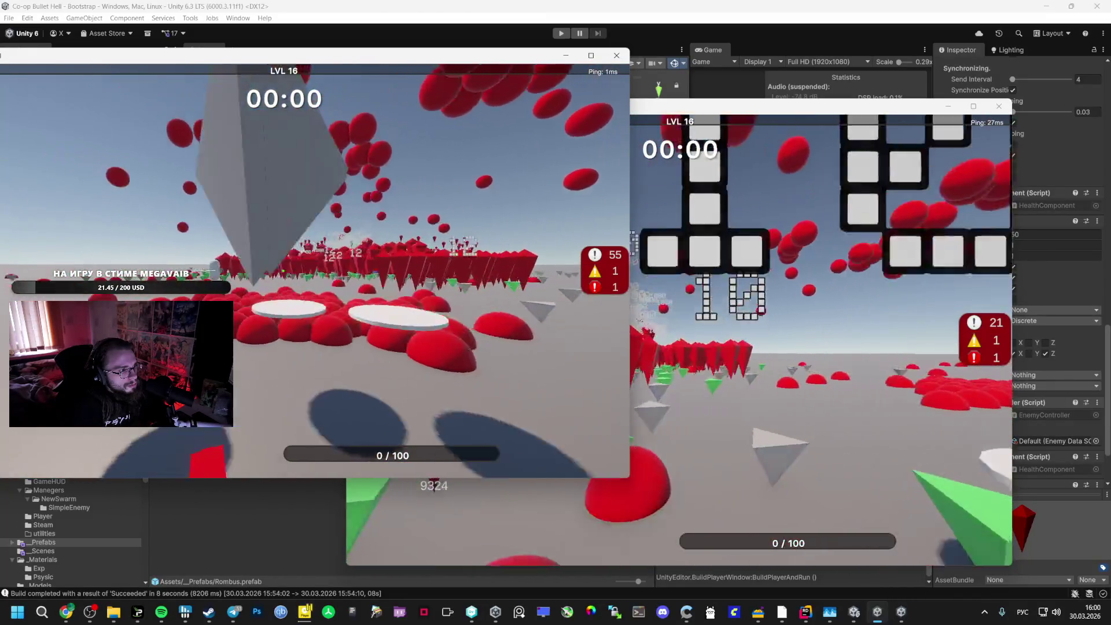
key("alt+Tab")
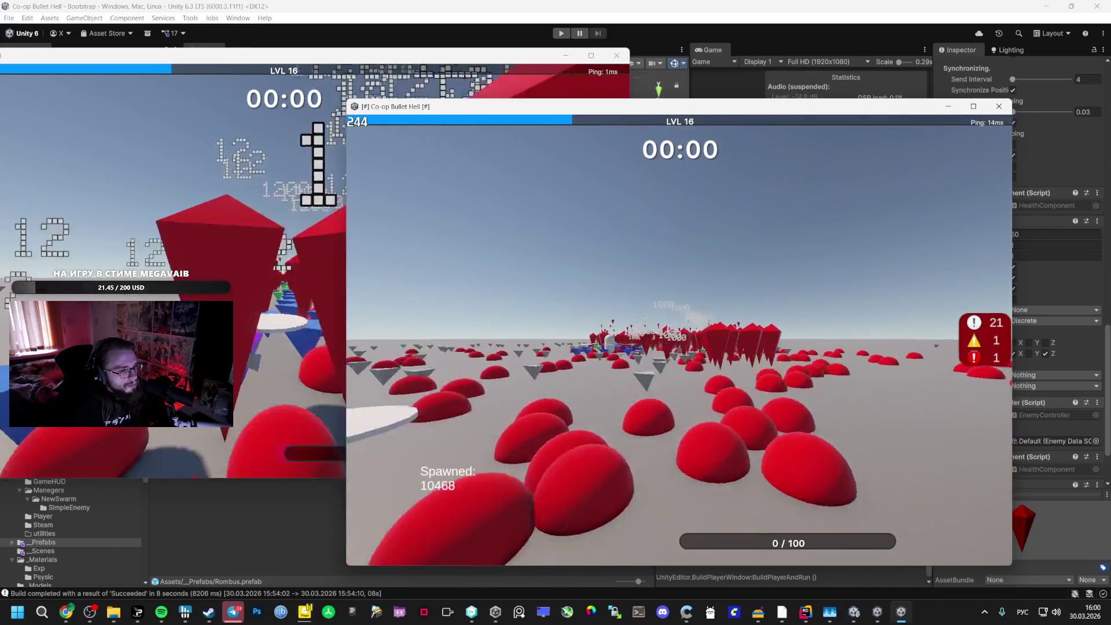
key("alt+Tab")
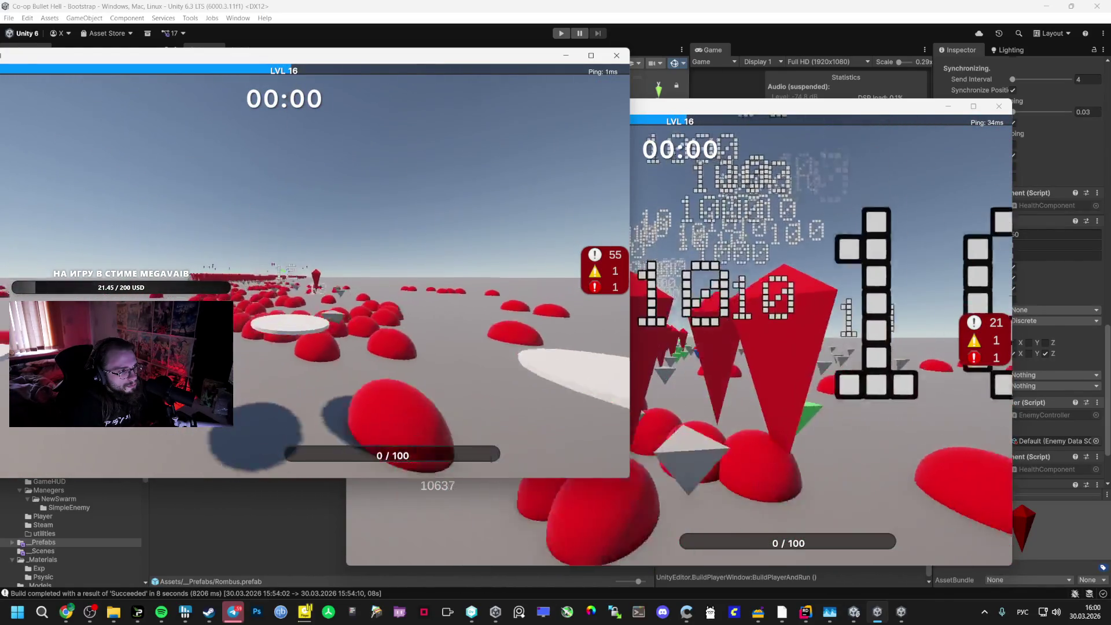
key("alt+Tab")
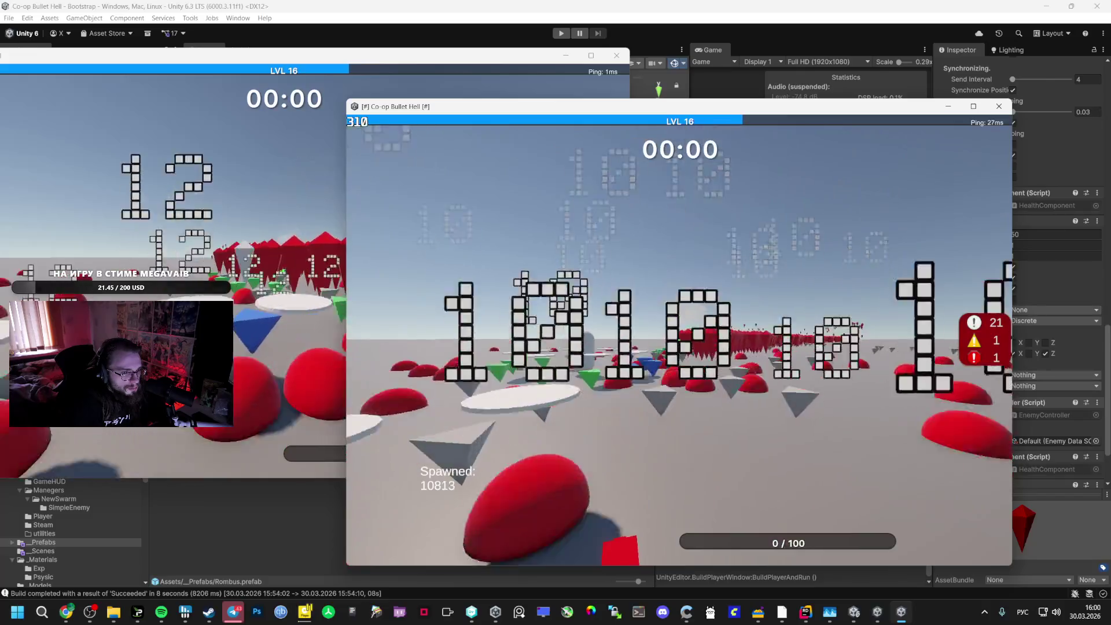
key("alt+Tab")
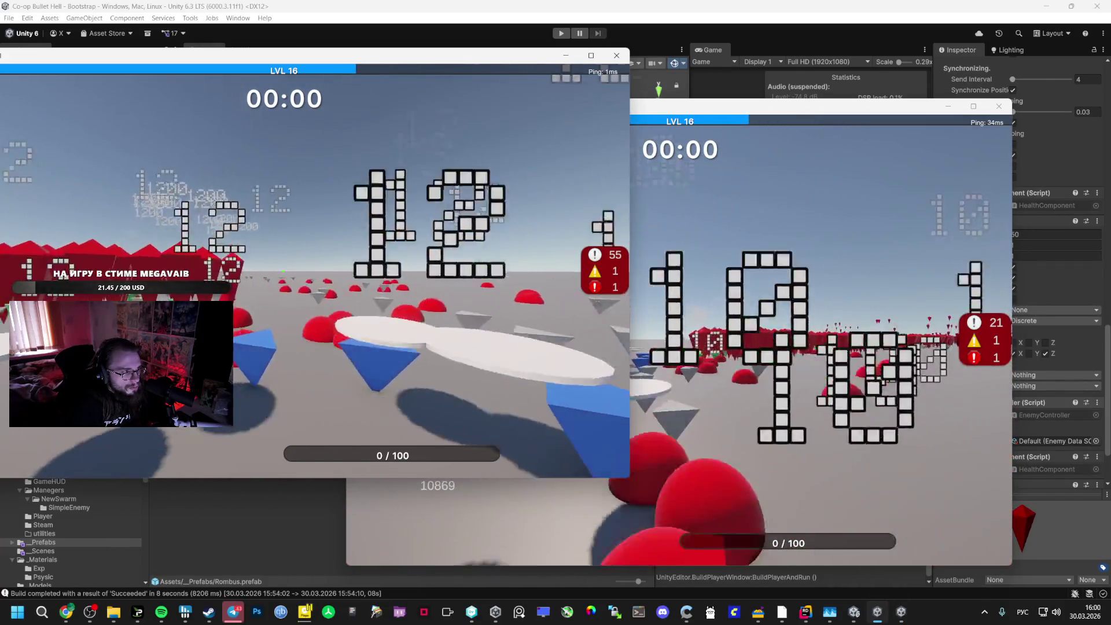
key("alt+Tab")
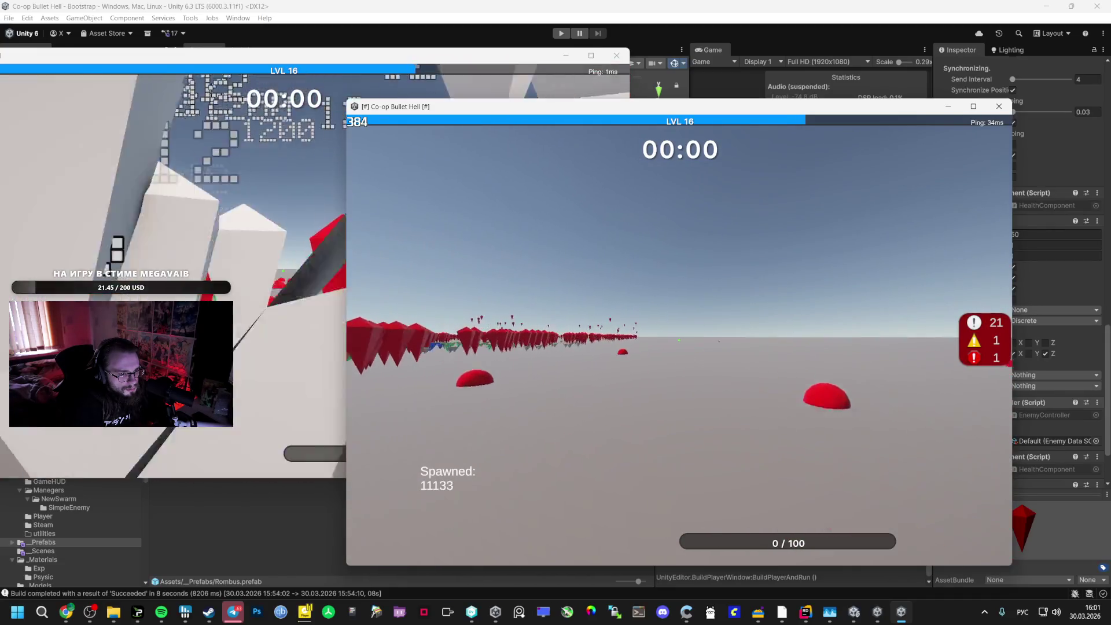
key("Escape")
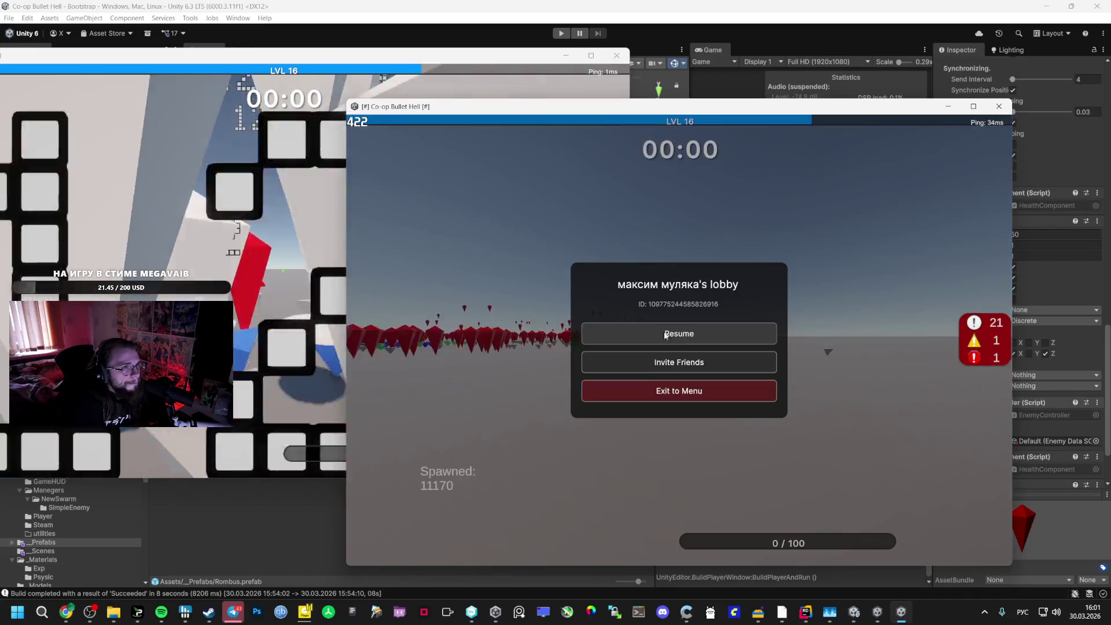
Move the other game window over and resume the paused second game
mouse_move(366, 70)
left_mouse_down()
mouse_move(466, 107)
mouse_move(436, 106)
left_mouse_up()
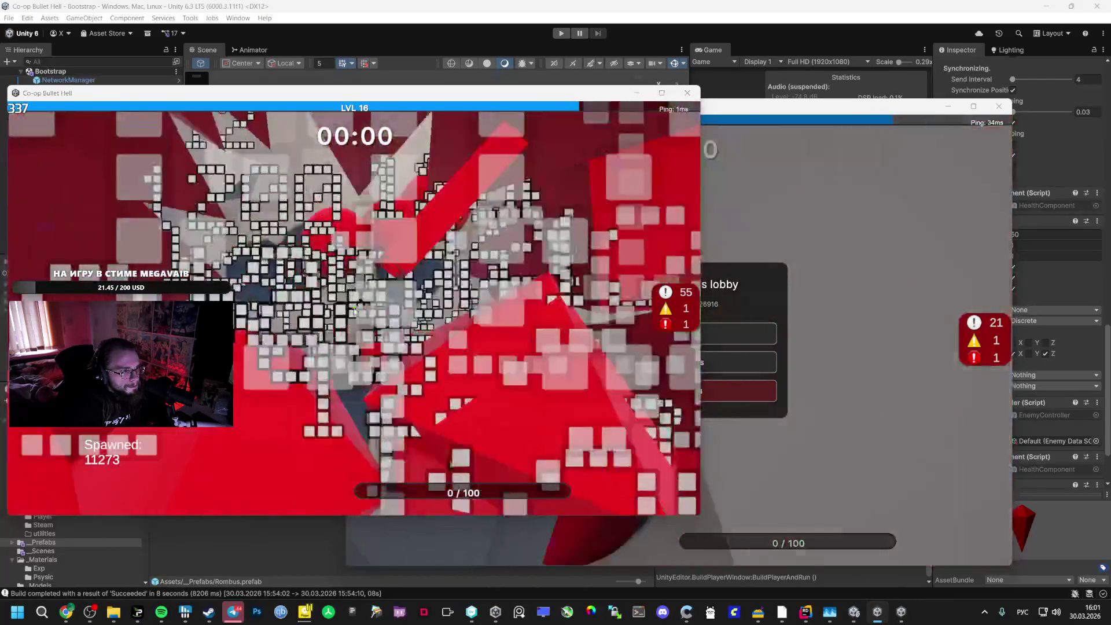
left_click(741, 334)
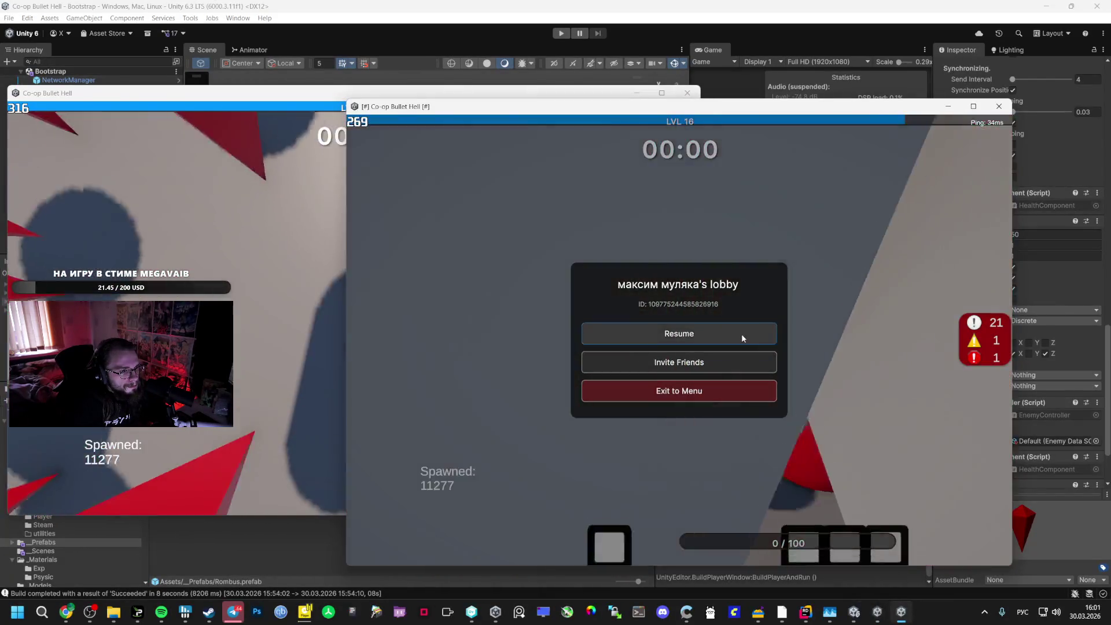
left_click(741, 334)
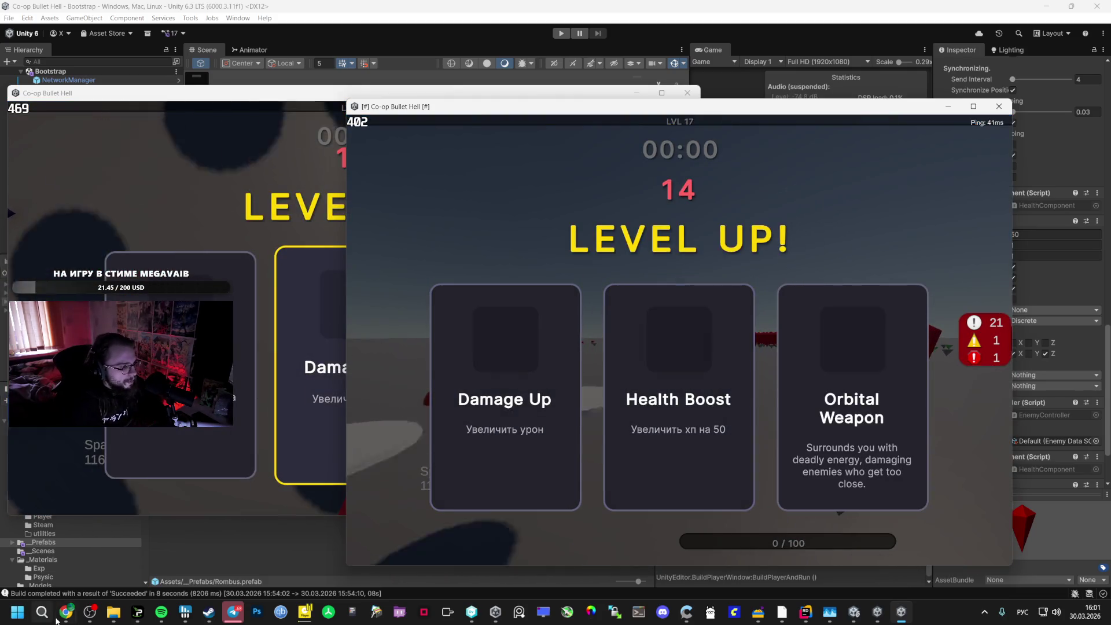
At level 17, bring up the AI Studio Stats System chat and clear its selection
mouse_move(65, 613)
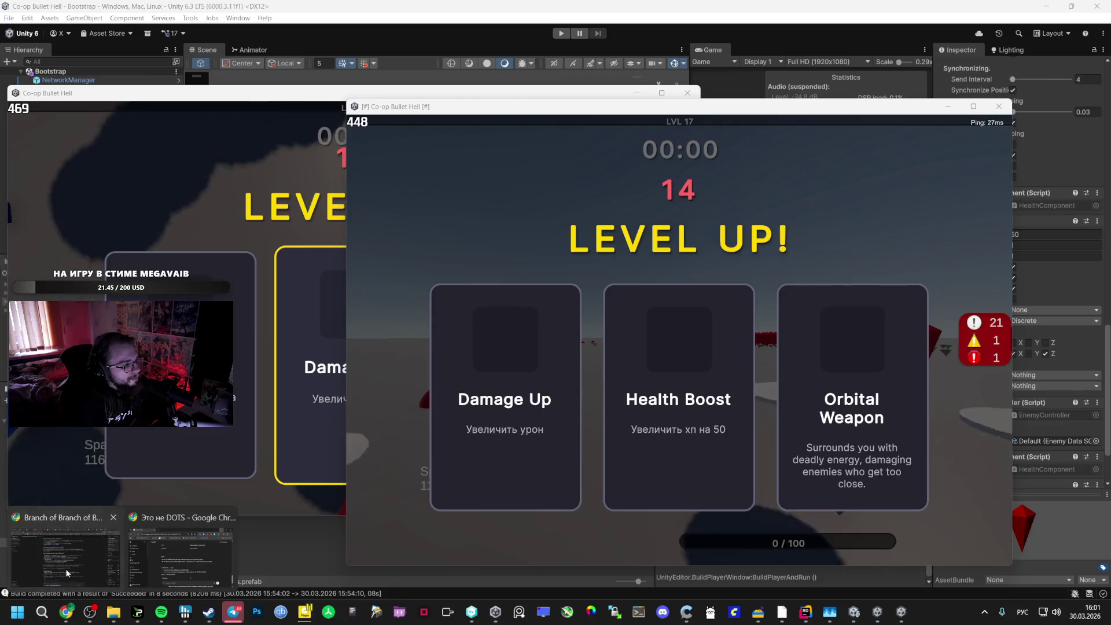
left_click(63, 564)
left_click(406, 565)
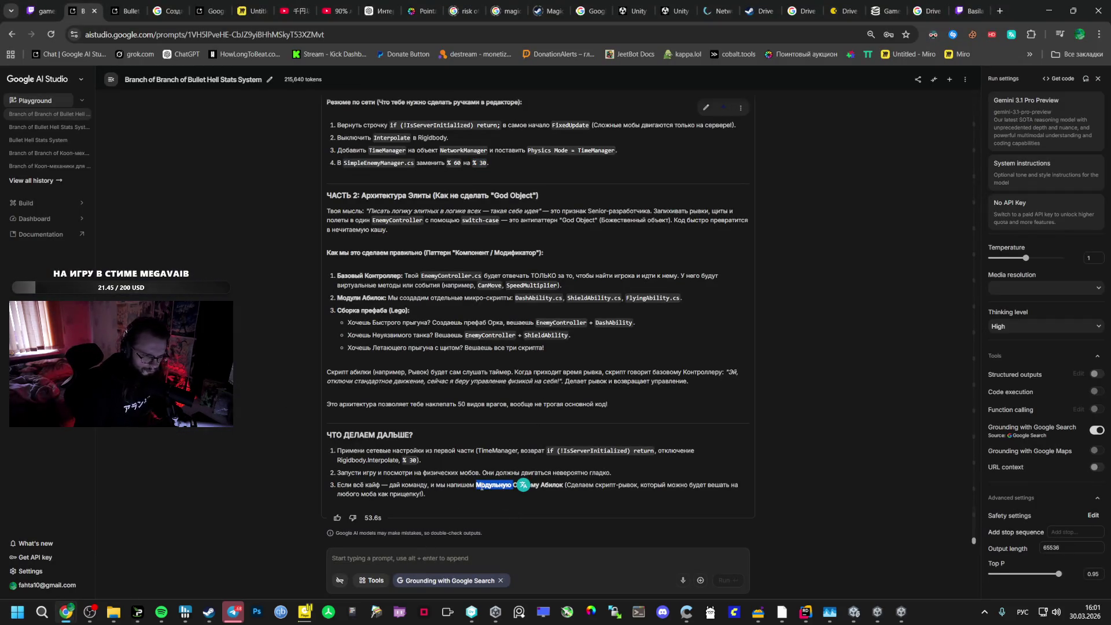
Write a follow-up asking whether enemies deal damage or just regenerate constantly
left_click_drag(477, 486, 564, 485)
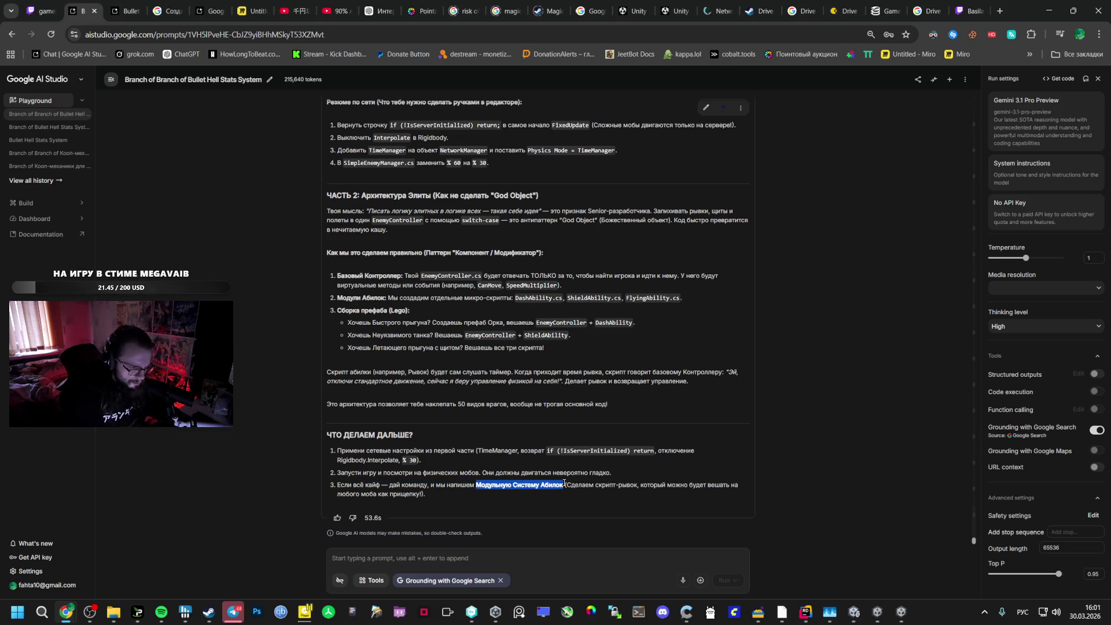
left_click(404, 559)
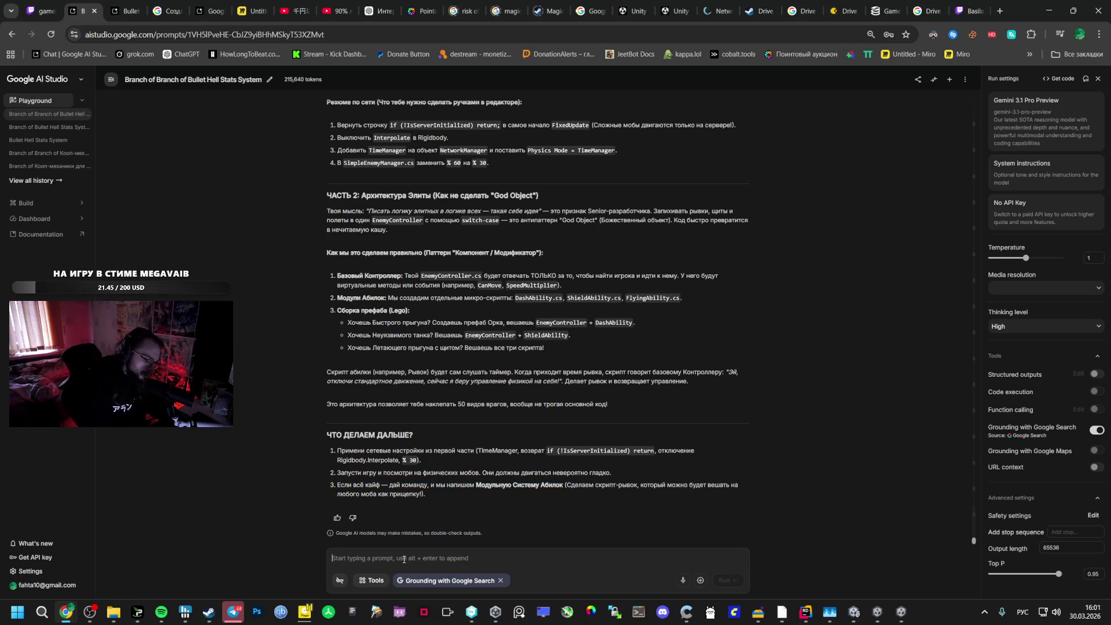
type("Оно мо")
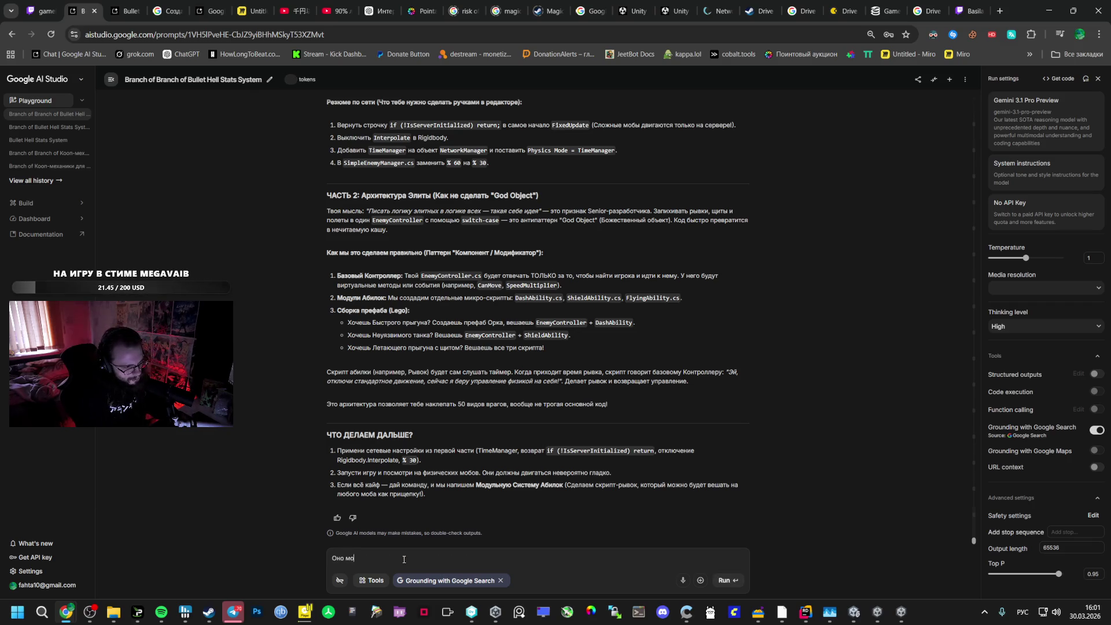
type("г")
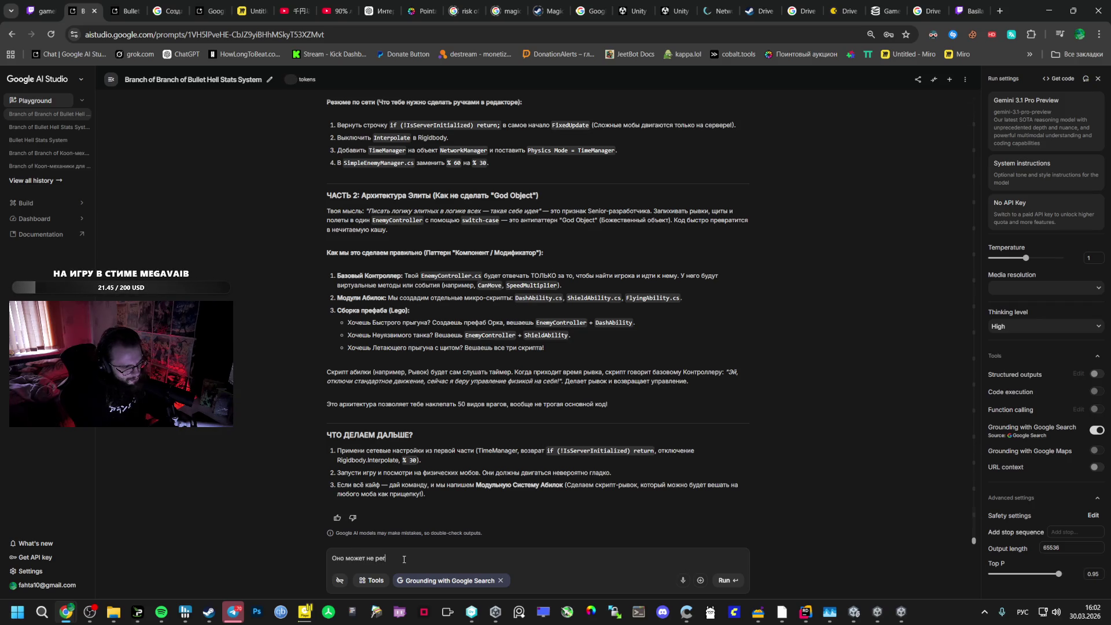
type("нуть если кто то")
type(" урон нанос")
type("ит?")
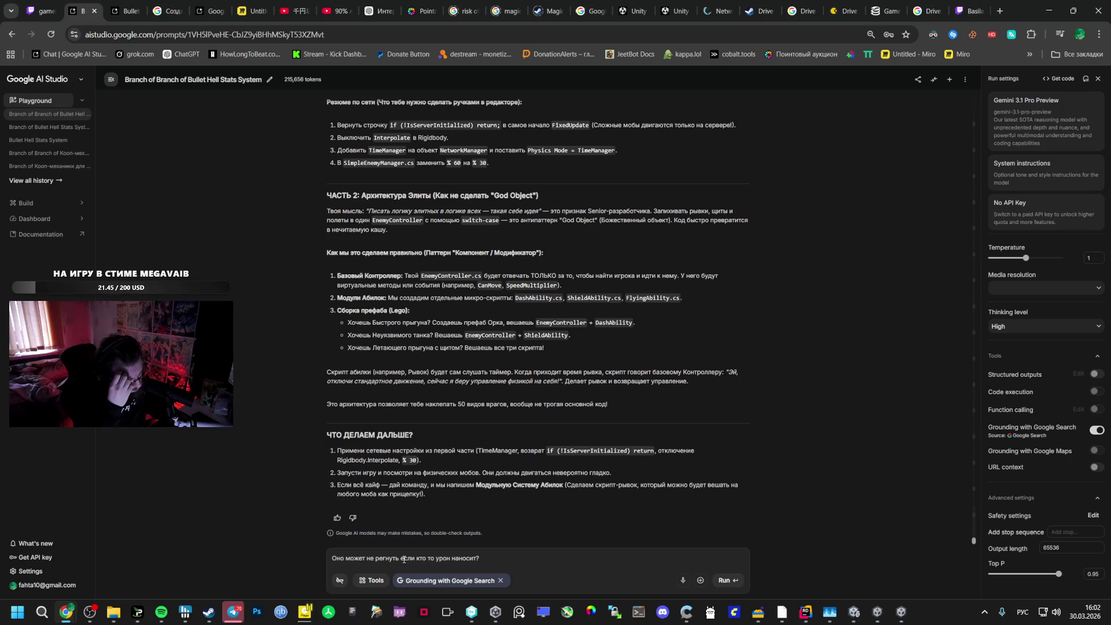
type(" или ")
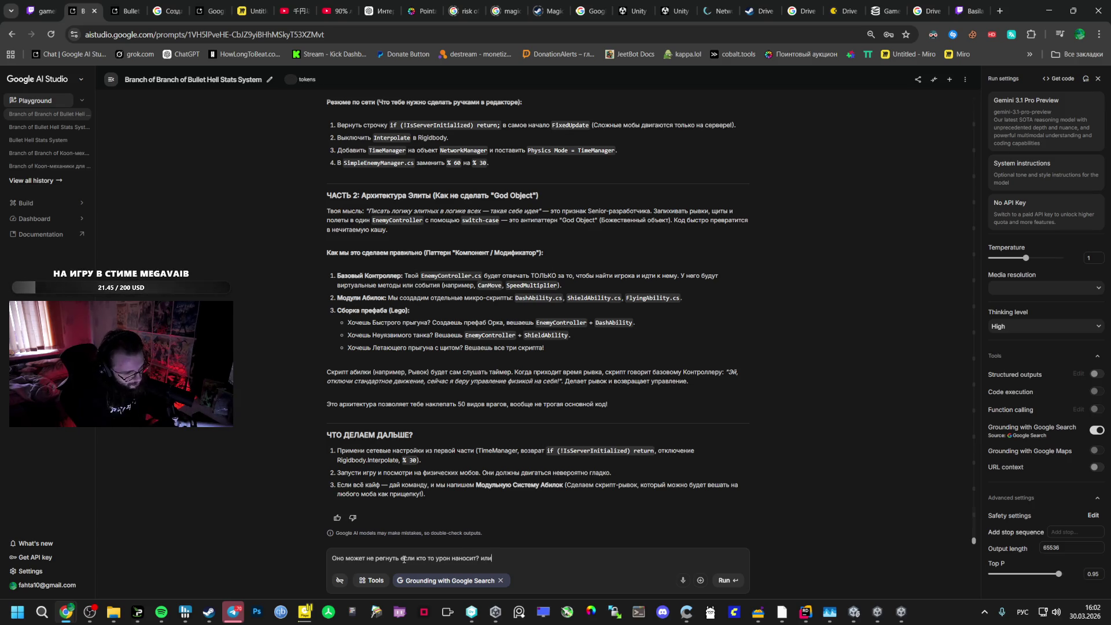
type("регае")
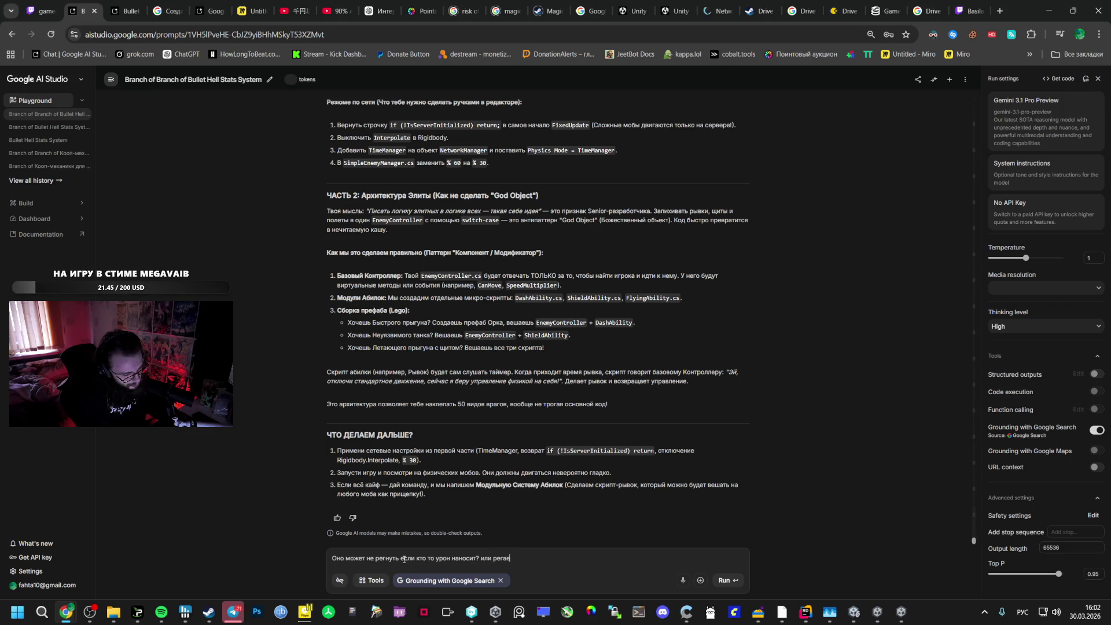
type("т постоянно? //")
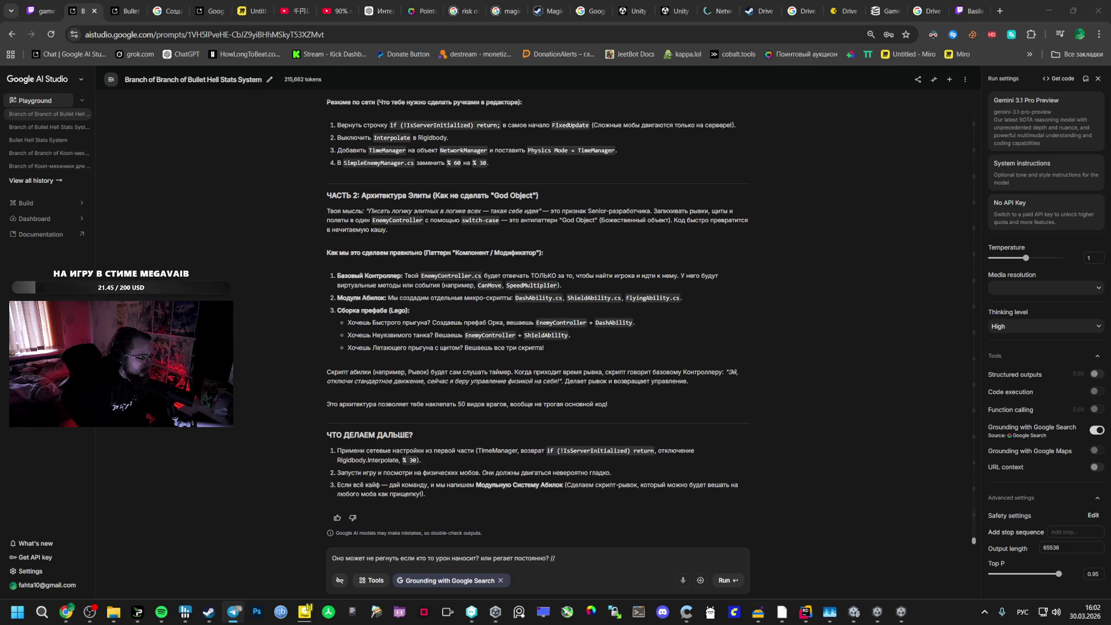
Finish the prompt about moving on to the Modular Ability System and send it to Gemini
left_click(584, 557)
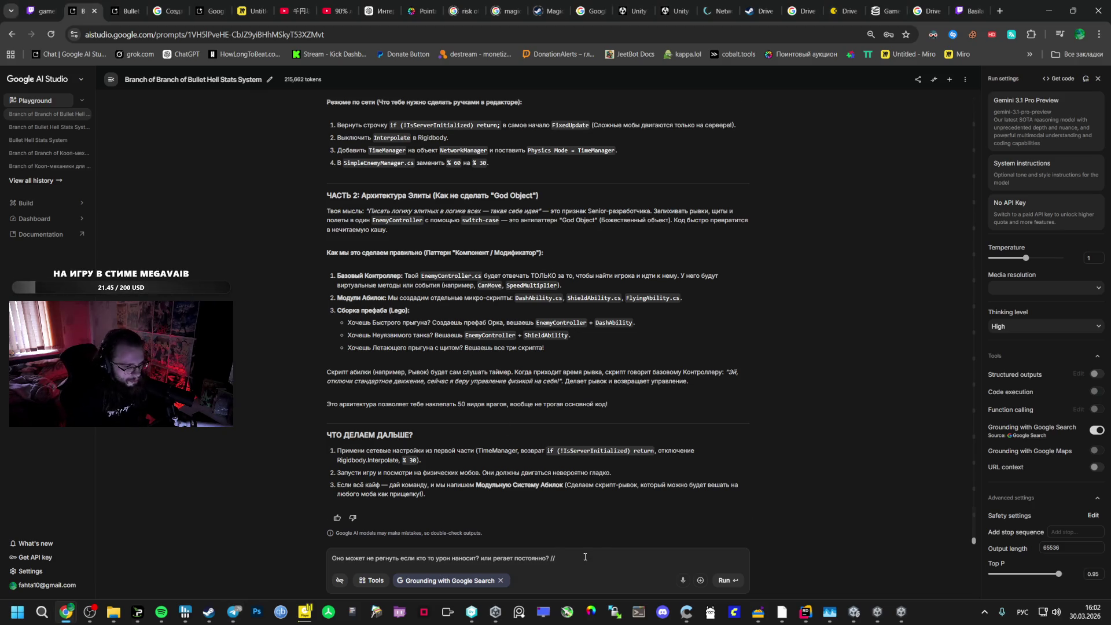
key("BackSpace")
key("BackSpace")
key("BackSpace")
key("shift+Return")
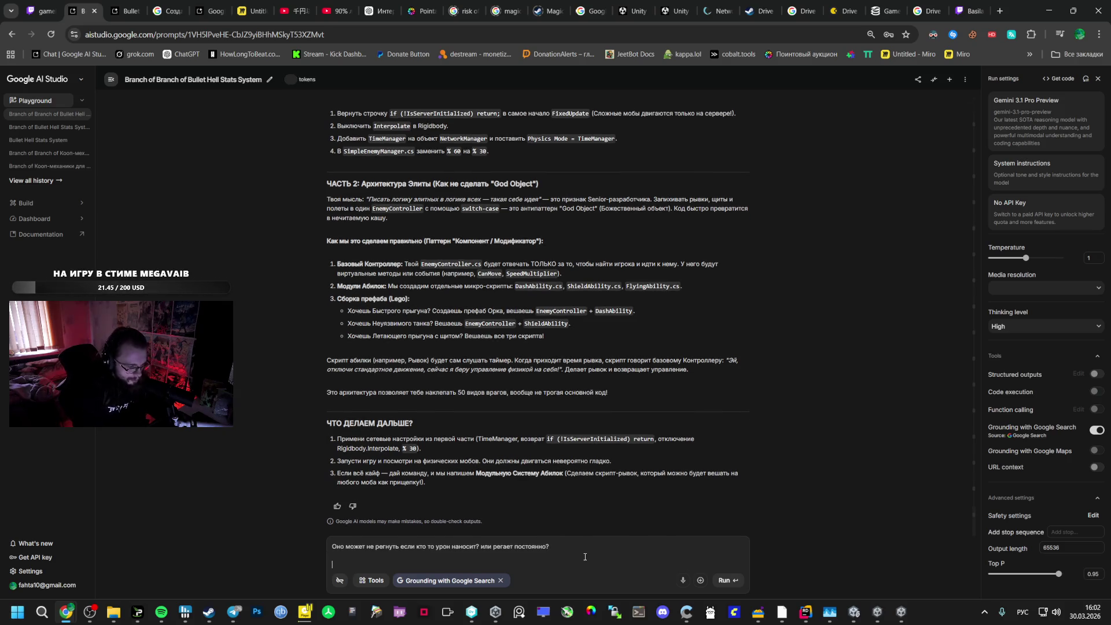
key("BackSpace")
type("Как ове")
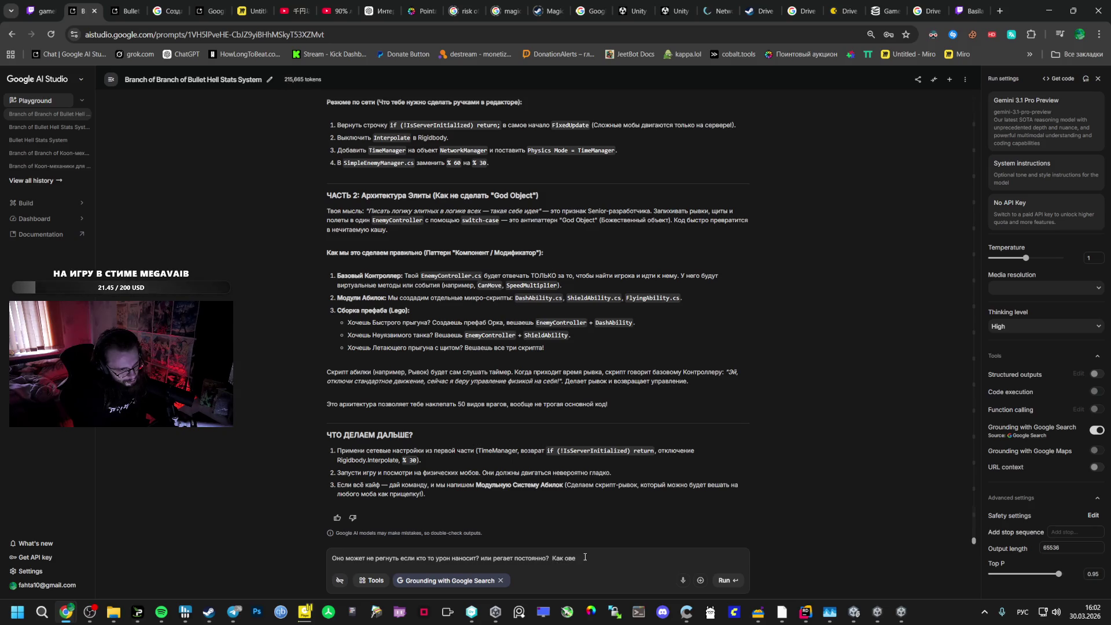
type("жно пер")
type("еходить дальше")
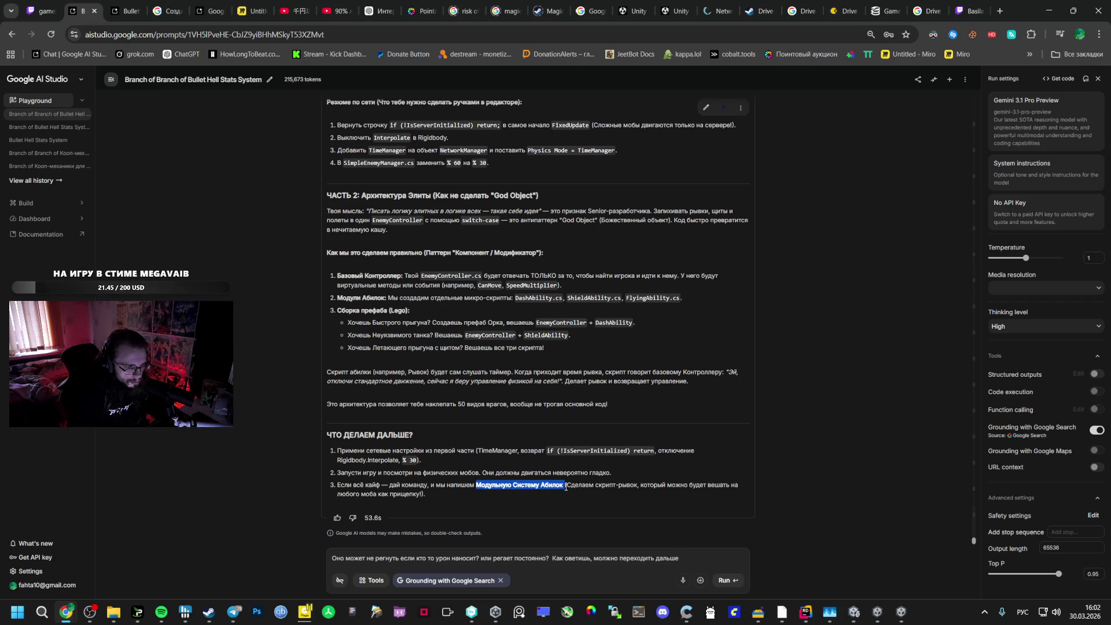
double_click(672, 558)
type("к Модульную Систему Абилок")
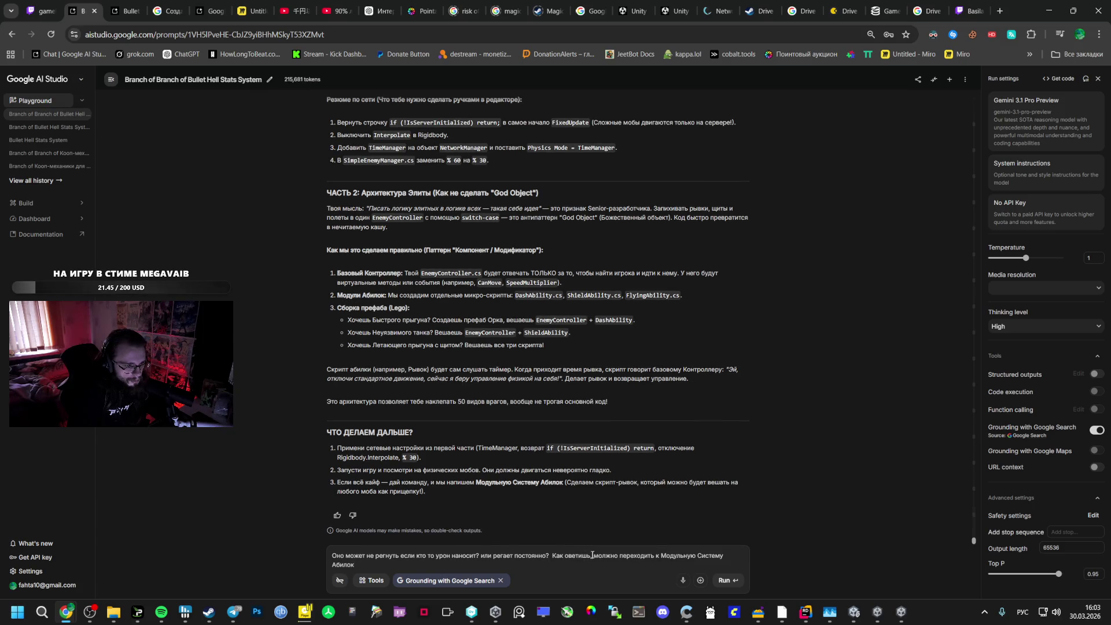
left_click(729, 580)
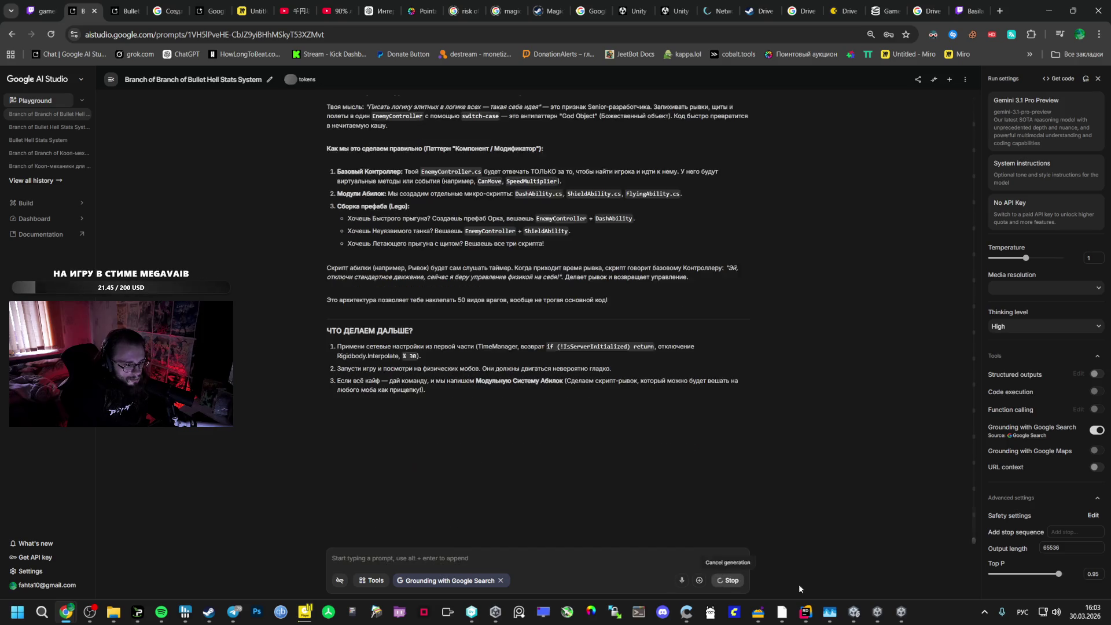
left_click(901, 612)
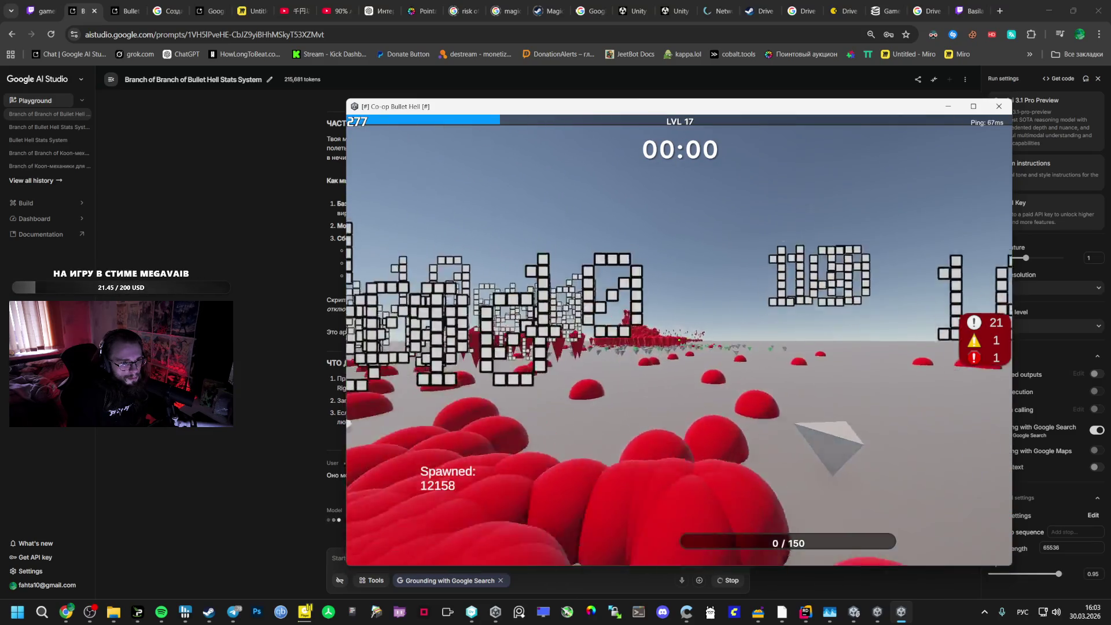
Pause the running match with Esc and return to the AI Studio chat
key("Escape")
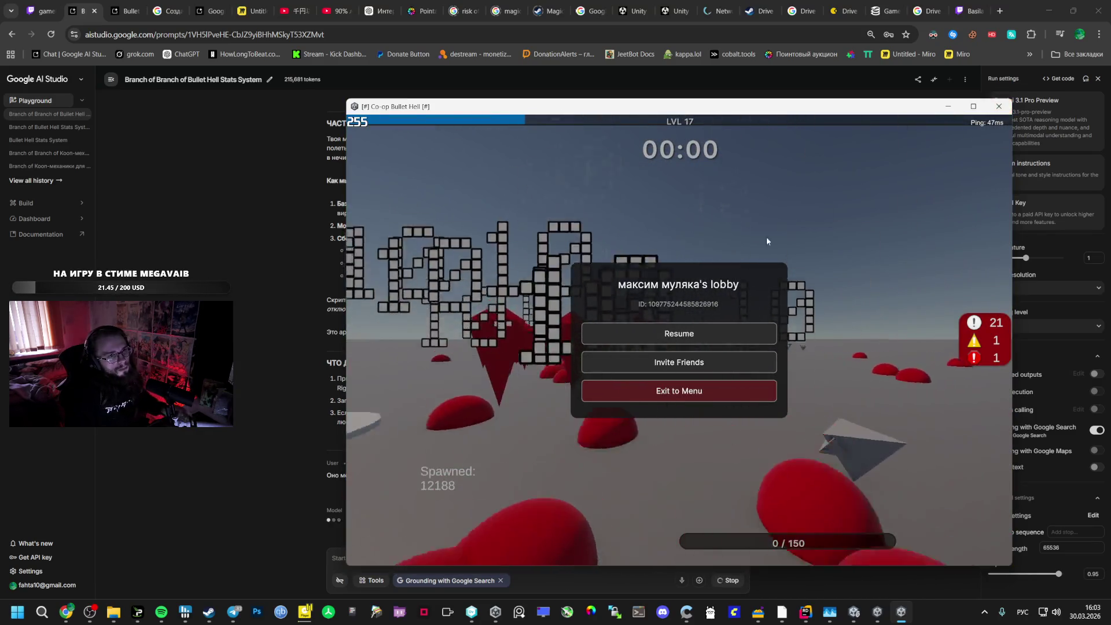
left_click(220, 250)
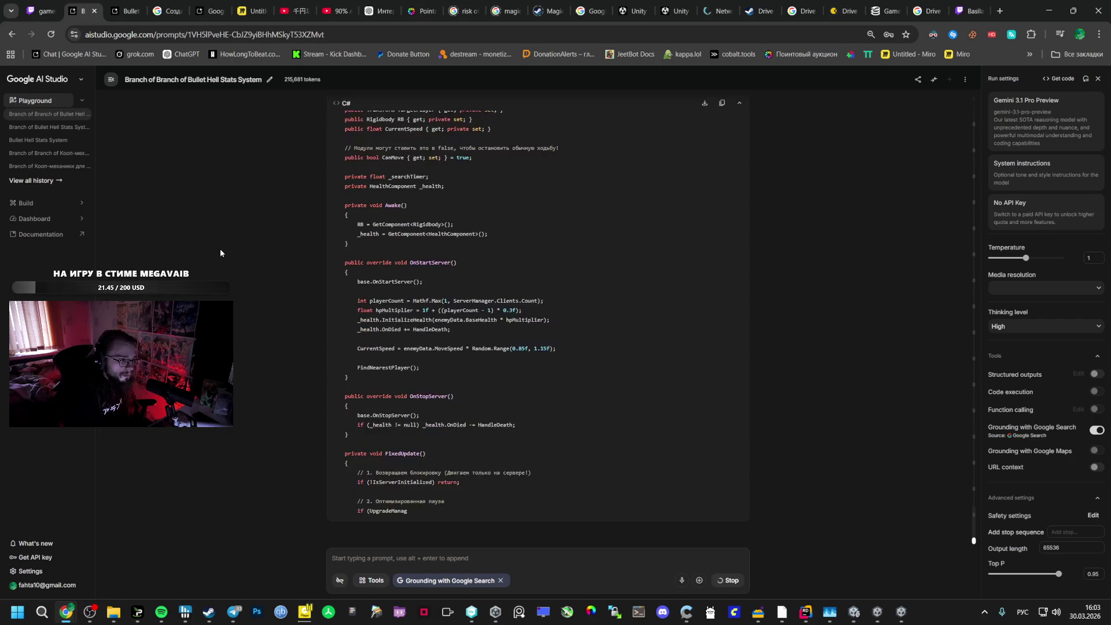
Select the whole rewritten EnemyController script in Gemini's reply, then bring the game back
scroll(336, 251, "up", 15)
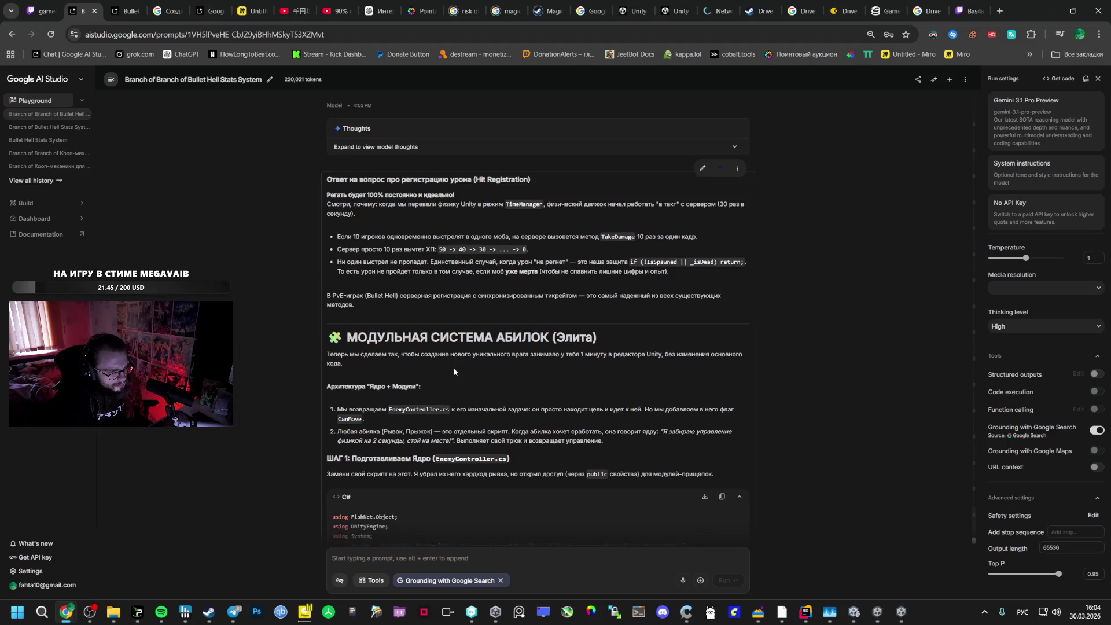
scroll(453, 365, "down", 3)
mouse_move(328, 359)
left_mouse_down()
mouse_move(359, 422)
mouse_move(370, 497)
mouse_move(376, 422)
mouse_move(498, 262)
mouse_move(457, 317)
mouse_move(422, 411)
mouse_move(436, 414)
mouse_move(508, 303)
mouse_move(422, 257)
left_mouse_up()
scroll(423, 400, "down", 10)
scroll(425, 412, "down", 6)
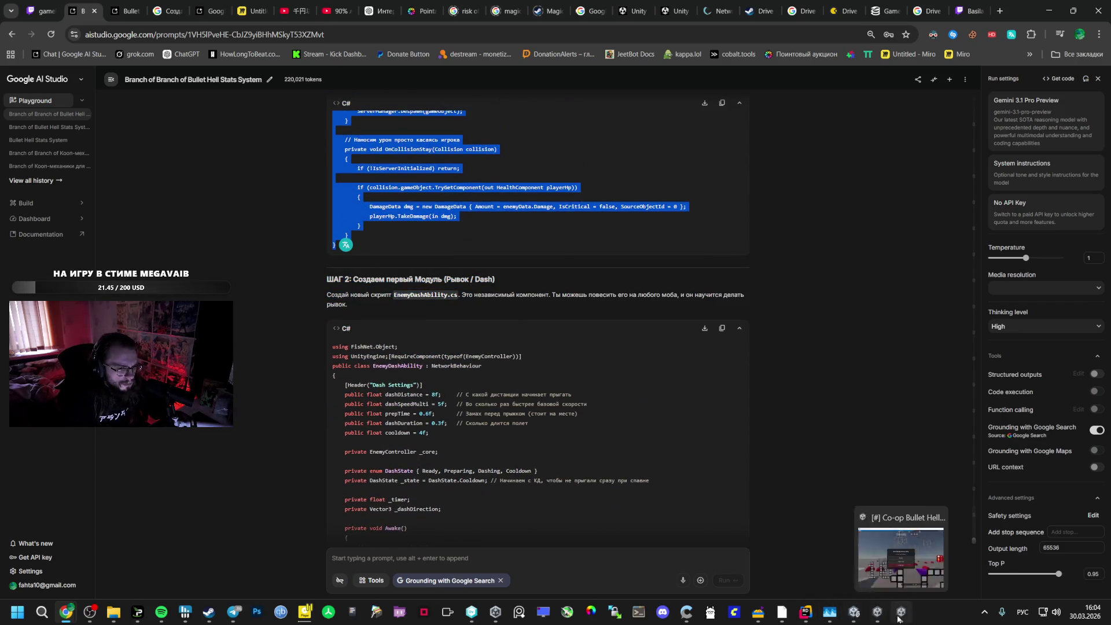
left_click(854, 615)
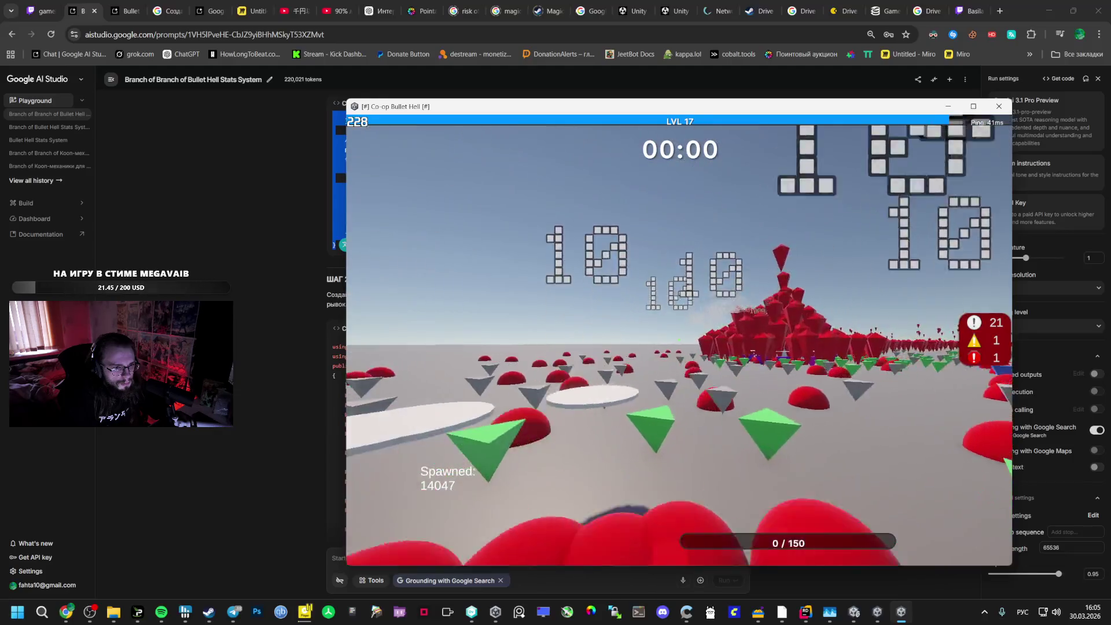
Resume the match, pick a level-up card and play to level 18, then switch to AI Studio
key("Escape")
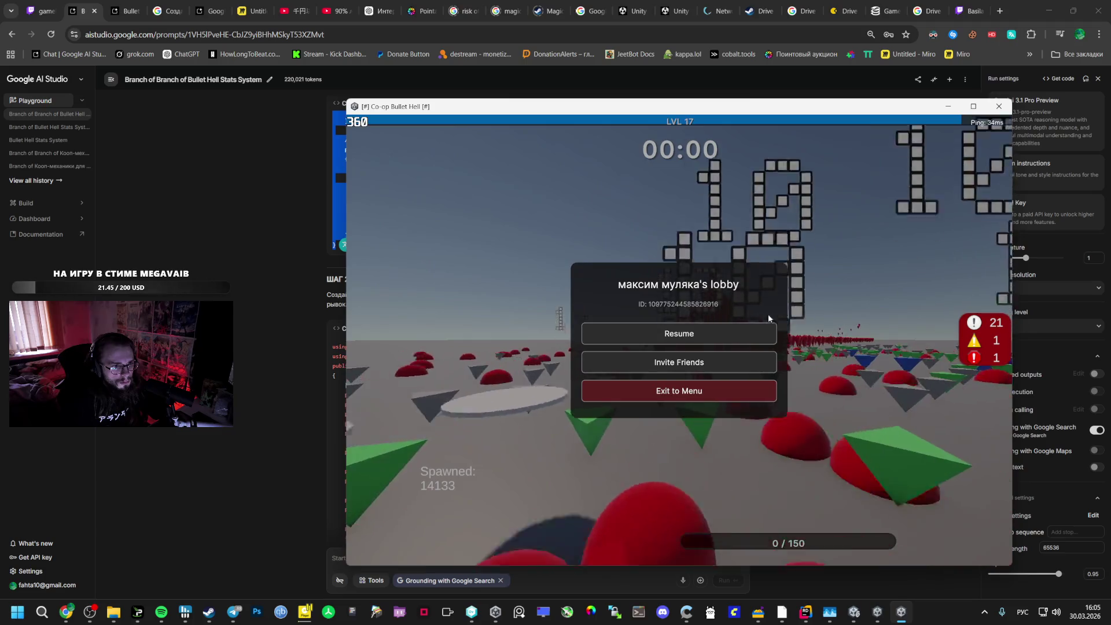
left_click(764, 332)
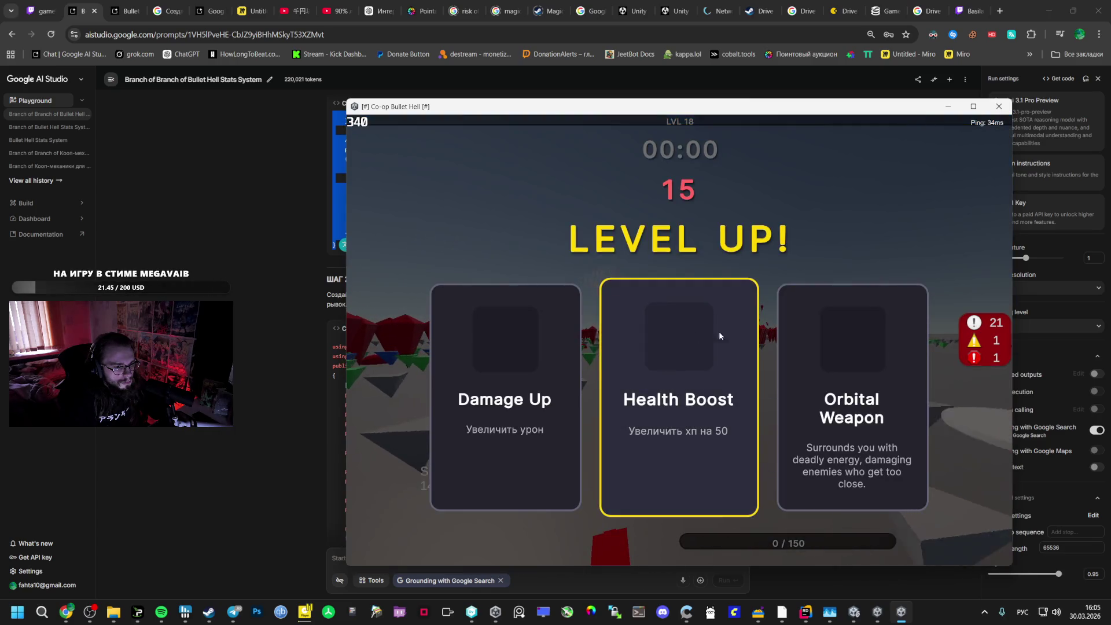
left_click(719, 335)
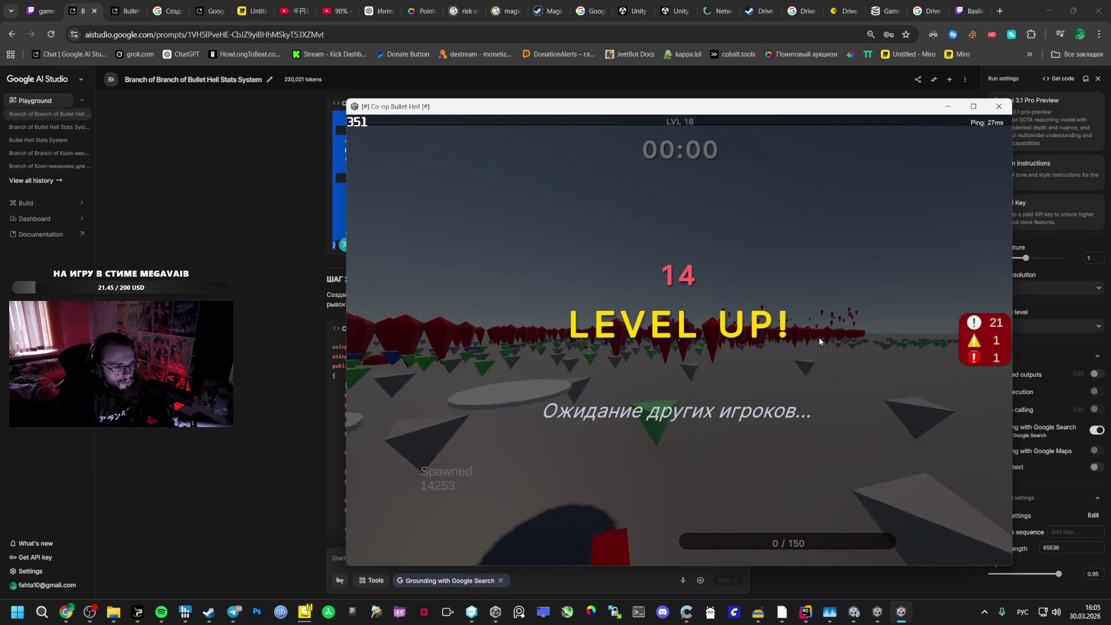
key("alt+Tab")
key("Escape")
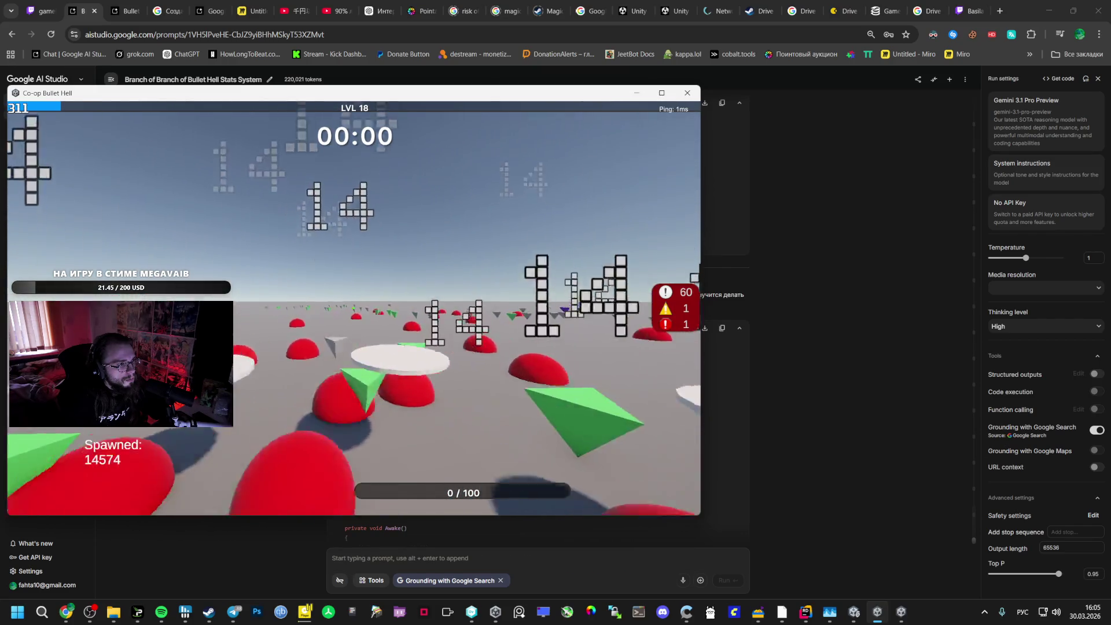
key("alt+Tab")
key("alt+Tab")
key("alt+Tab")
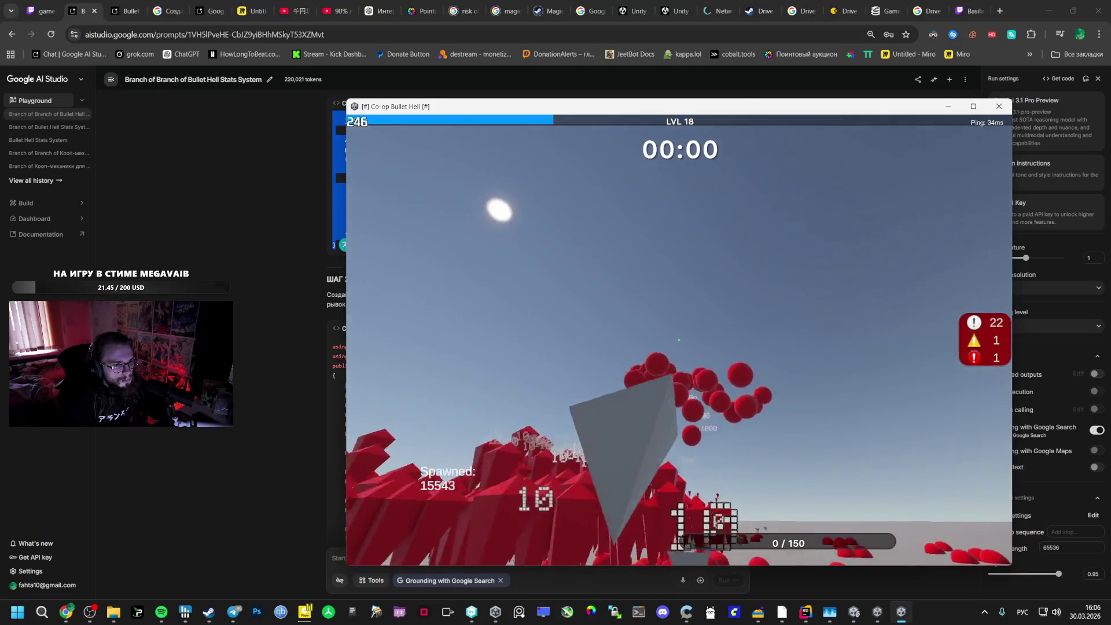
key("Escape")
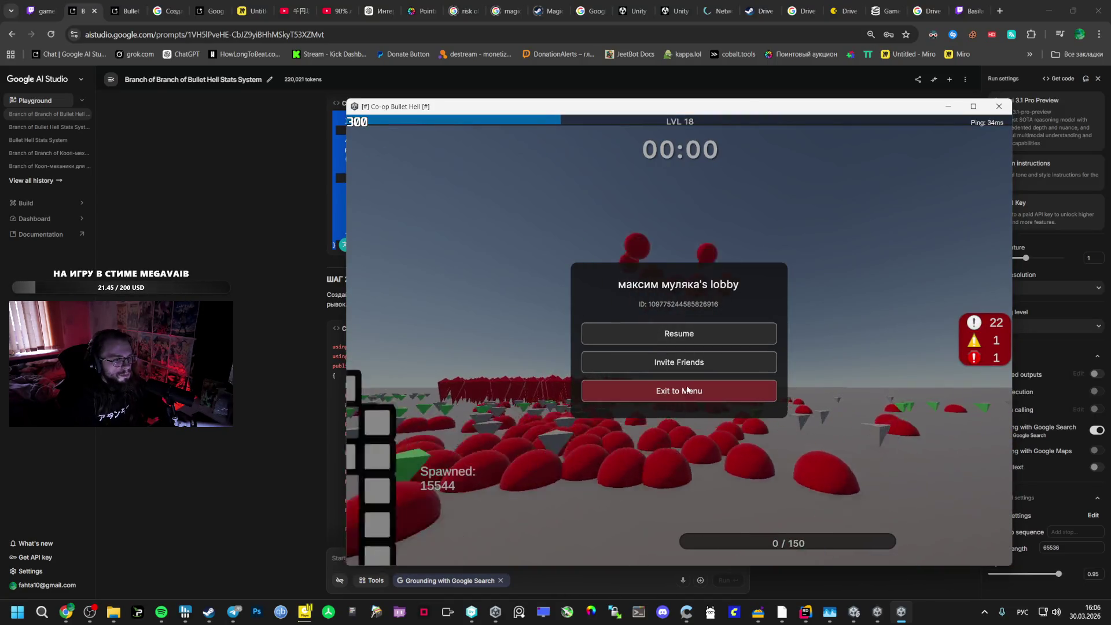
left_click(280, 398)
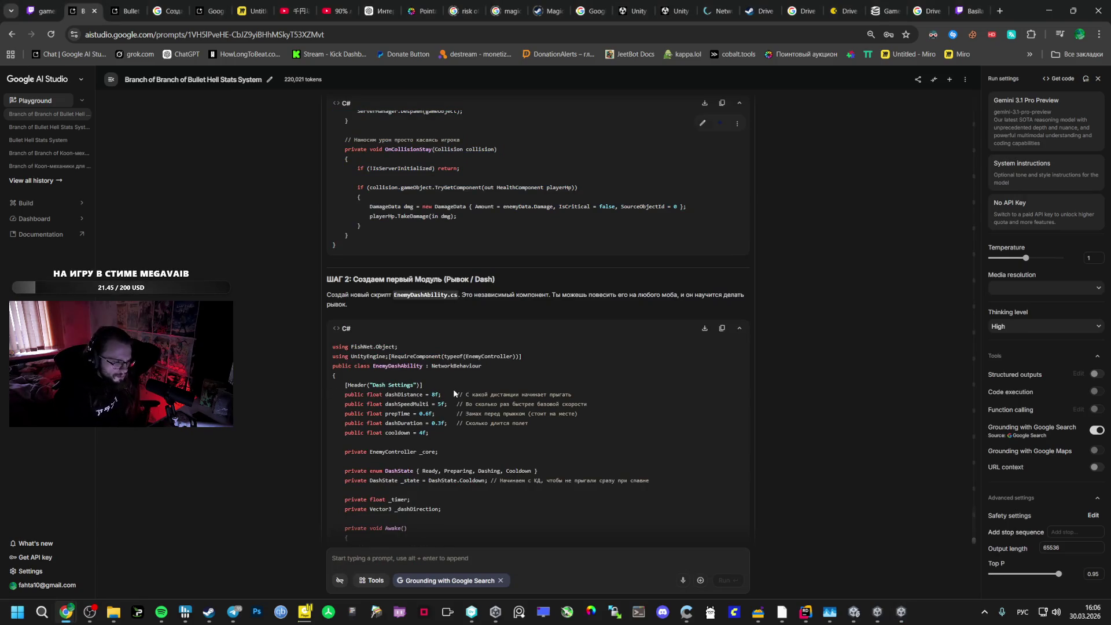
Close the game and delete the old GAME.rar from the GAME build folder
right_click(902, 612)
right_click(877, 612)
left_click(866, 583)
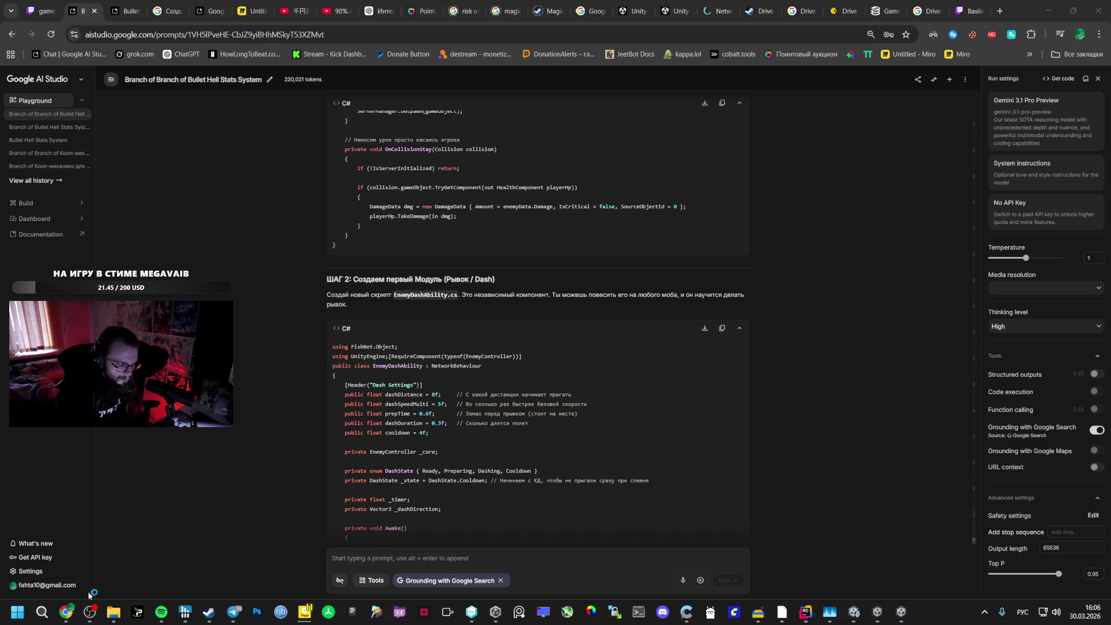
left_click(113, 611)
left_click(405, 354)
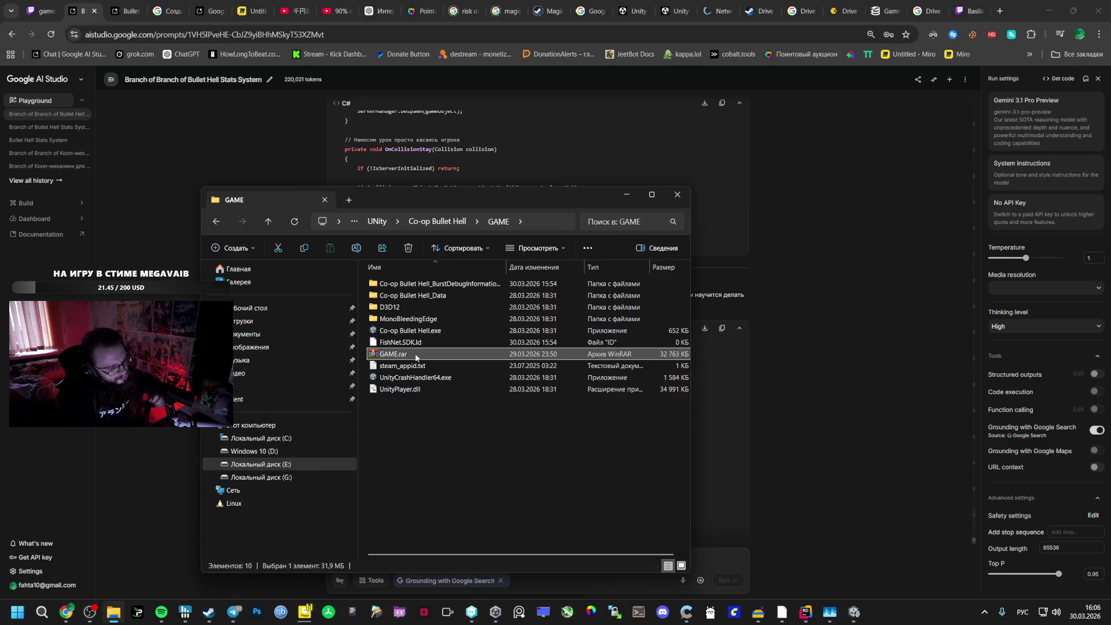
key("Delete")
Pack all remaining build files into a fresh 33,026 KB GAME.rar with WinRAR
left_click_drag(426, 394, 405, 296)
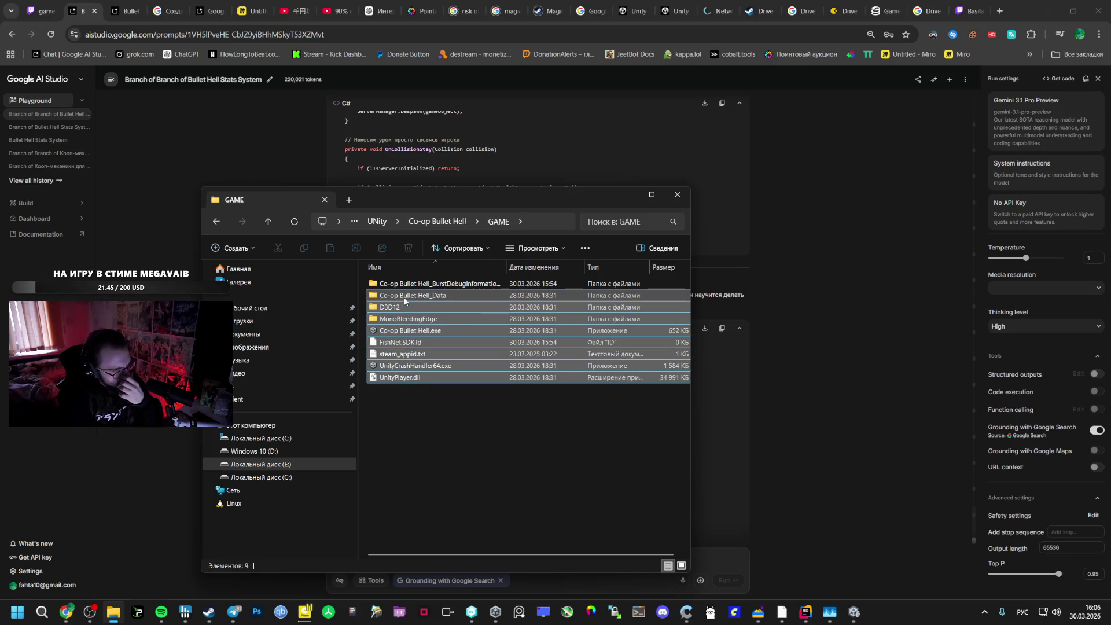
right_click(405, 298)
mouse_move(449, 346)
left_click(612, 353)
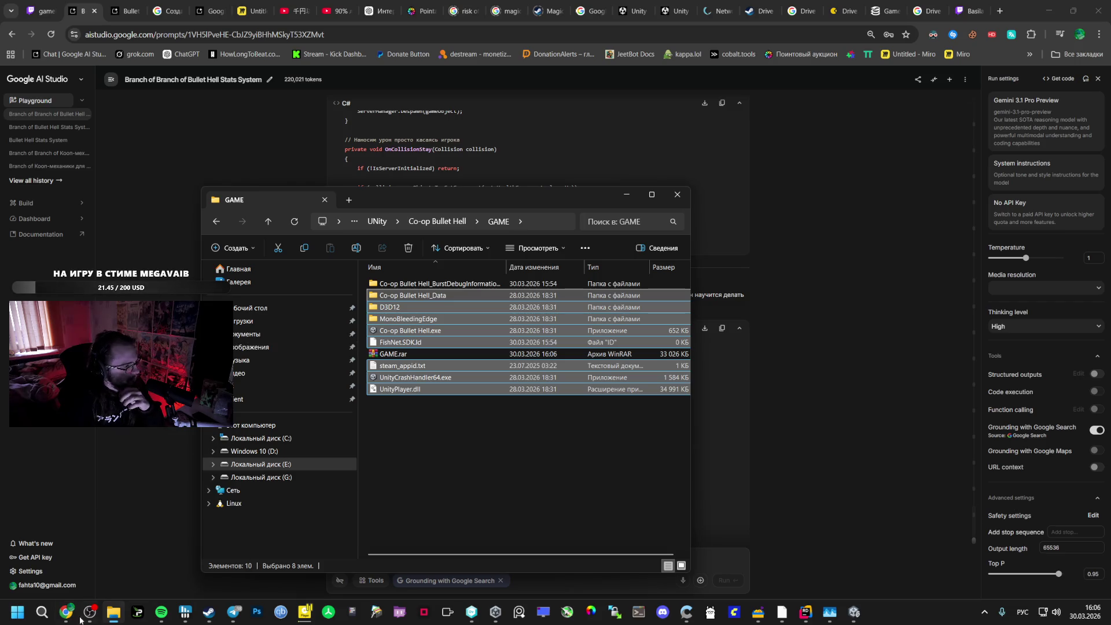
mouse_move(66, 612)
left_click(150, 523)
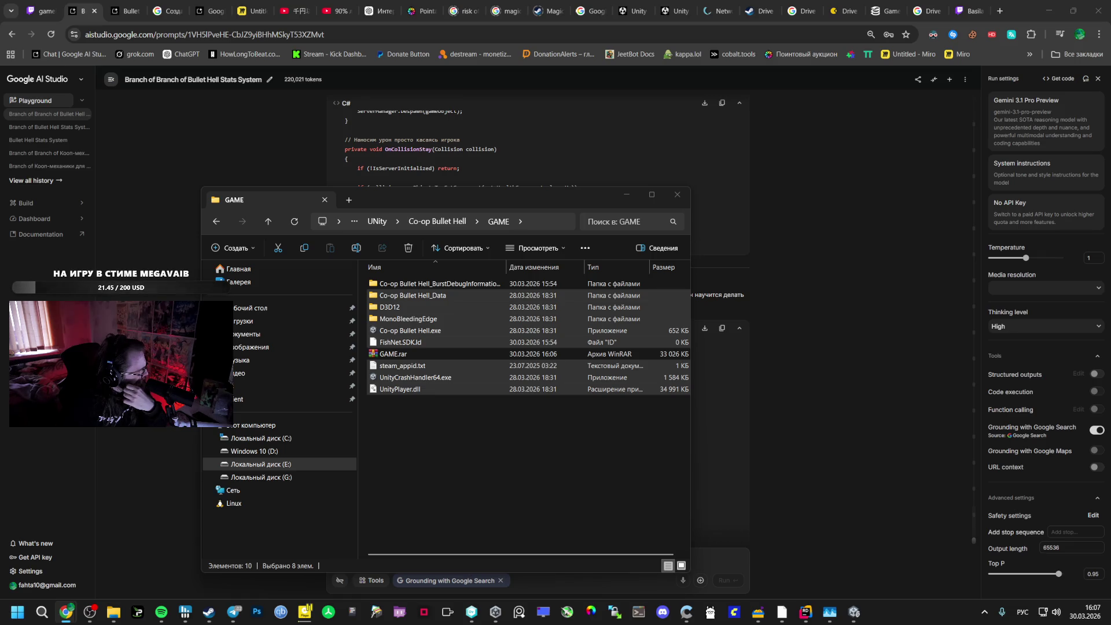
left_click(396, 355)
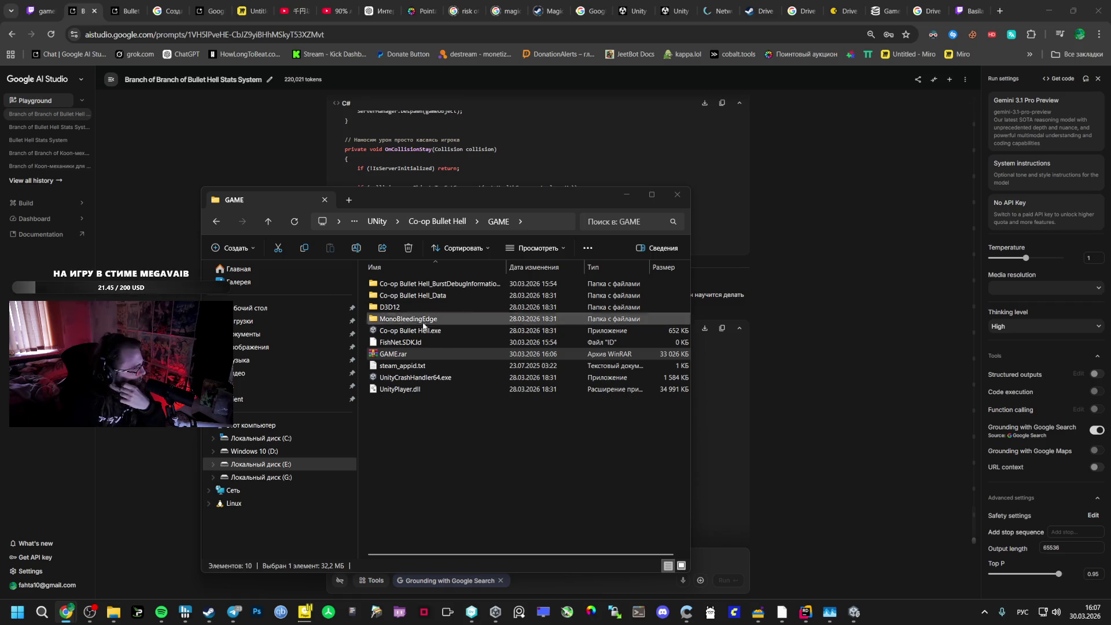
left_click(860, 612)
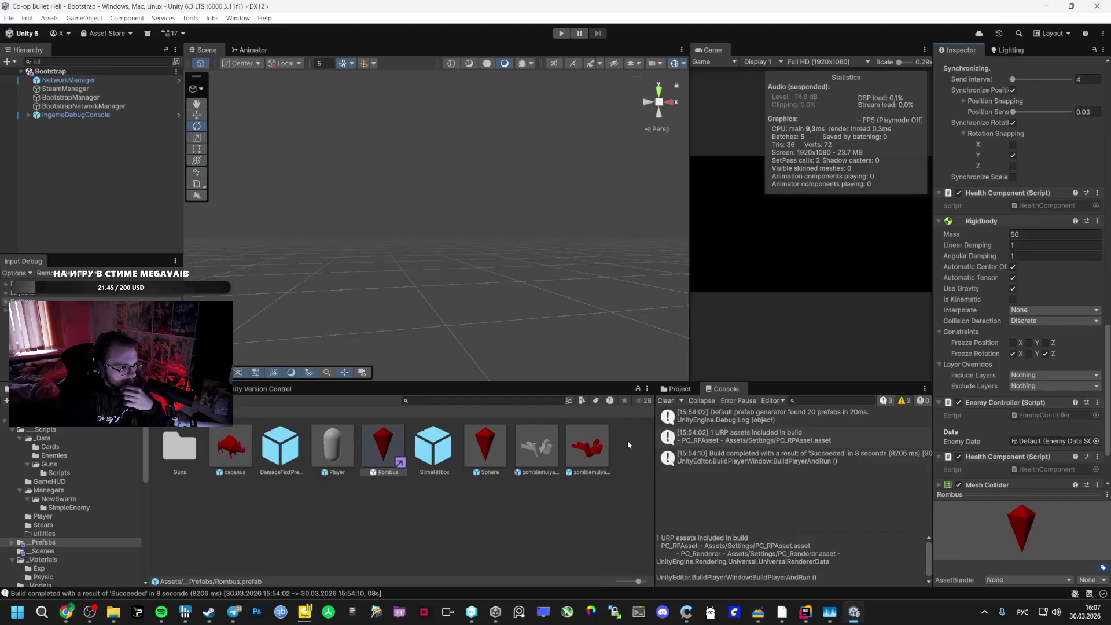
Open EnemyController.cs from Rider's project tree
scroll(969, 399, "down", 3)
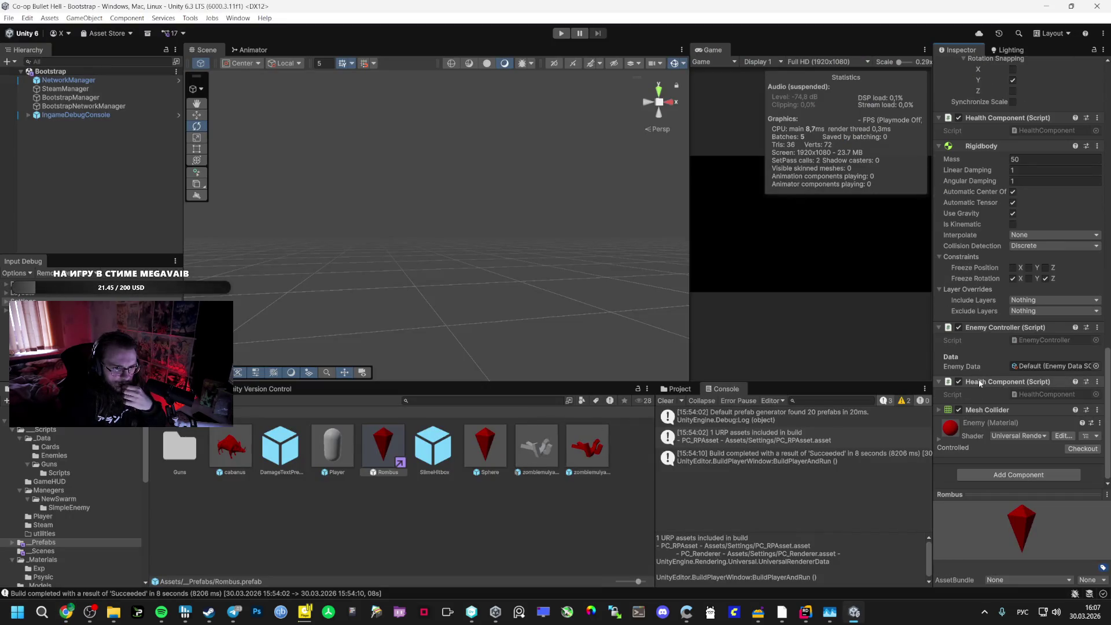
mouse_move(61, 613)
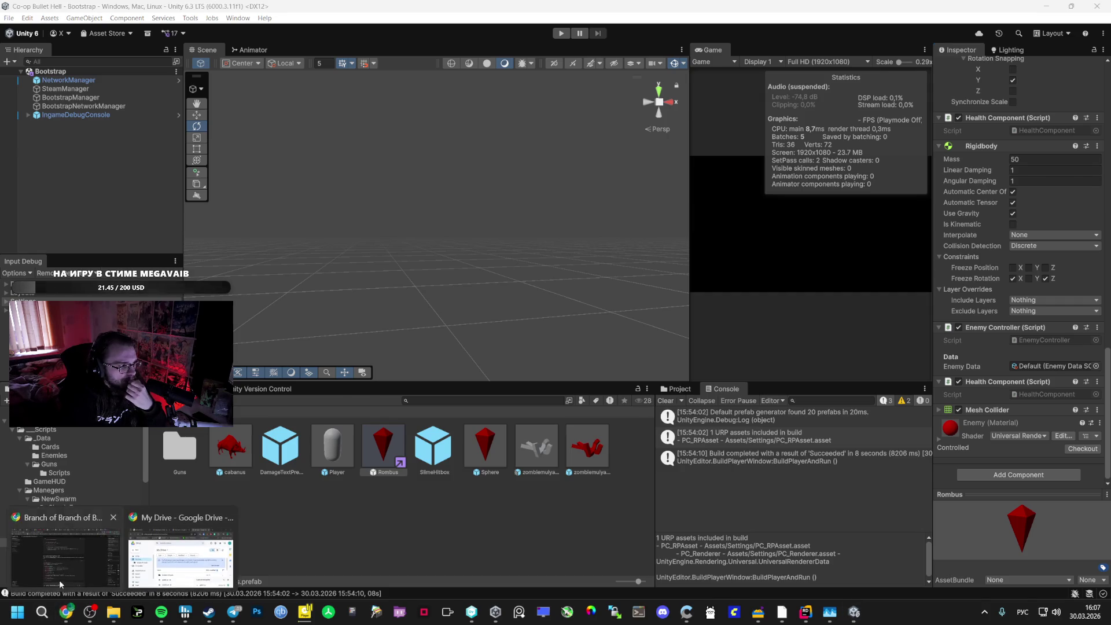
left_click(66, 549)
scroll(391, 376, "up", 2)
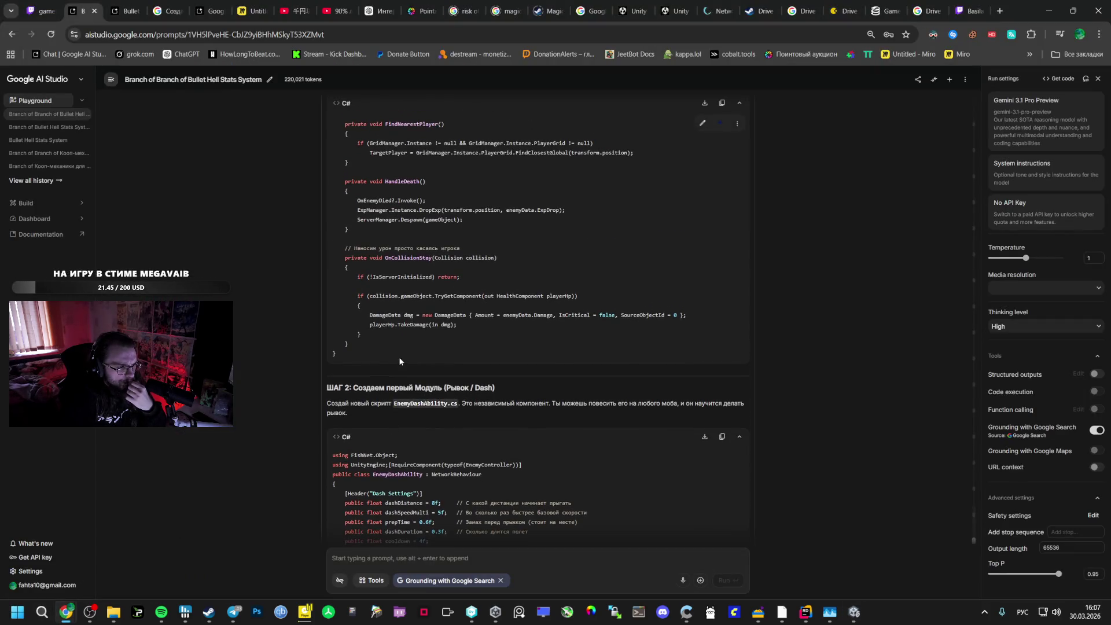
left_click(810, 616)
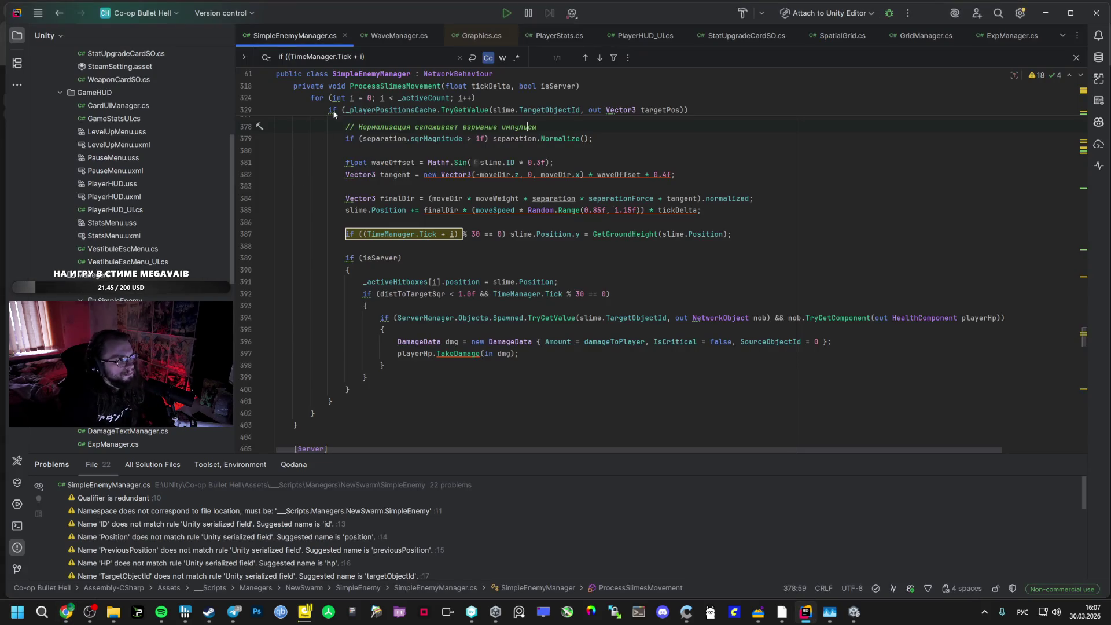
scroll(125, 249, "down", 1)
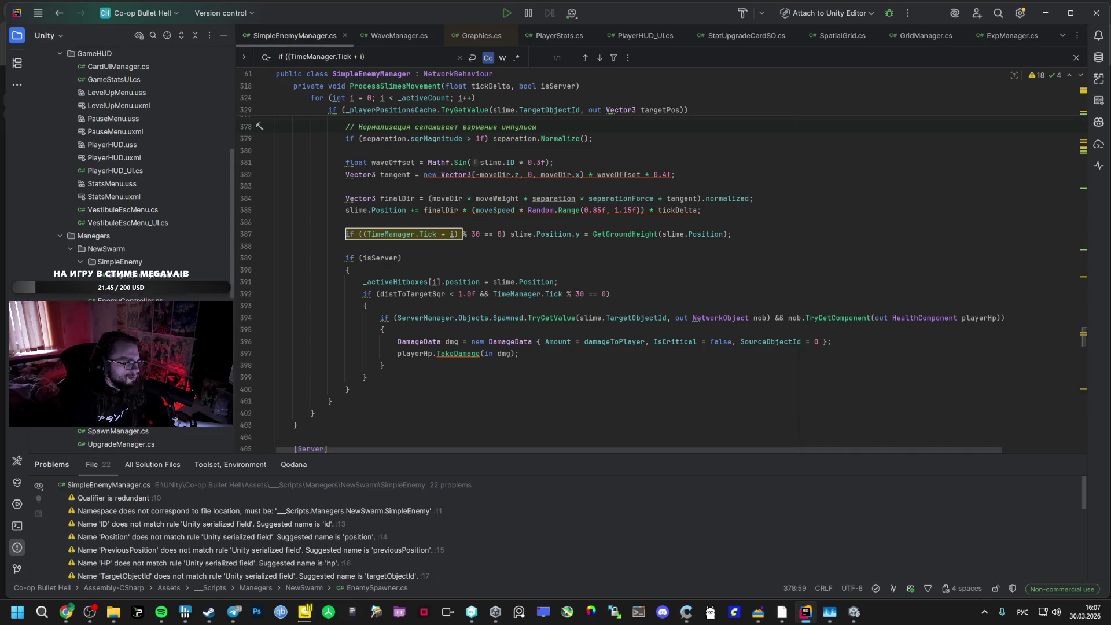
double_click(125, 299)
Copy Gemini's new EnemyController code from AI Studio and return to the editor
mouse_move(66, 611)
left_click(63, 558)
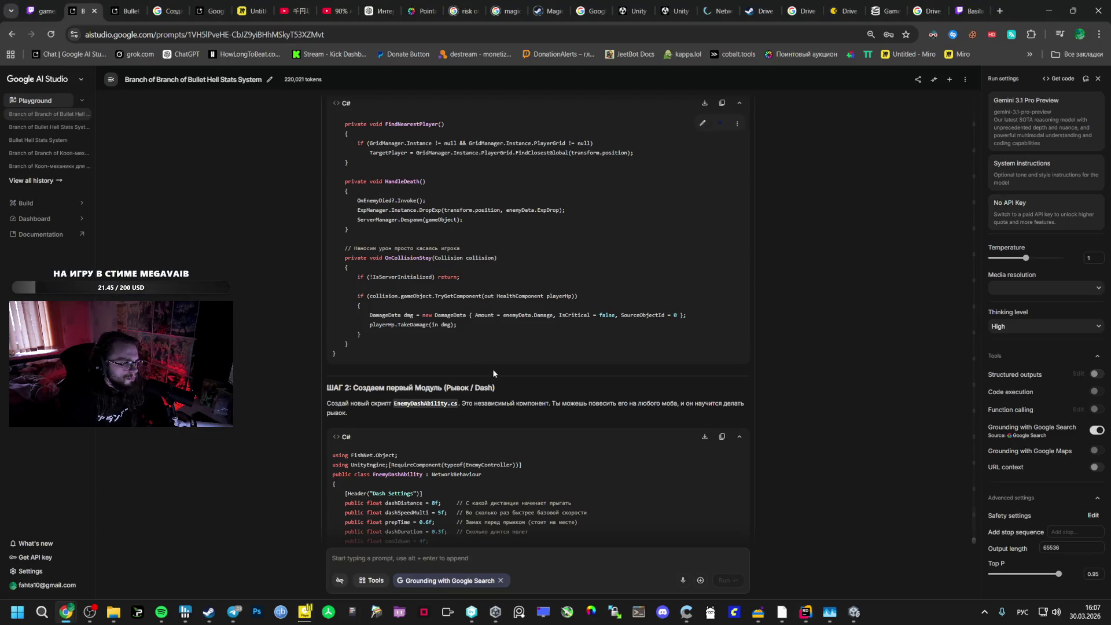
scroll(521, 359, "up", 15)
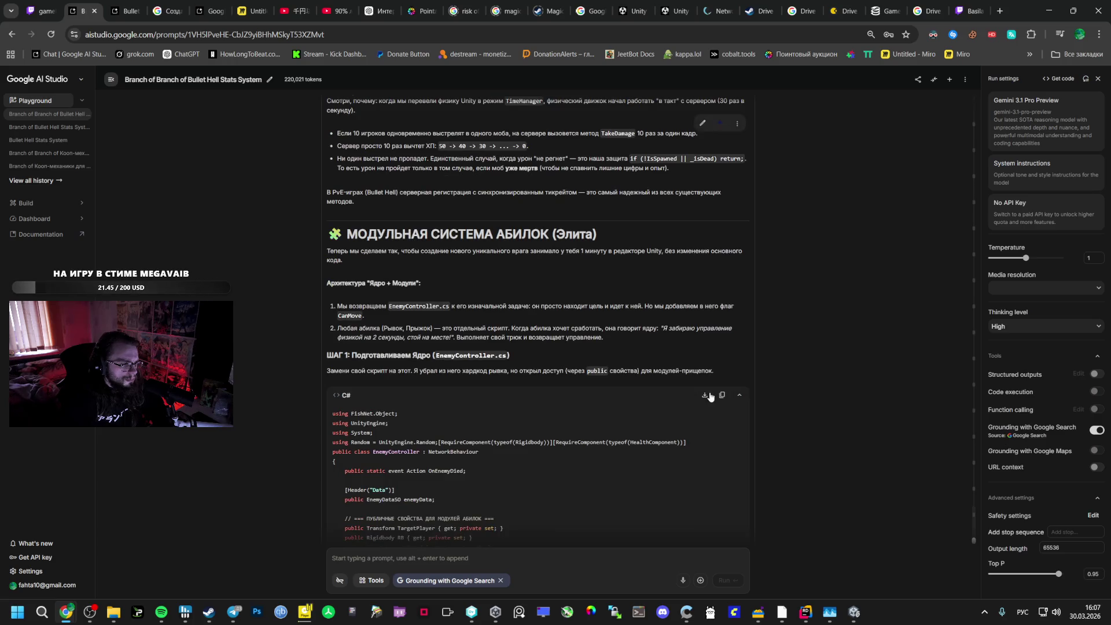
left_click(721, 396)
key("alt+Tab")
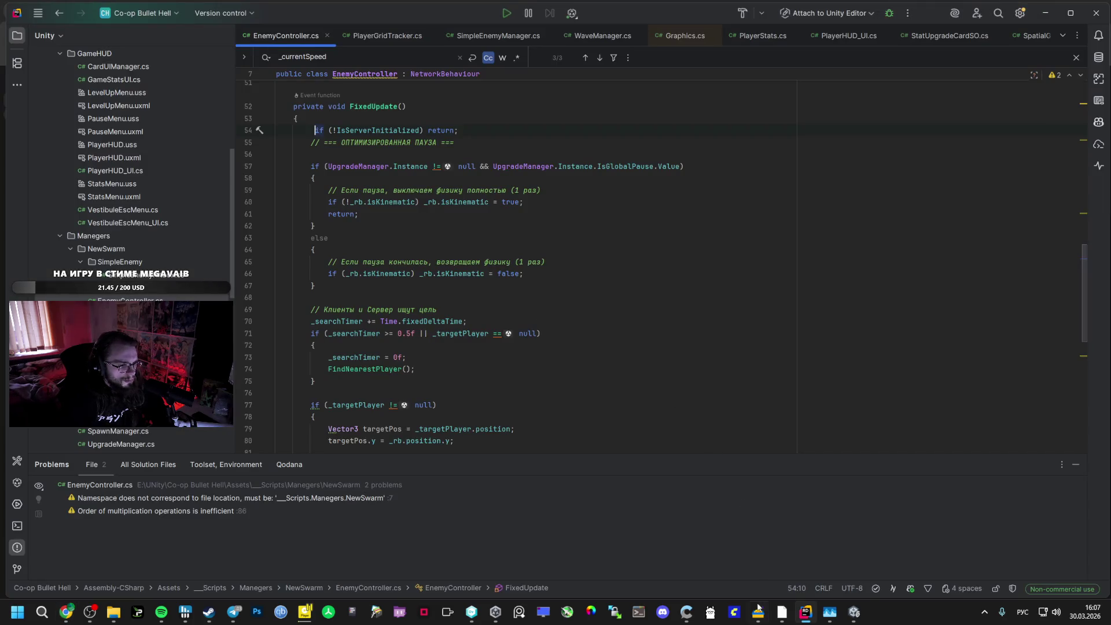
mouse_move(473, 613)
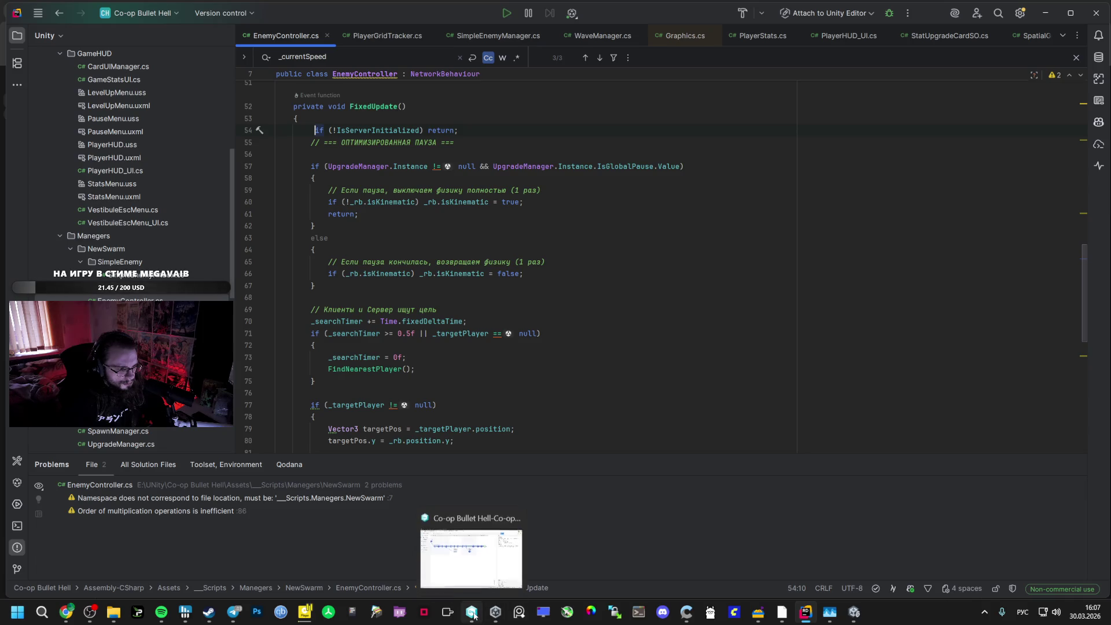
left_click(803, 614)
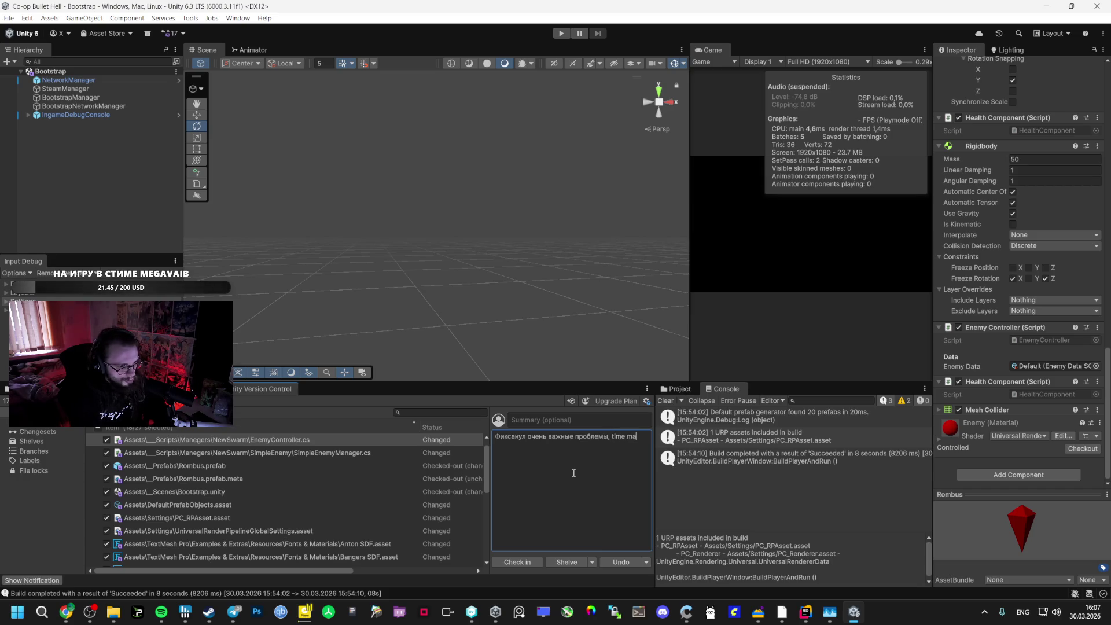
Write the Russian check-in comment about the network fixes and removed interpolation
type("nager перевел на сете")
type("во")
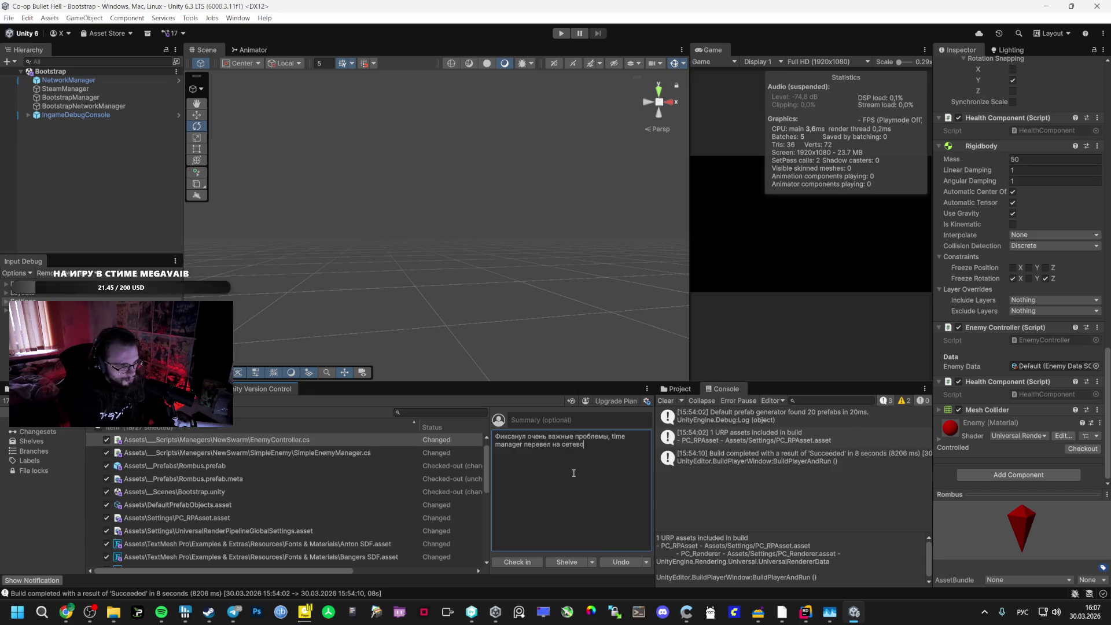
type("й, пон")
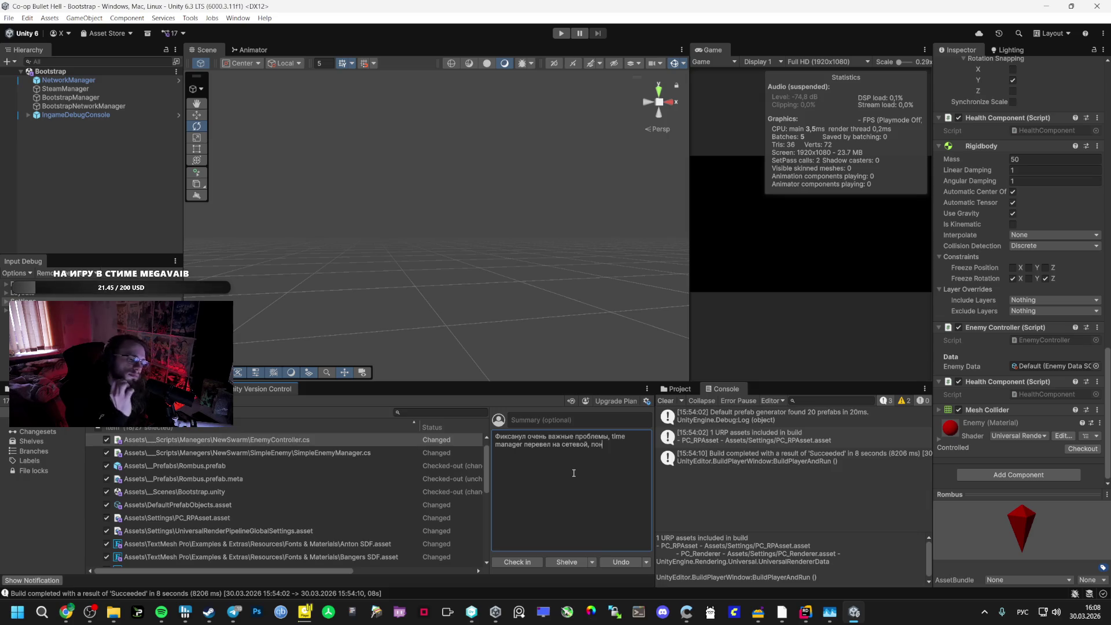
key("BackSpace")
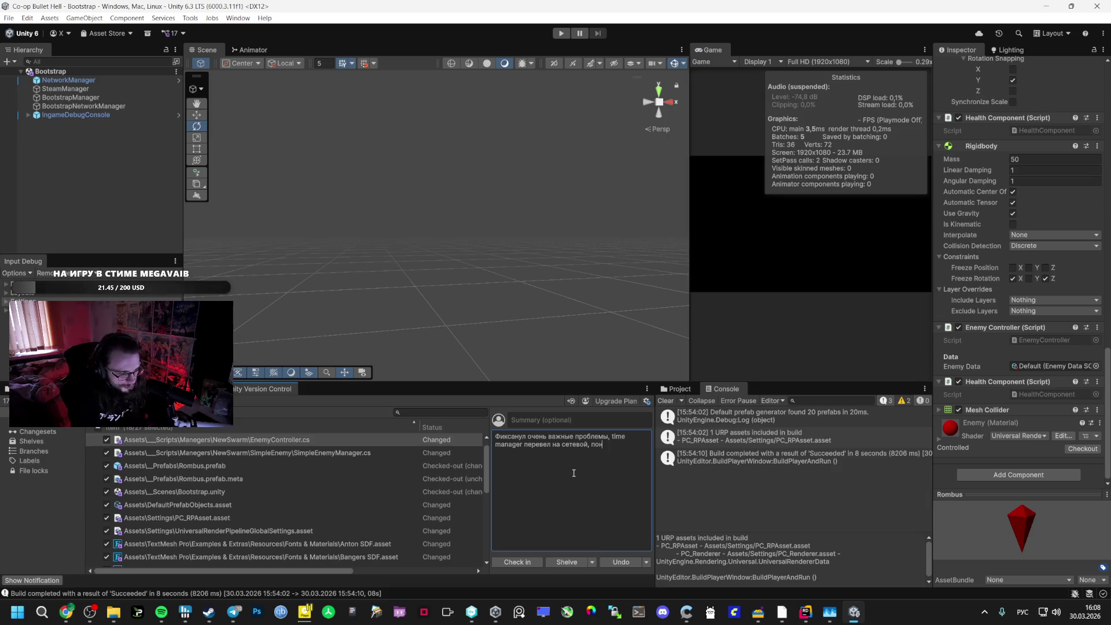
type("поменя")
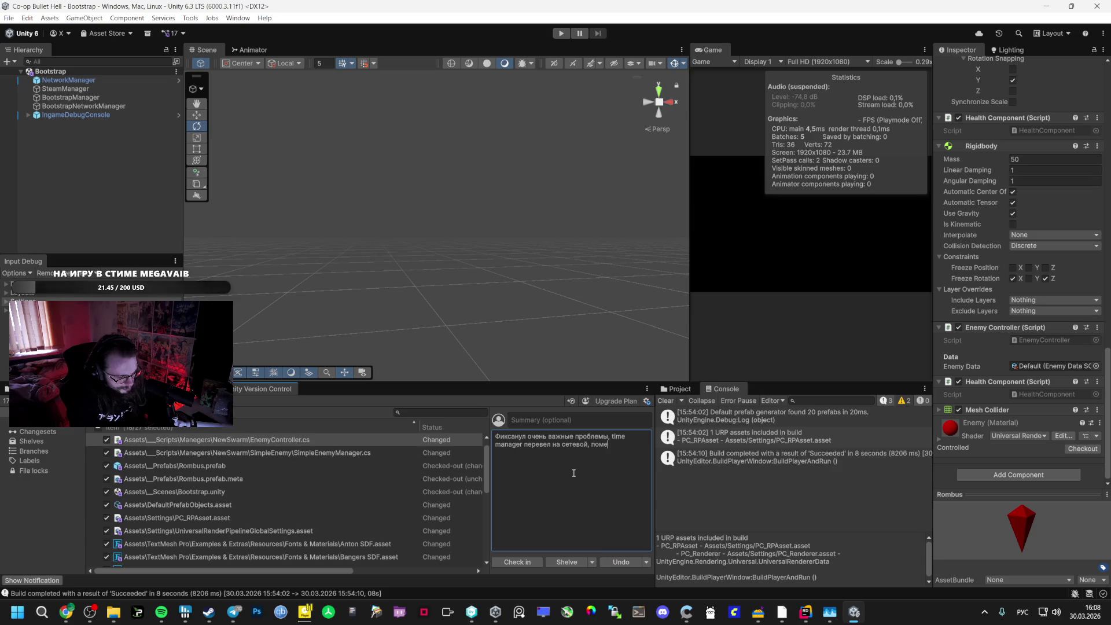
key("BackSpace")
key("BackSpace")
key("BackSpace")
key("BackSpace")
type("убра")
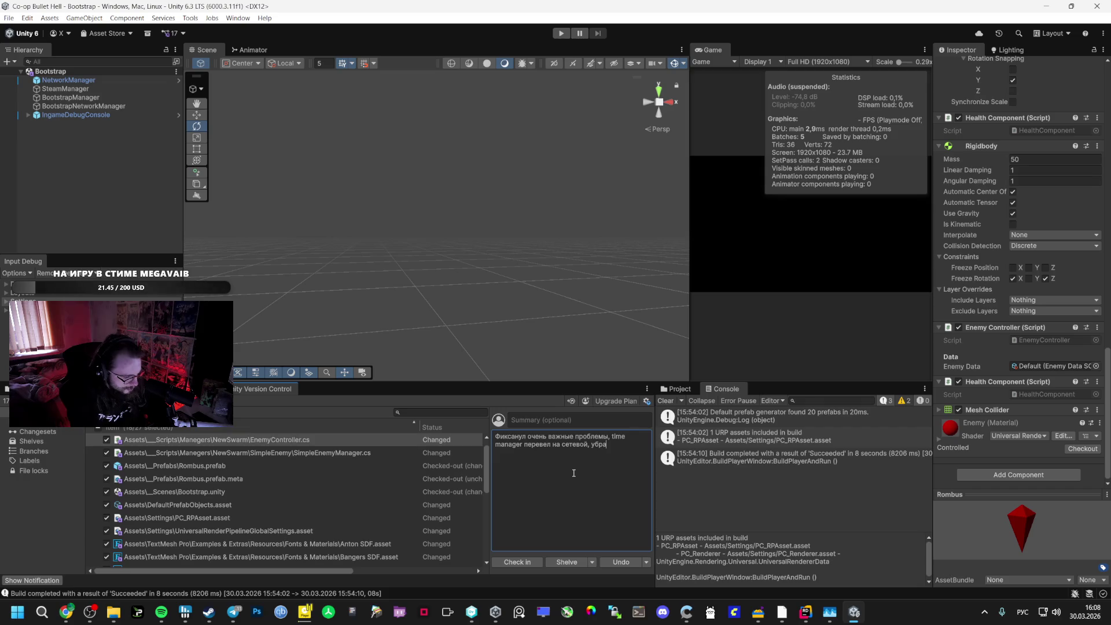
type("н итерполя")
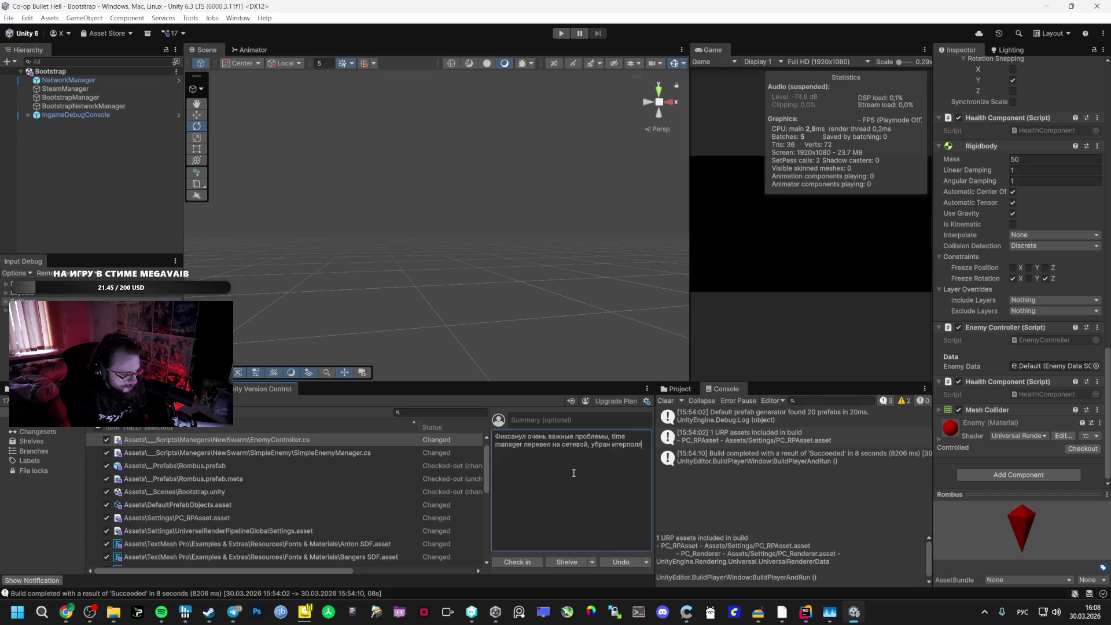
type("цию у п")
Finish the comment mentioning NetworkTransform and check in the changes as changeset 18
key("alt+shift")
type("networktra")
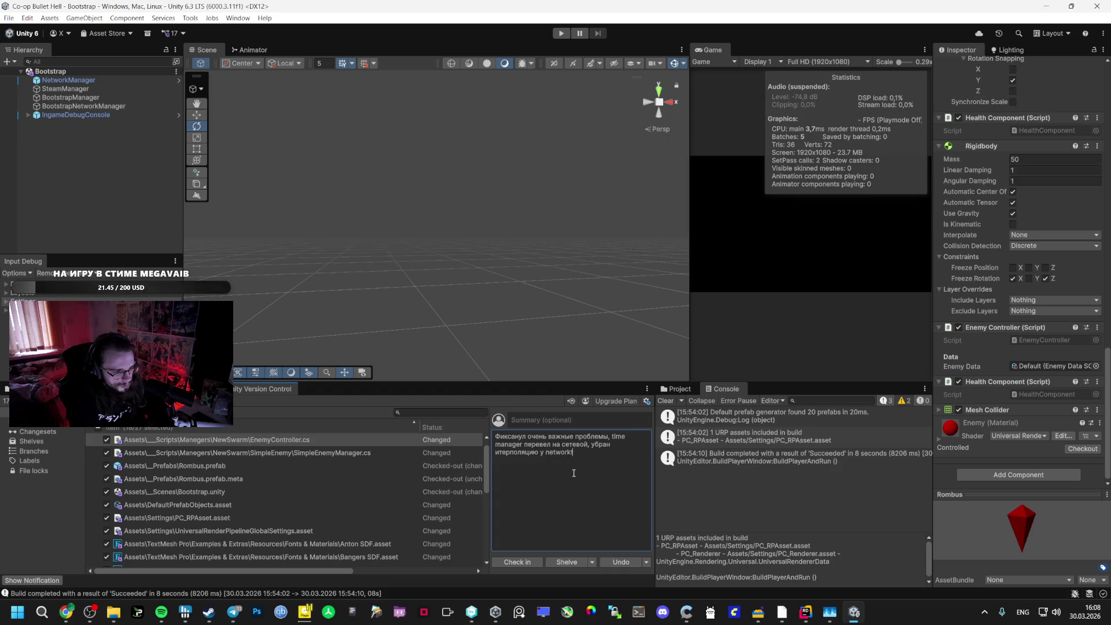
key("BackSpace")
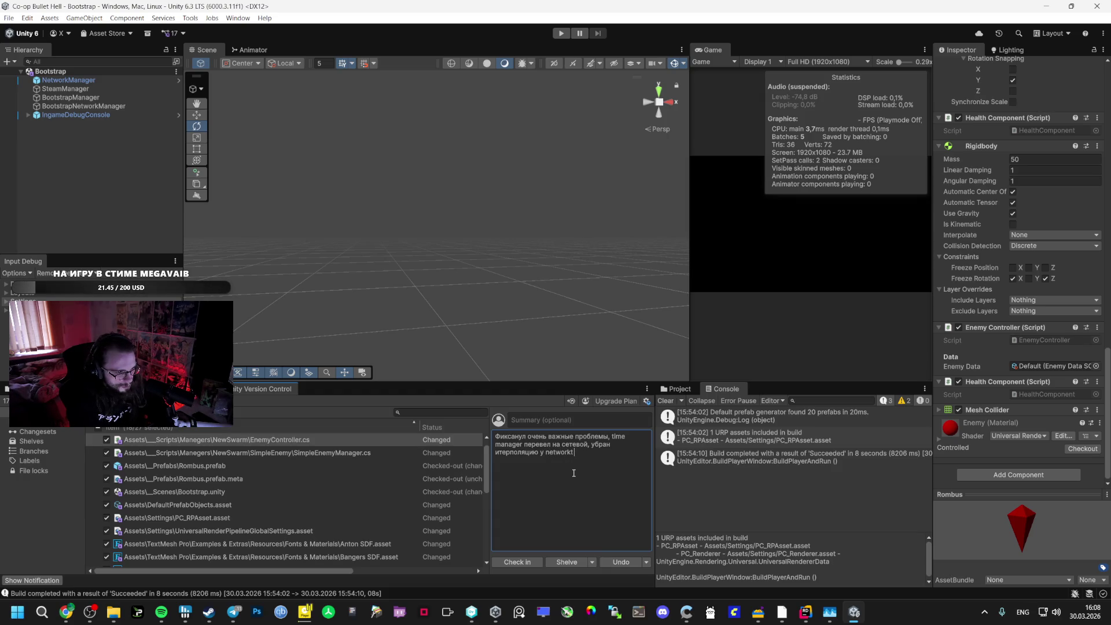
type("nsform")
key("BackSpace")
type(", ")
type("м")
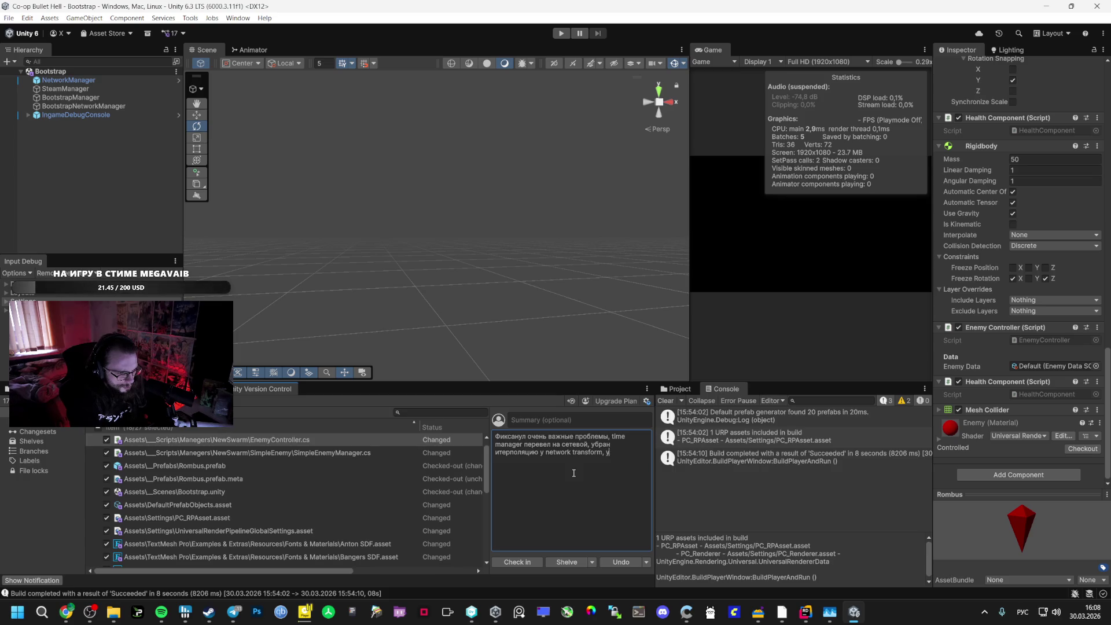
type("изуал")
type("ьно конфен")
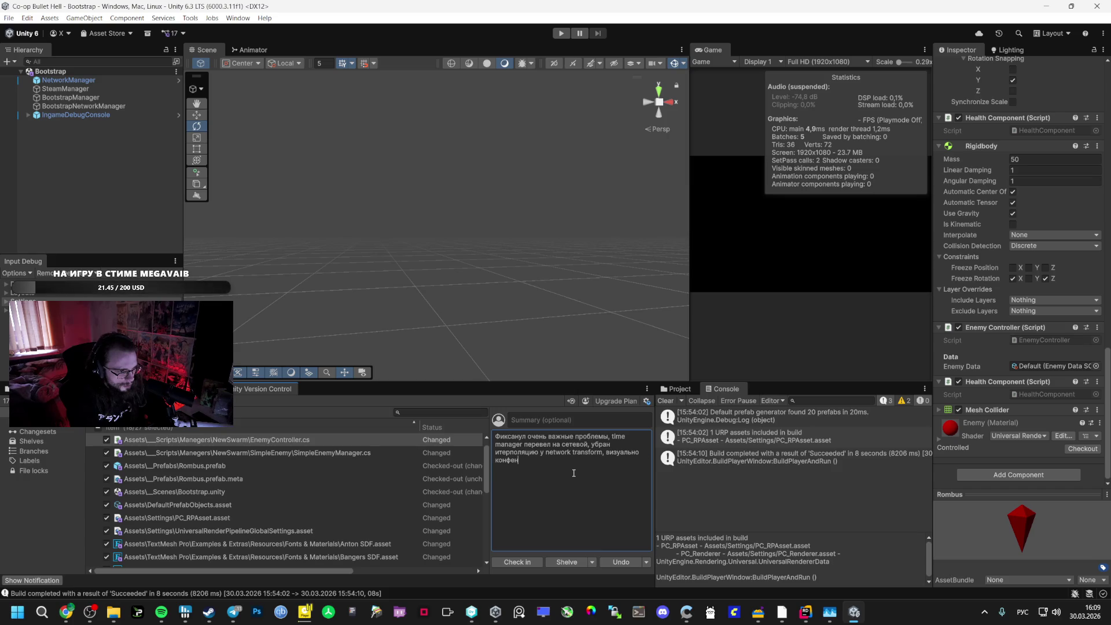
type("тка стала, ")
type("теперь все как надо...")
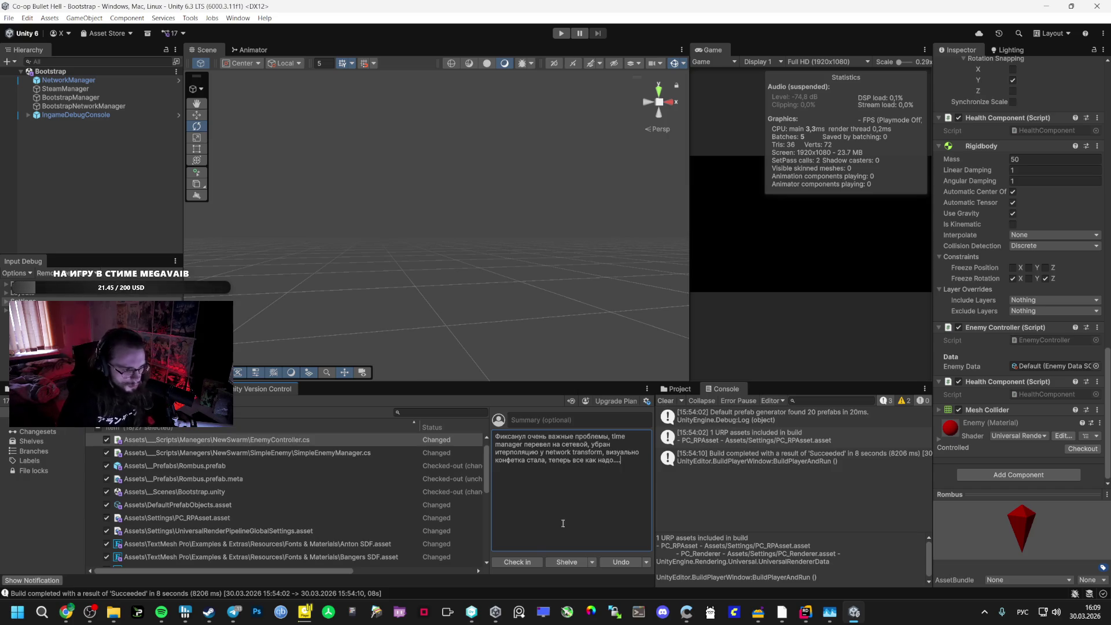
left_click(517, 561)
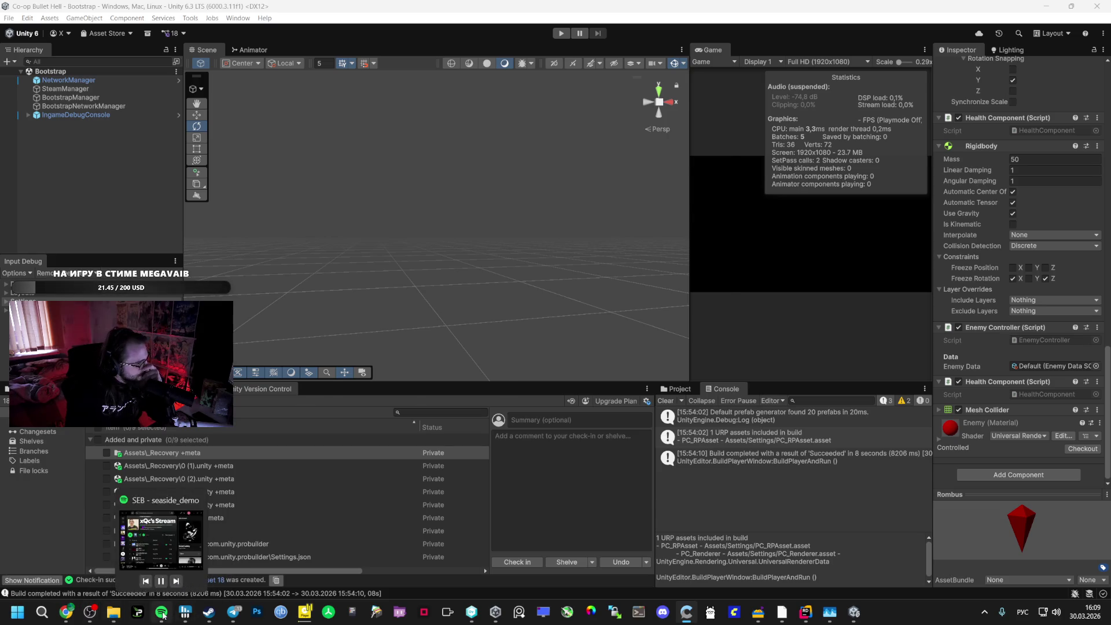
left_click(164, 541)
Skip the Spotify playlist to 2hollis's gold, then hide Spotify and return to Rider
left_click(430, 438)
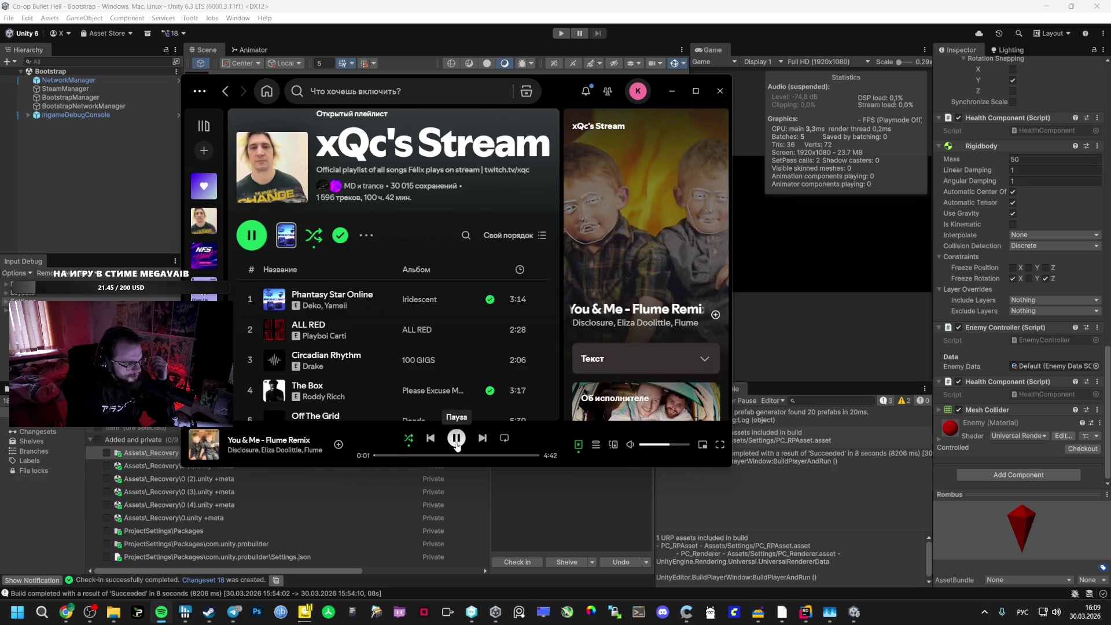
left_click(480, 440)
left_click(481, 438)
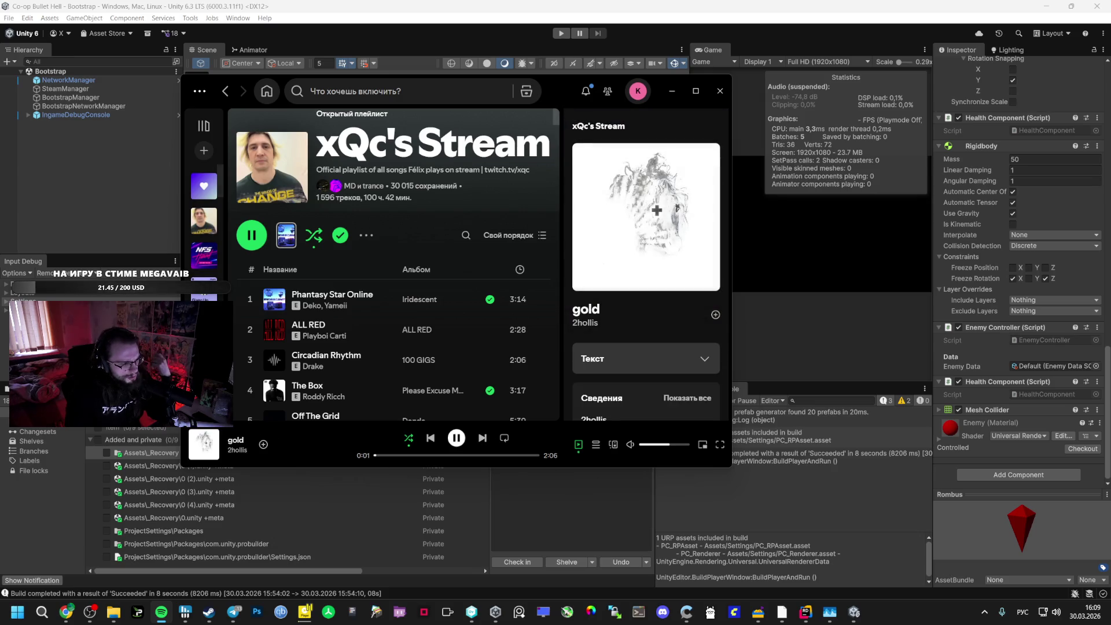
left_click(84, 596)
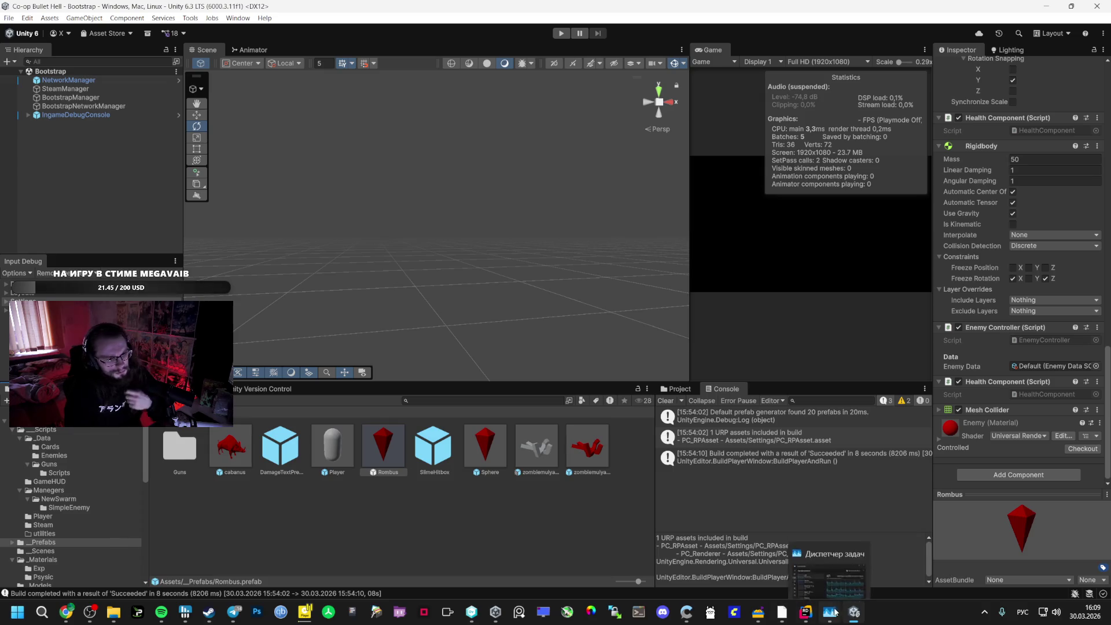
left_click(806, 612)
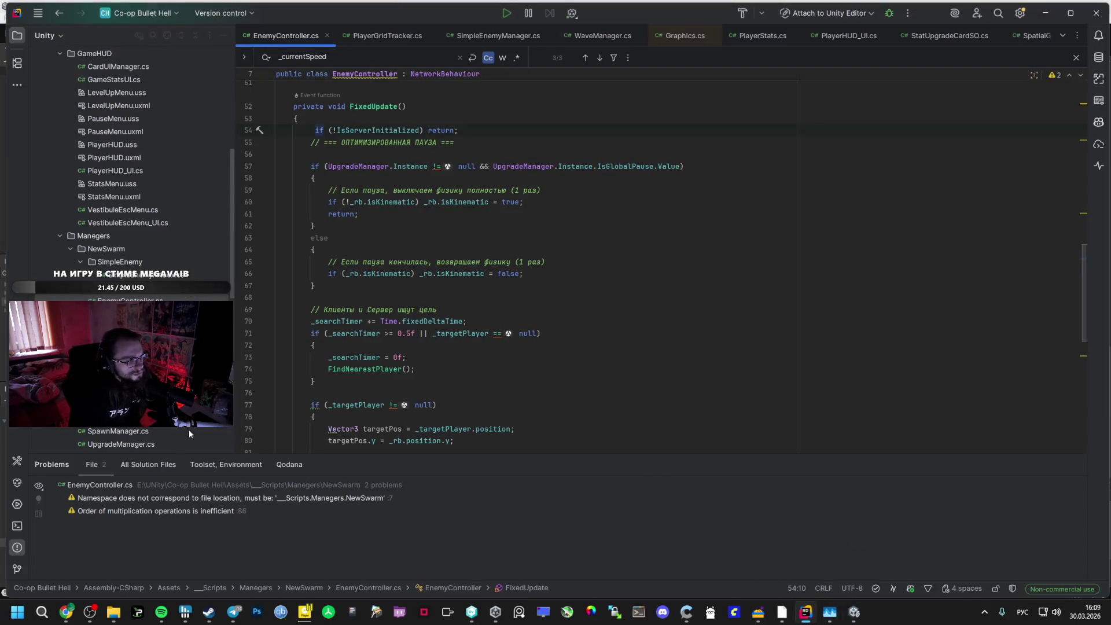
Replace EnemyController.cs in Rider with Gemini's new modular version of the script
left_click(67, 612)
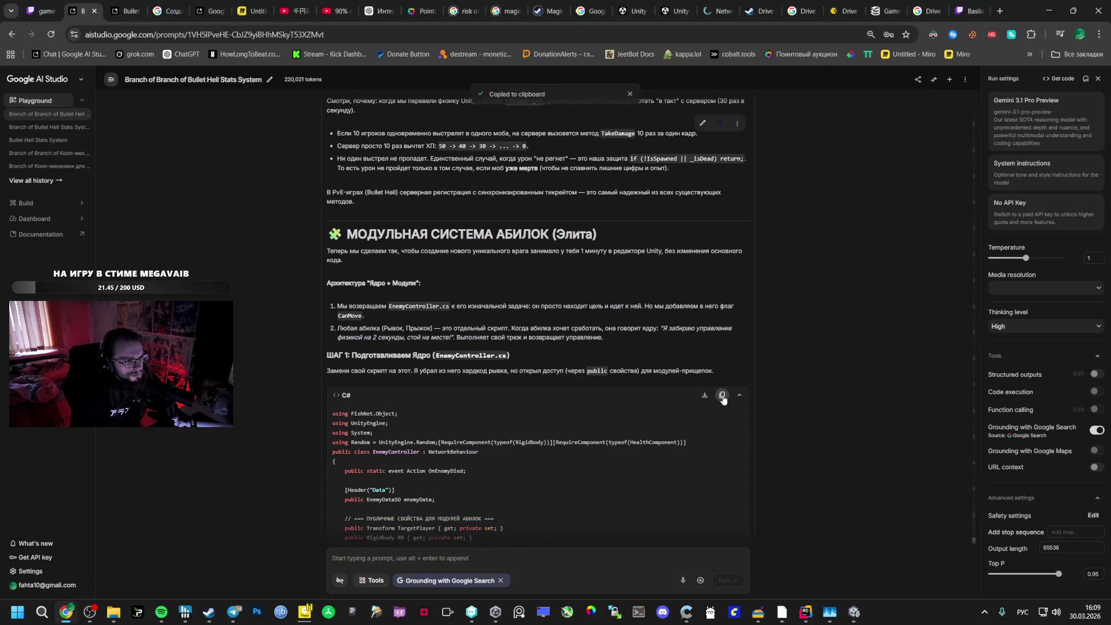
key("alt+Tab")
key("ctrl+a")
scroll(564, 286, "down", 10)
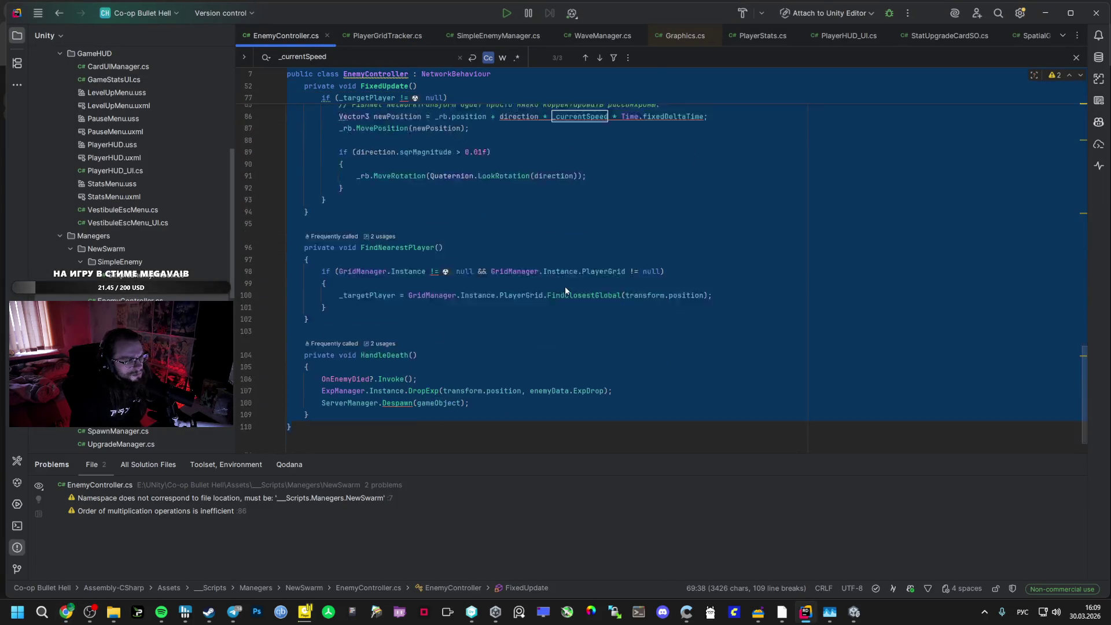
scroll(565, 286, "up", 8)
scroll(558, 282, "up", 15)
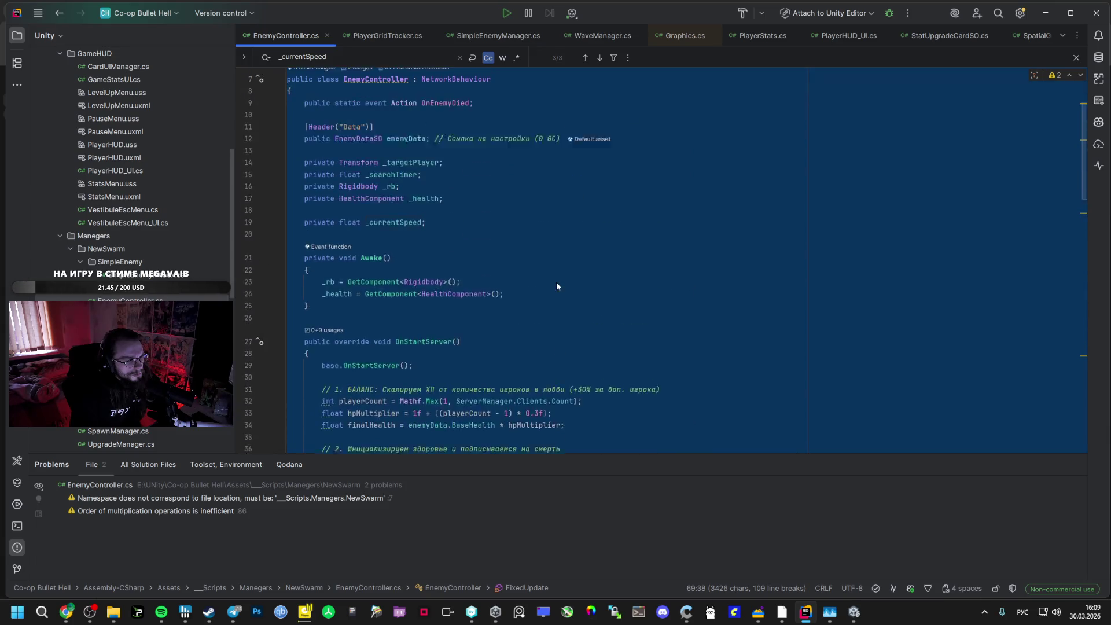
key("ctrl+v")
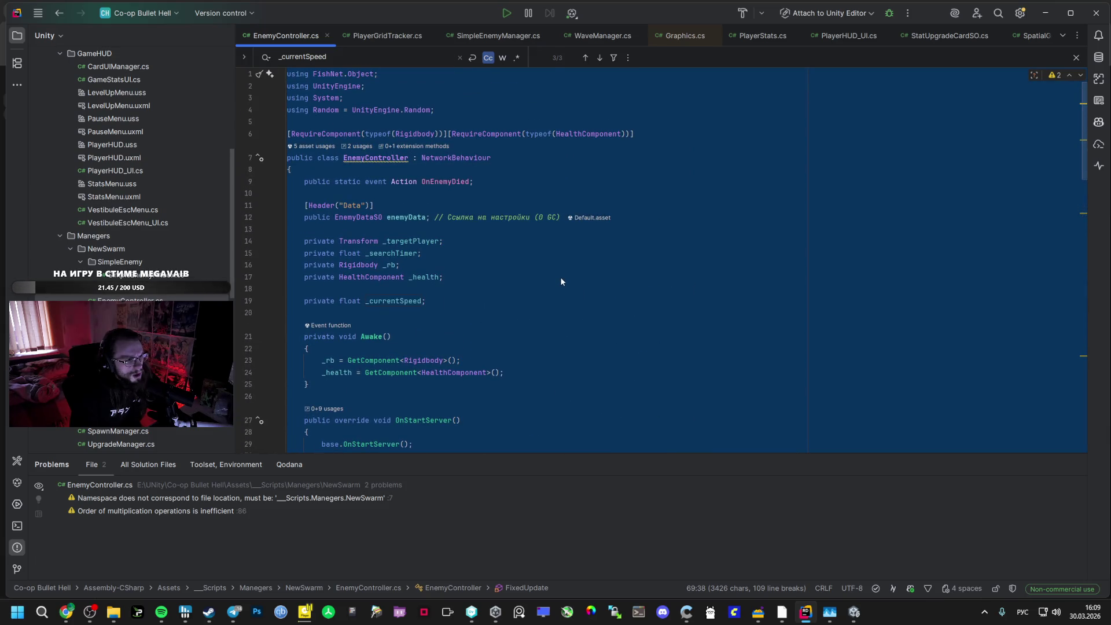
Copy the name EnemyDashAbility from the chat and open Unity's NewSwarm scripts folder
key("alt+Tab")
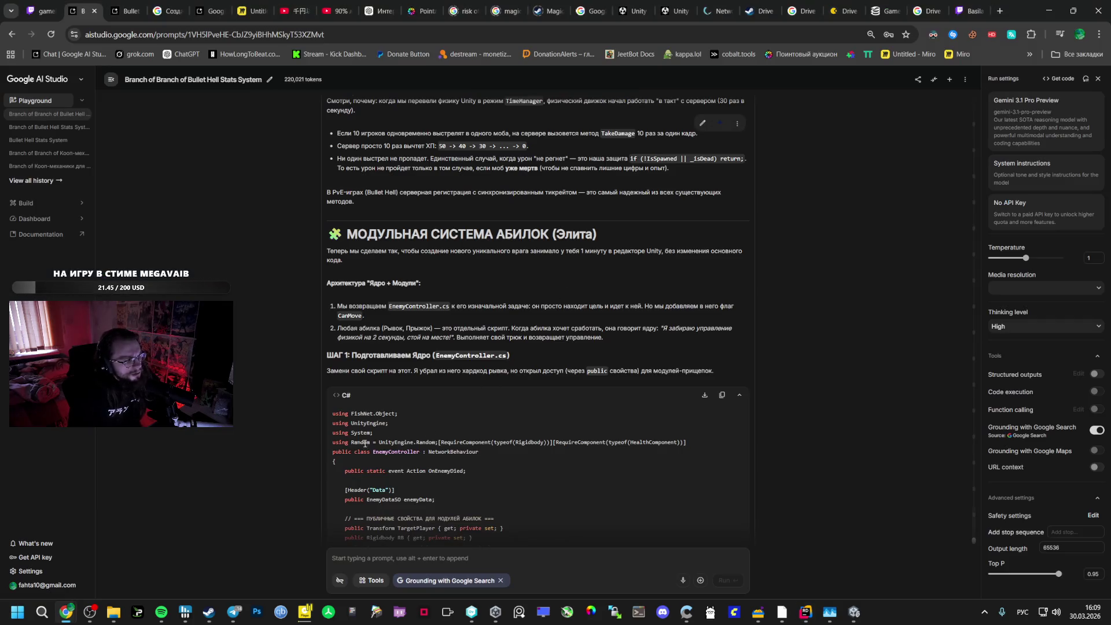
scroll(454, 311, "down", 20)
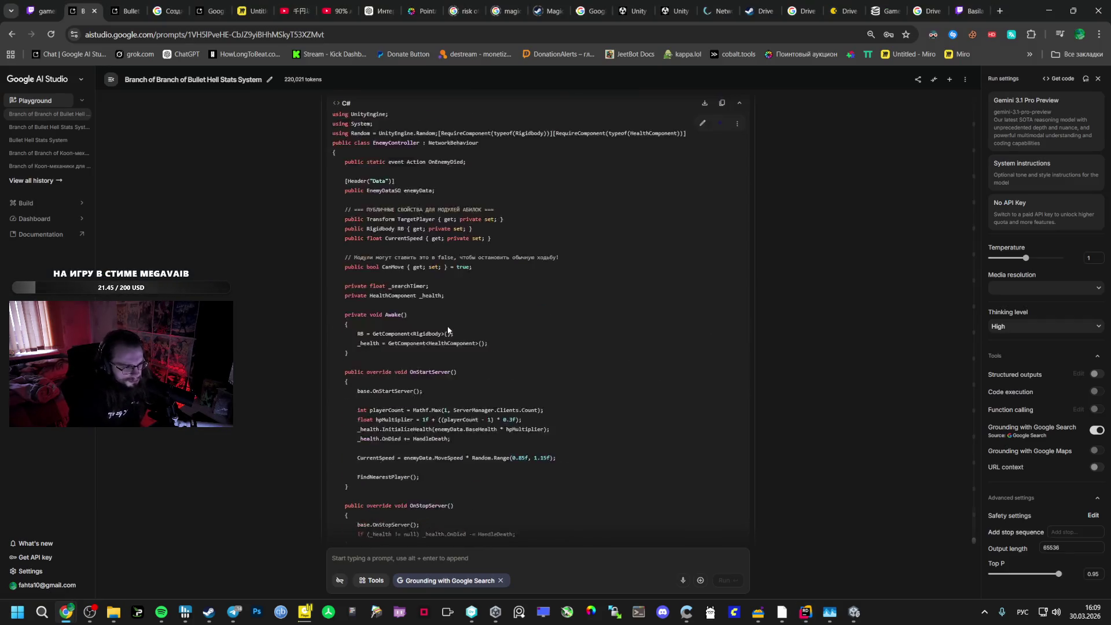
scroll(454, 312, "up", 3)
double_click(423, 187)
key("ctrl+c")
key("alt+Tab")
key("alt+Tab")
key("Tab")
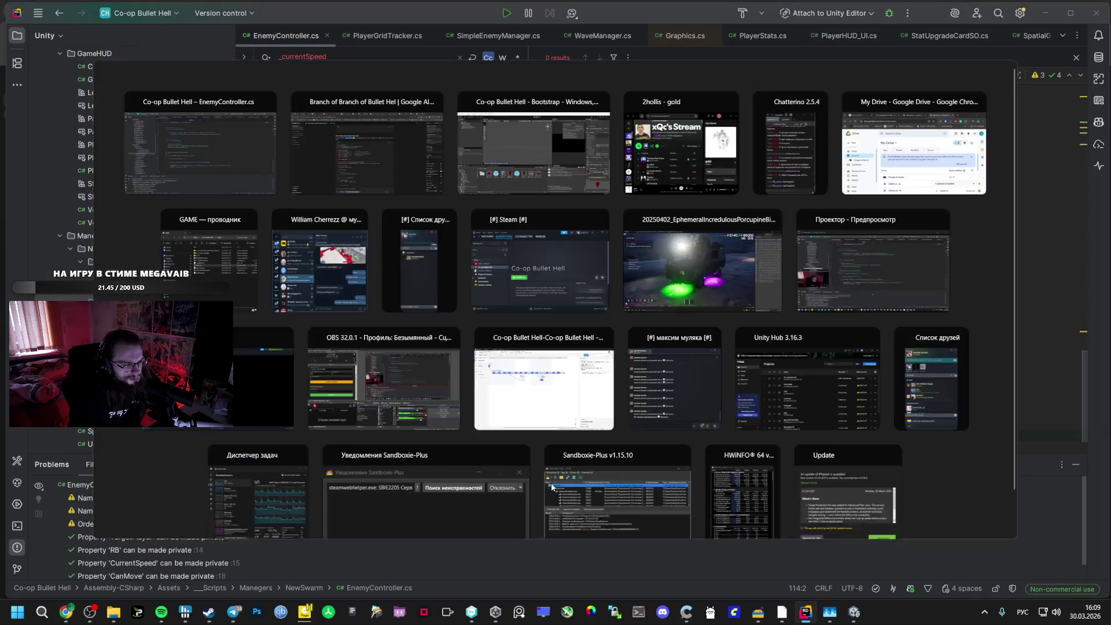
left_click(57, 499)
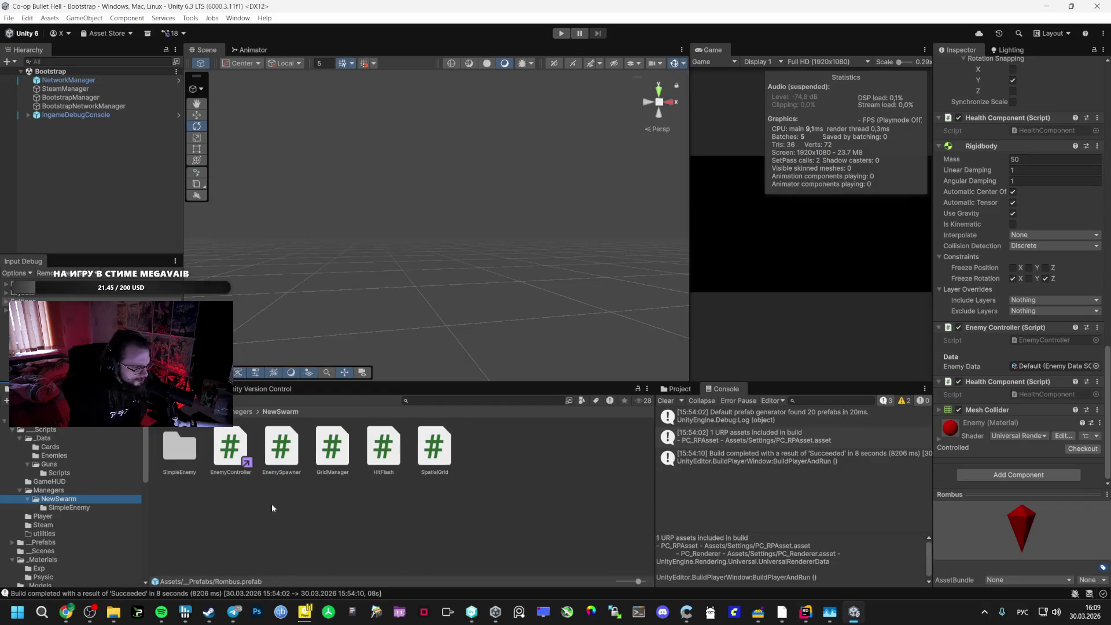
Create a new script named EnemyDashAbility in the NewSwarm folder and open it
right_click(294, 513)
mouse_move(347, 191)
left_click(509, 200)
key("ctrl+v")
key("Return")
double_click(282, 448)
Paste Gemini's dash ability code over the template in EnemyDashAbility.cs
mouse_move(66, 612)
left_click(64, 555)
left_click(722, 222)
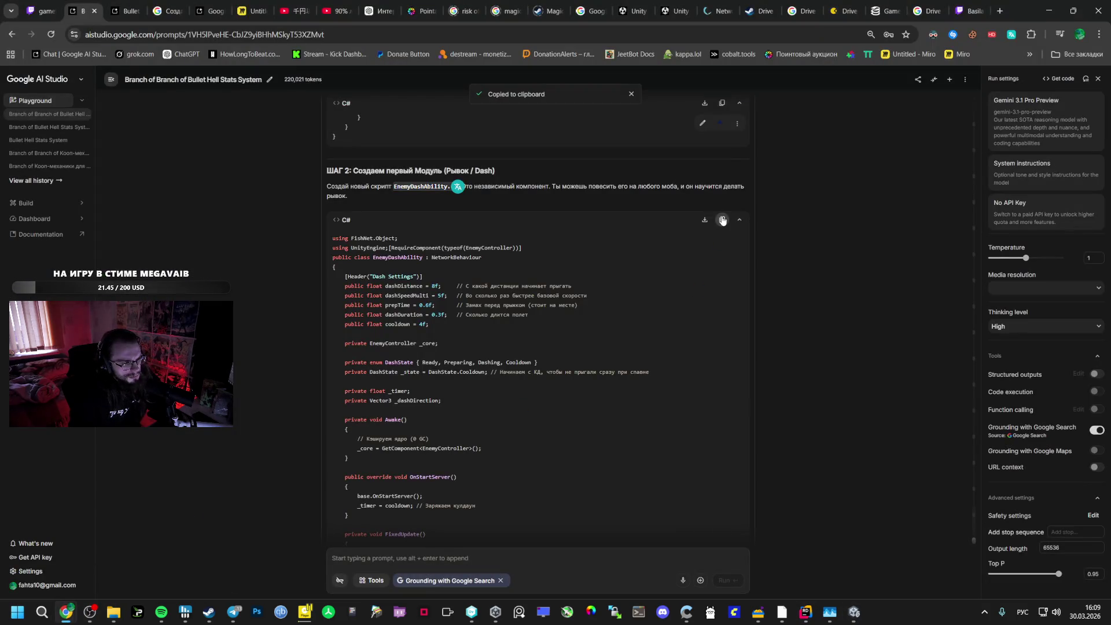
key("alt+Tab")
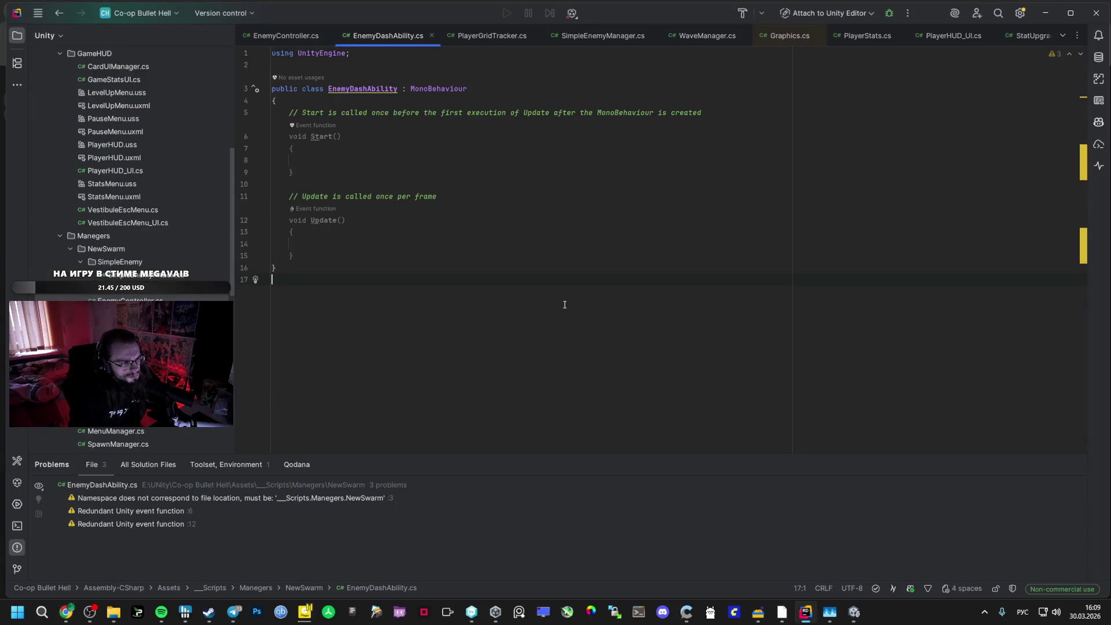
key("ctrl+a")
key("ctrl+v")
key("alt+Tab")
key("alt+Tab")
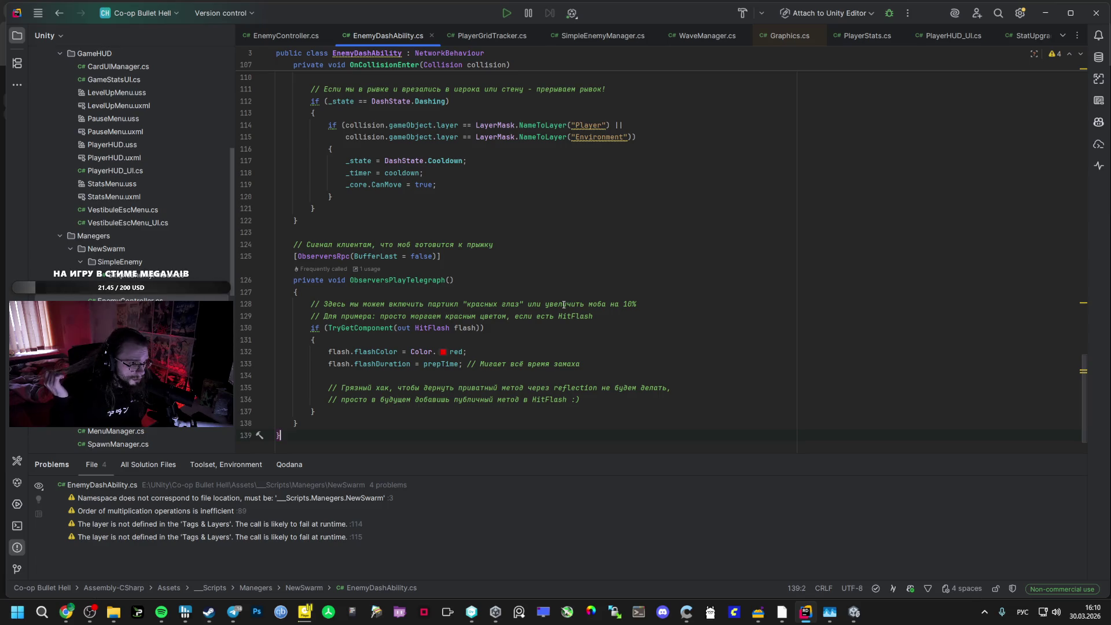
Change the telegraph flash colour on line 132 from red to Color.green
double_click(457, 351)
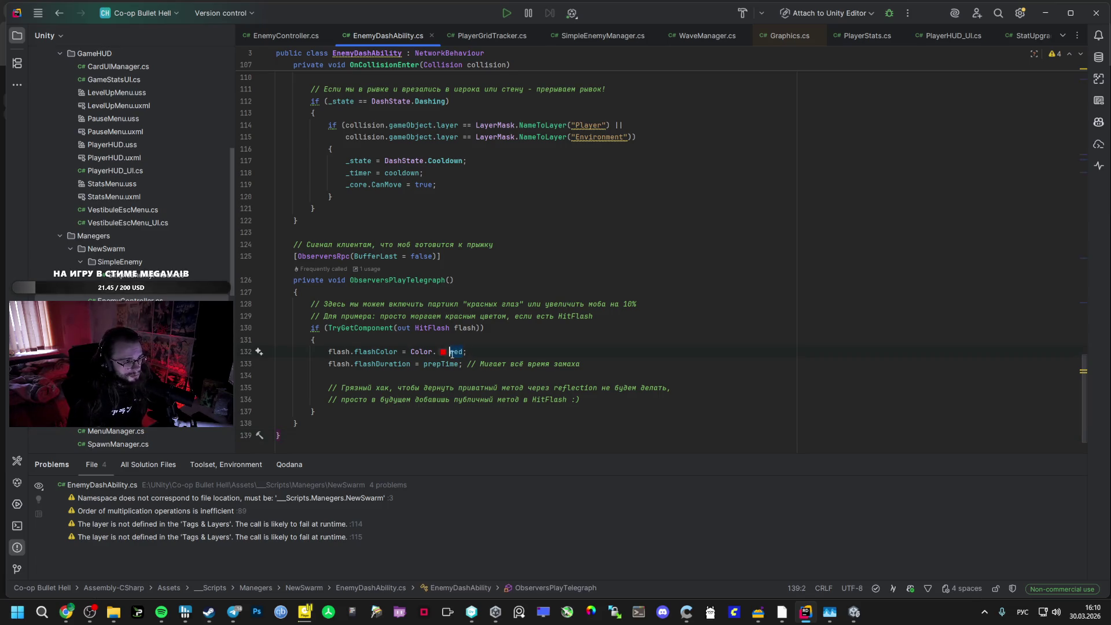
type("g")
key("BackSpace")
key("alt+shift")
type("gre")
left_click(486, 358)
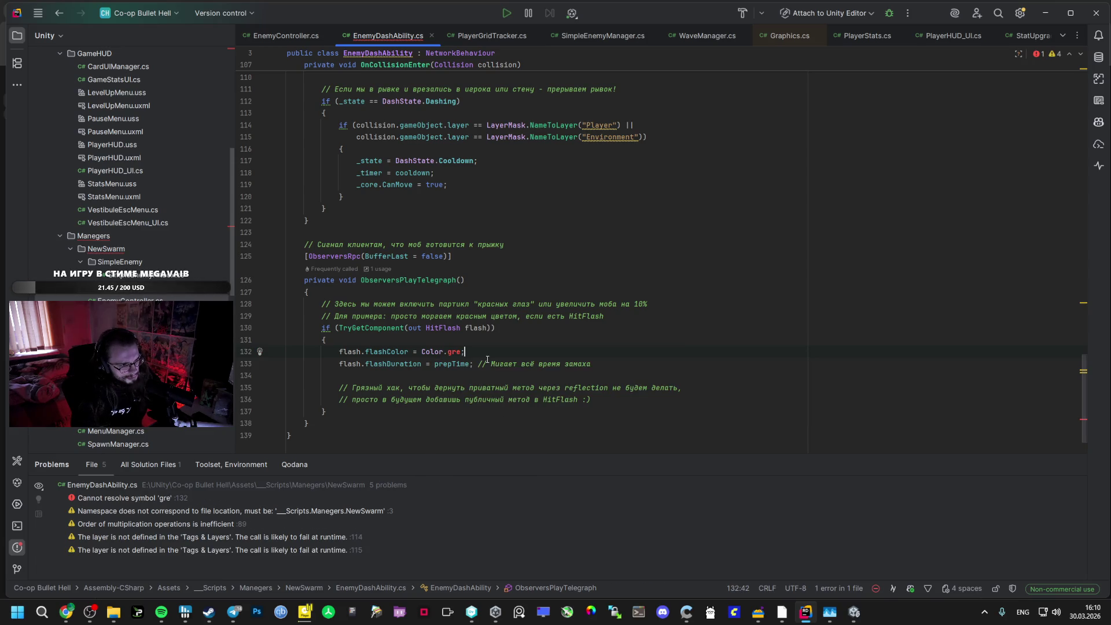
key("BackSpace")
key("BackSpace")
key("BackSpace")
type("hq")
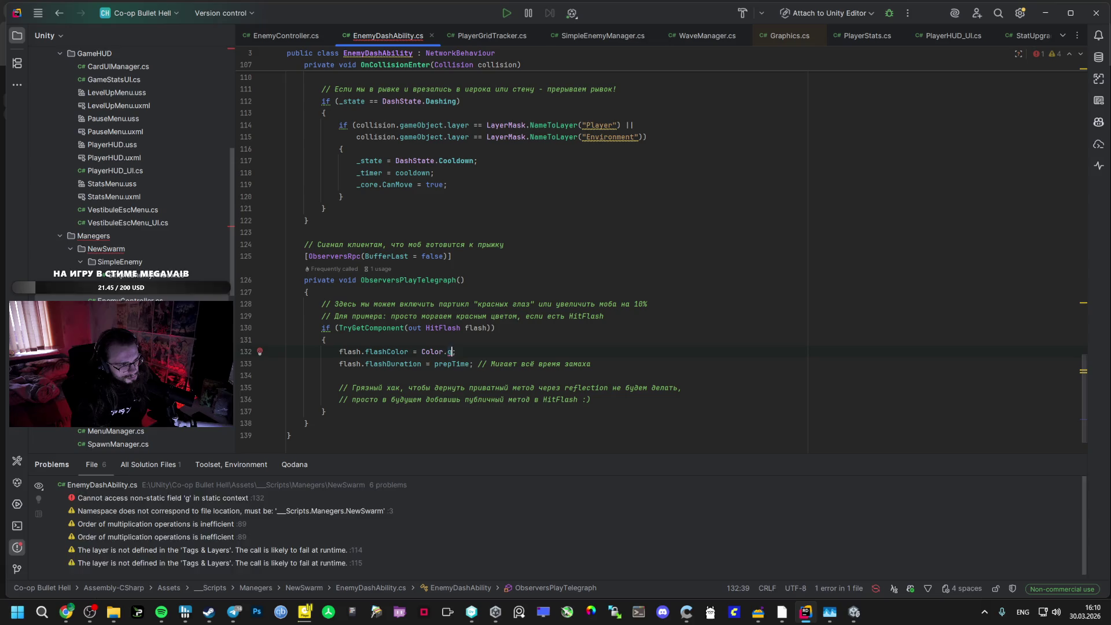
key("BackSpace")
key("BackSpace")
type("g")
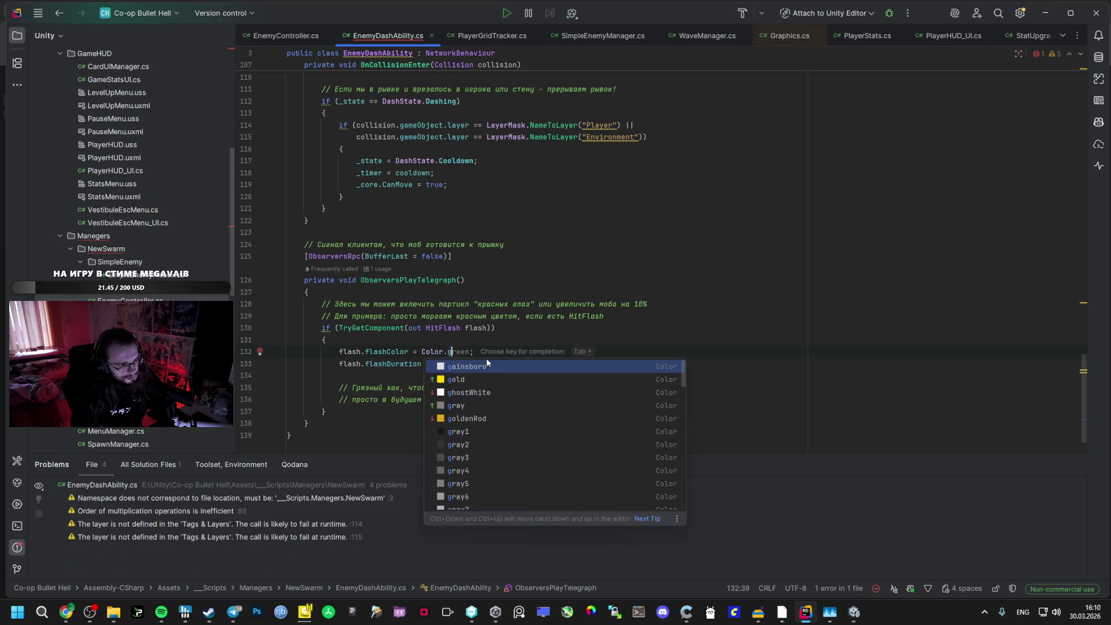
type("reen")
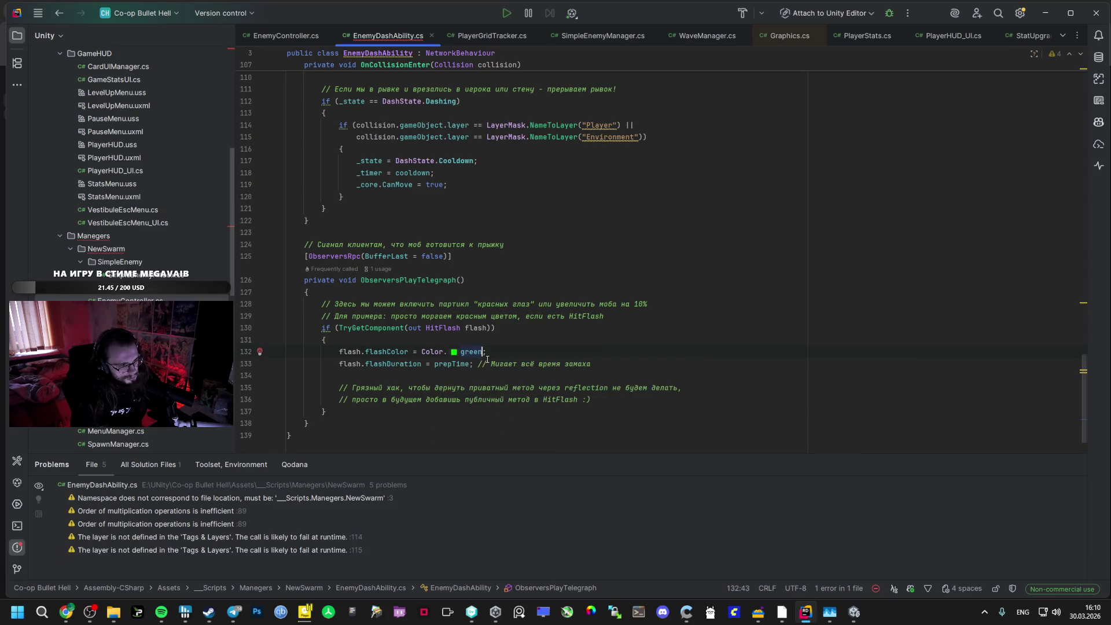
key("ctrl+space")
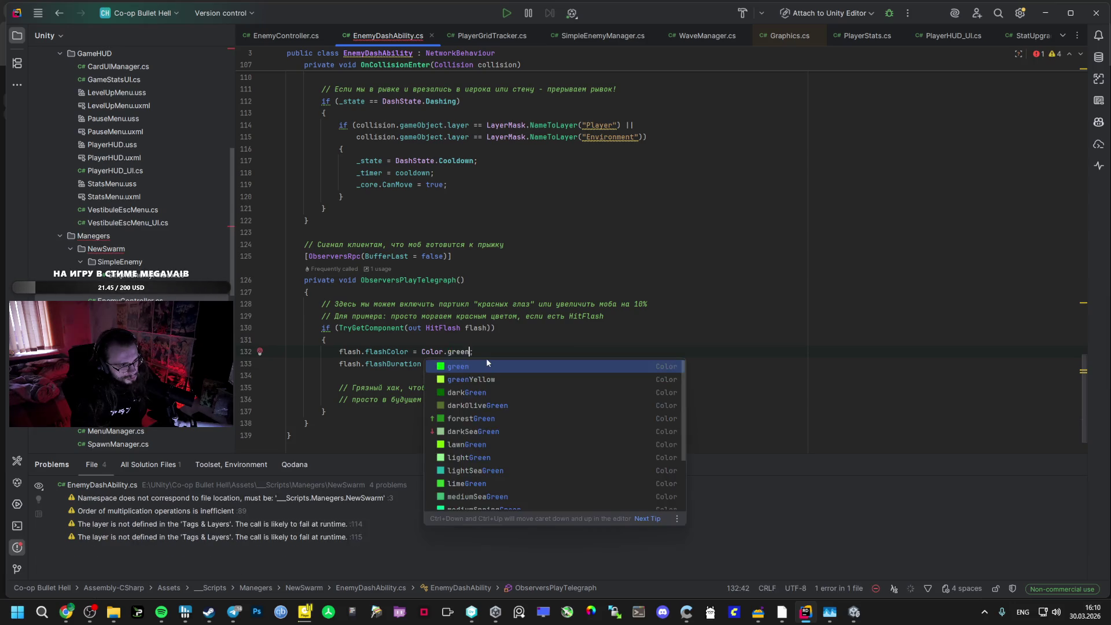
key("Escape")
key("alt+Tab")
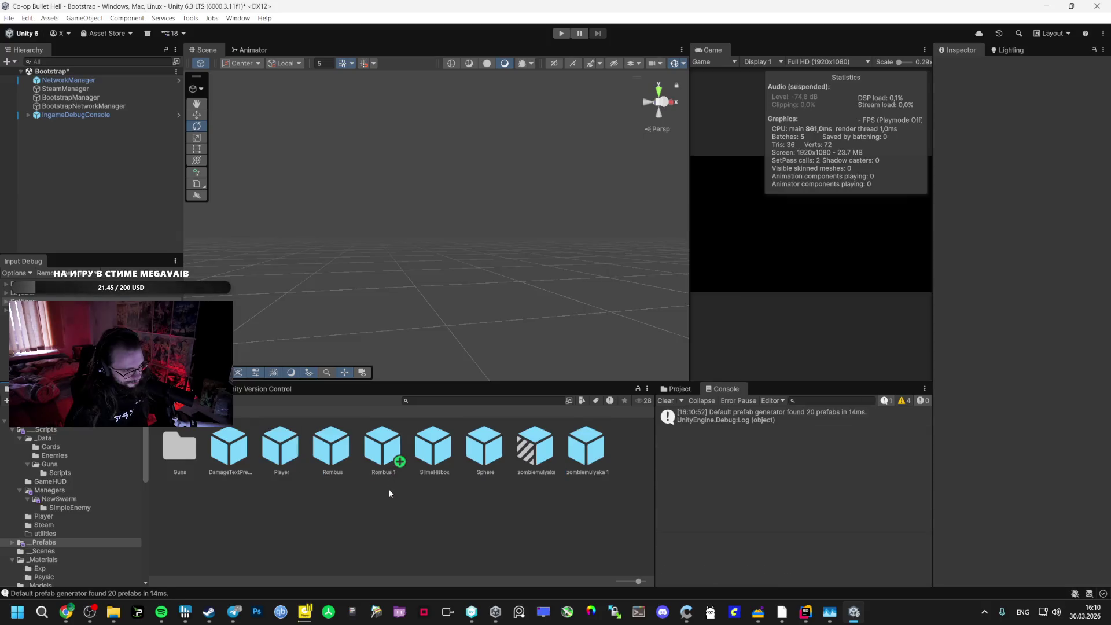
Rename the Rombus 1 prefab copy to EliteCABANUS
left_click(391, 465)
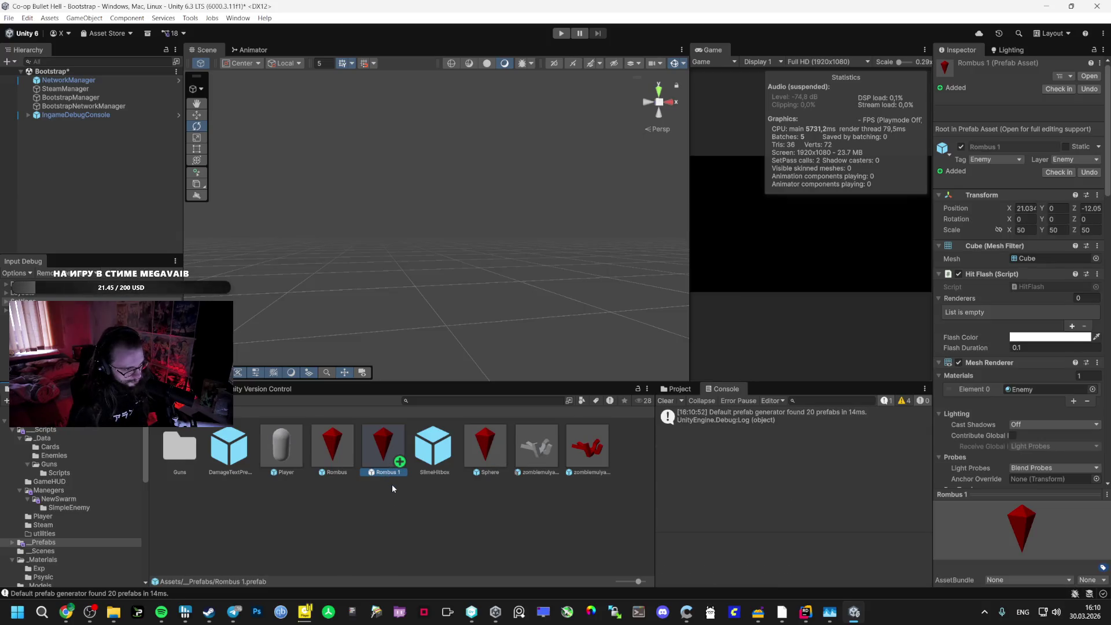
type("E")
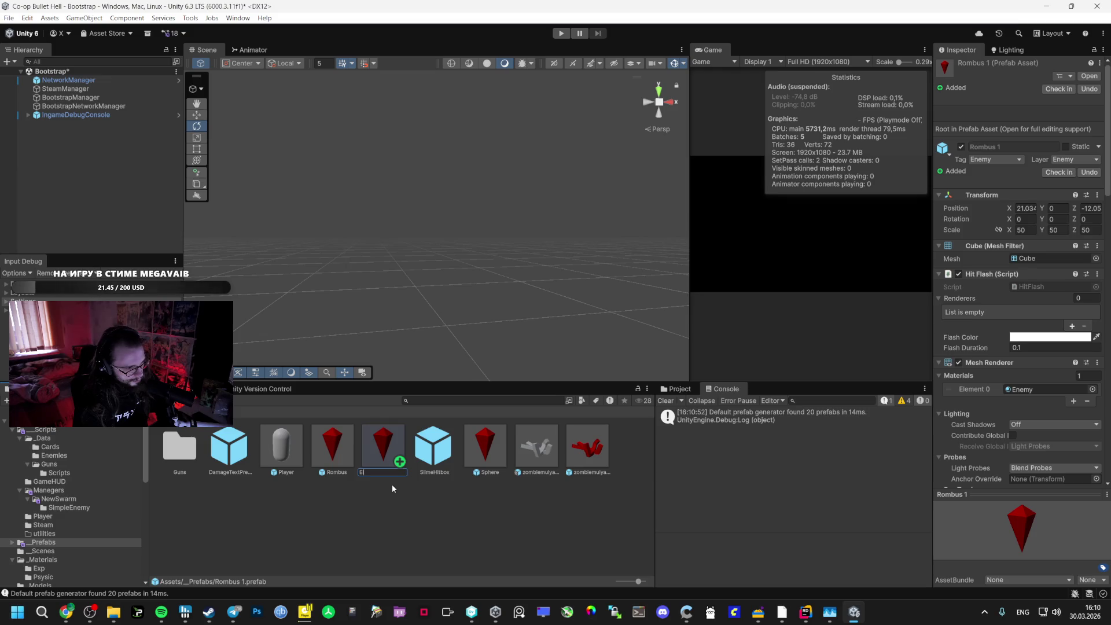
type("CANA")
type("ANUS")
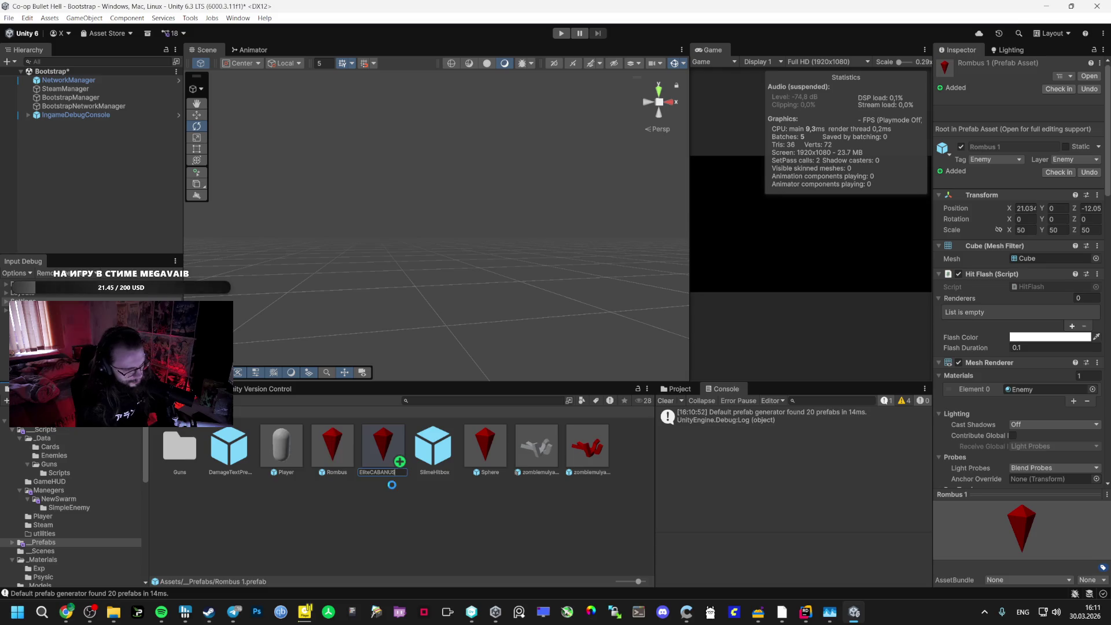
key("Return")
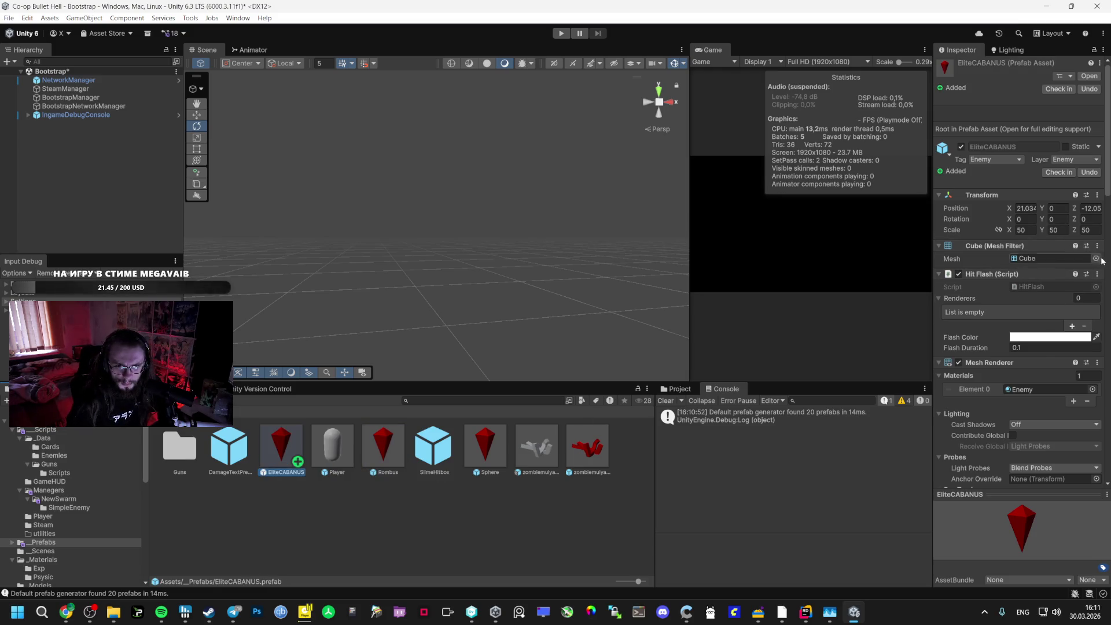
Swap EliteCABANUS's Mesh Filter to the red boar mesh and save
left_click(1095, 259)
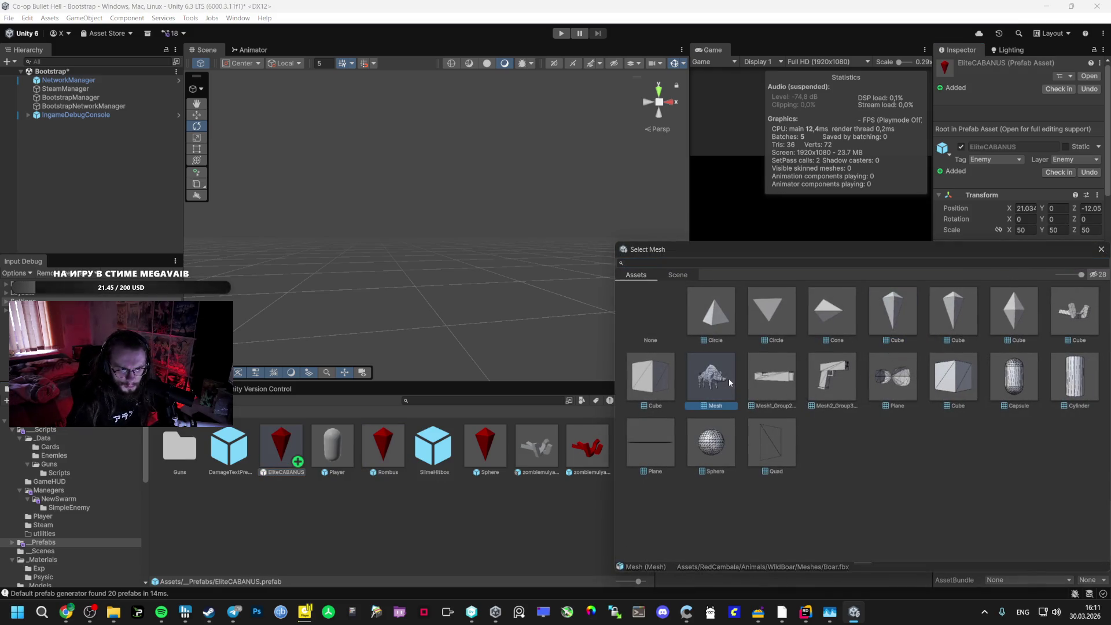
double_click(728, 378)
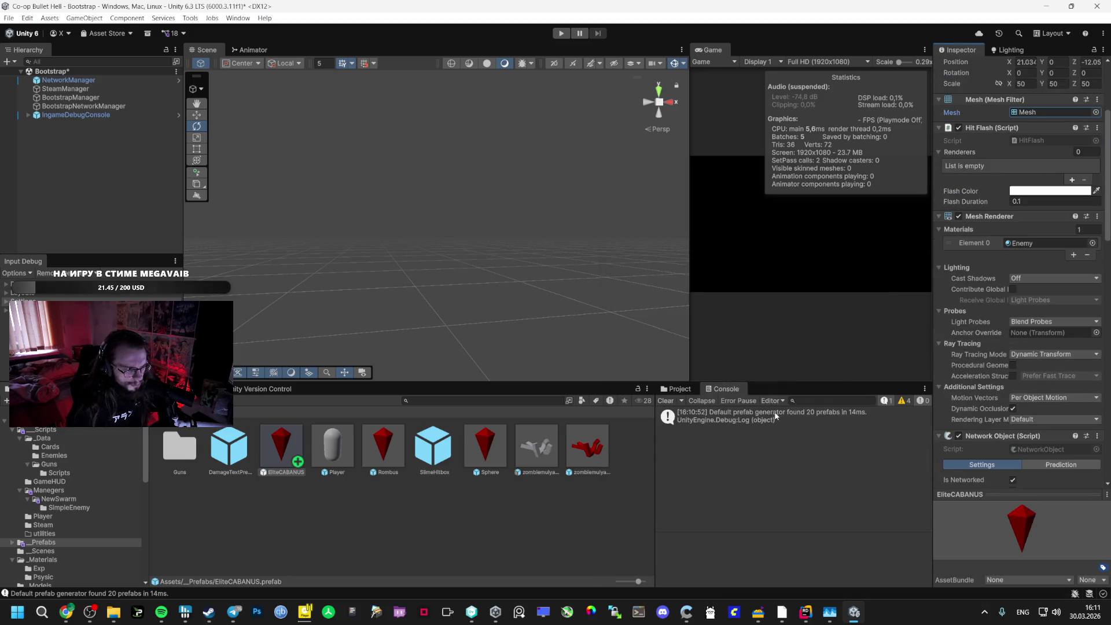
key("ctrl+s")
scroll(1019, 282, "down", 10)
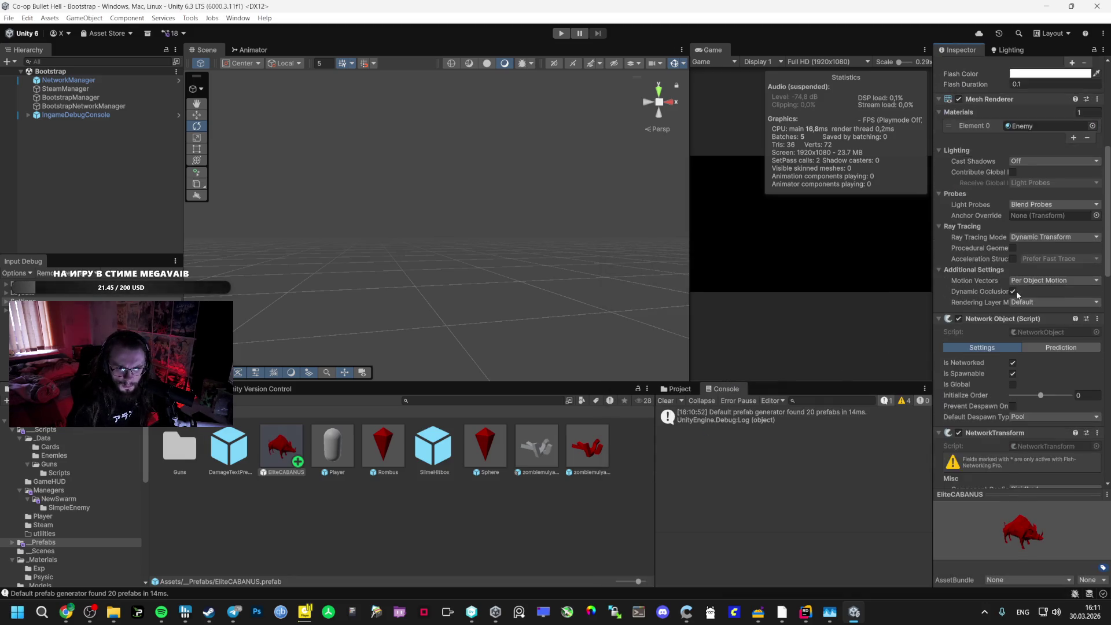
scroll(1003, 293, "down", 6)
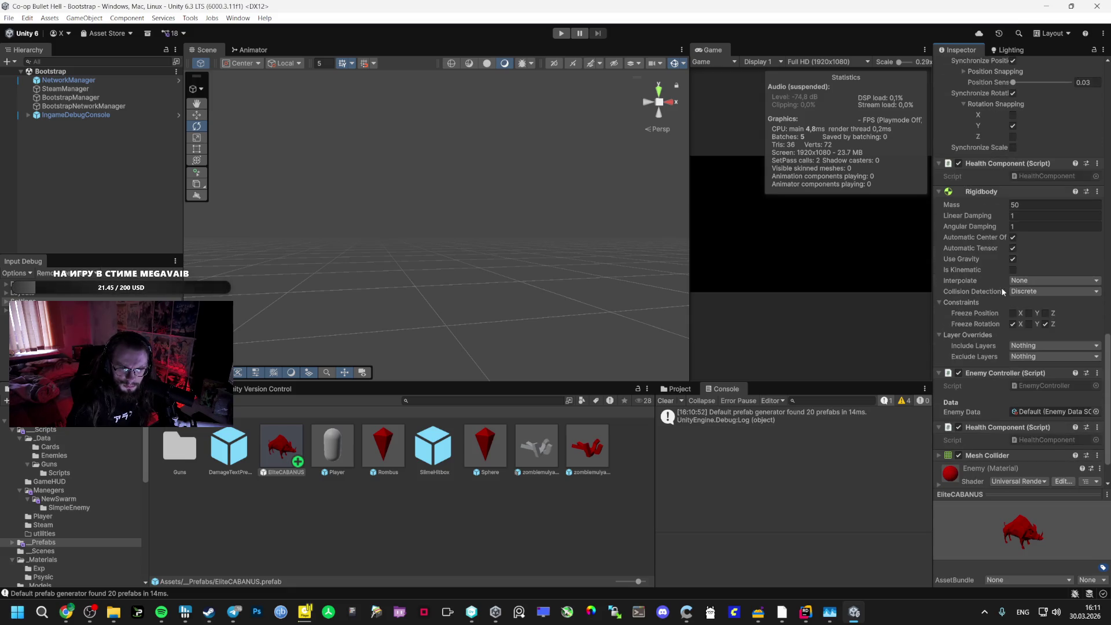
key("alt+Tab")
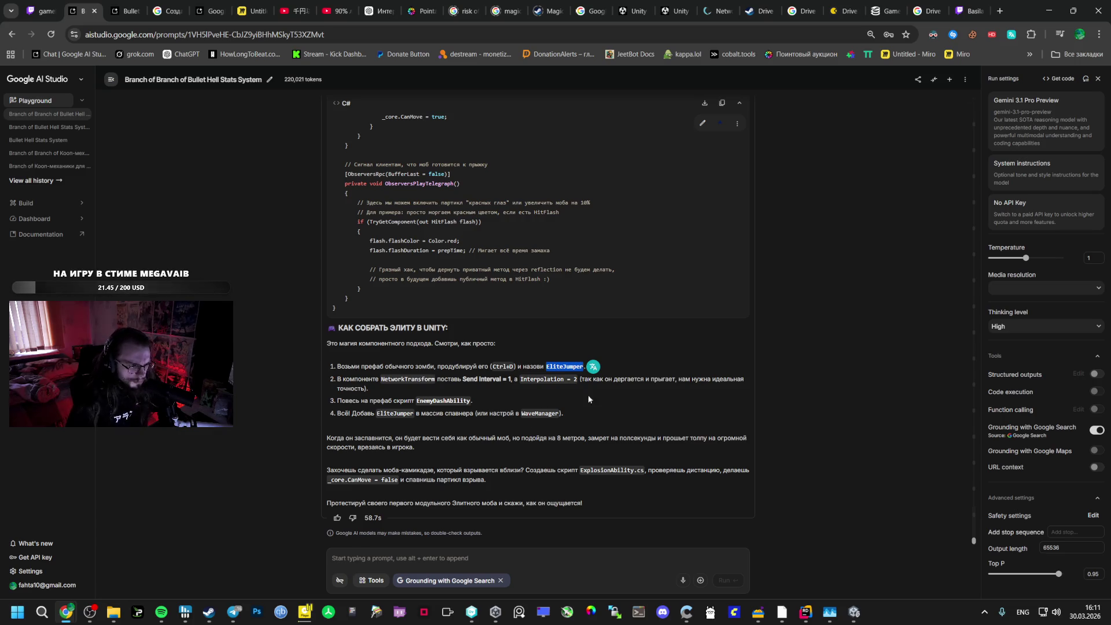
Compare the Player prefab with EliteCABANUS against the AI Studio elite setup steps
key("alt+Tab")
scroll(984, 232, "up", 5)
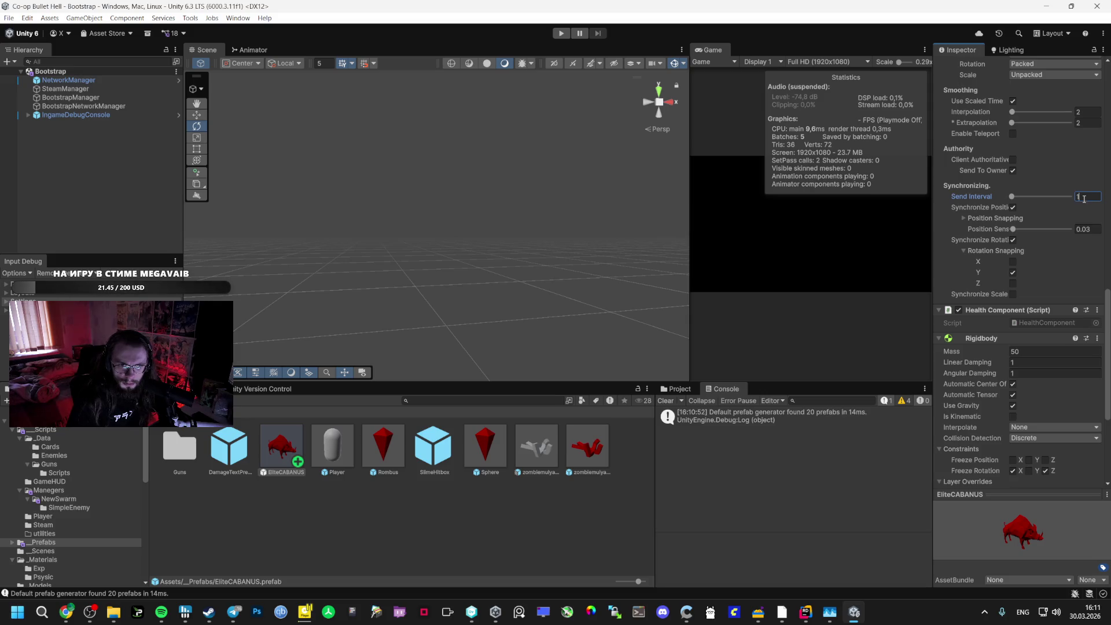
left_click(332, 447)
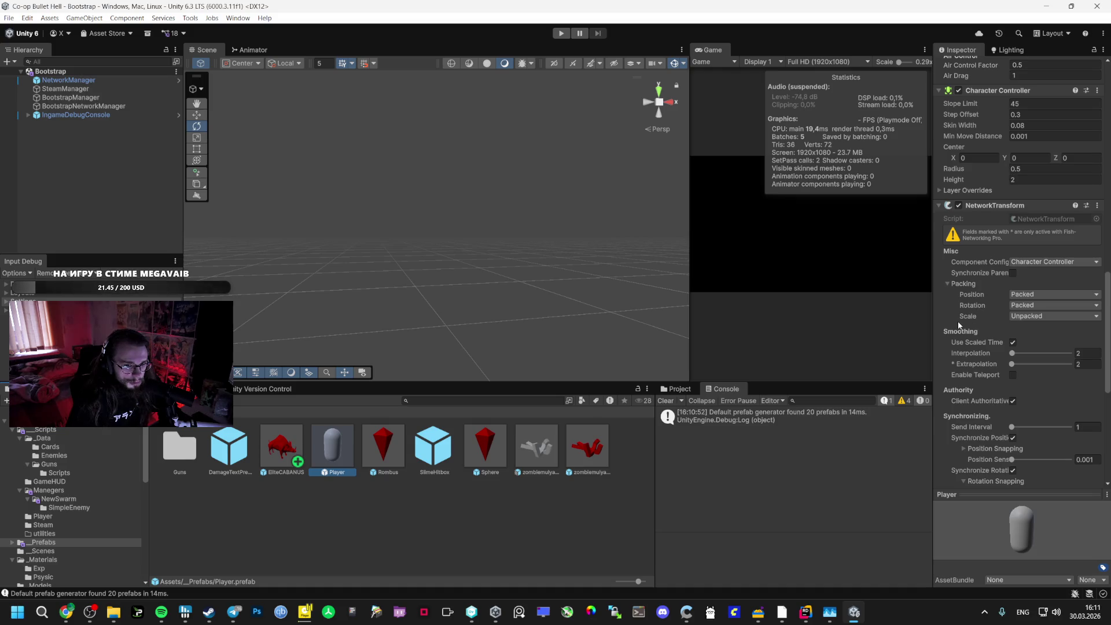
key("alt+Tab")
key("alt+Tab")
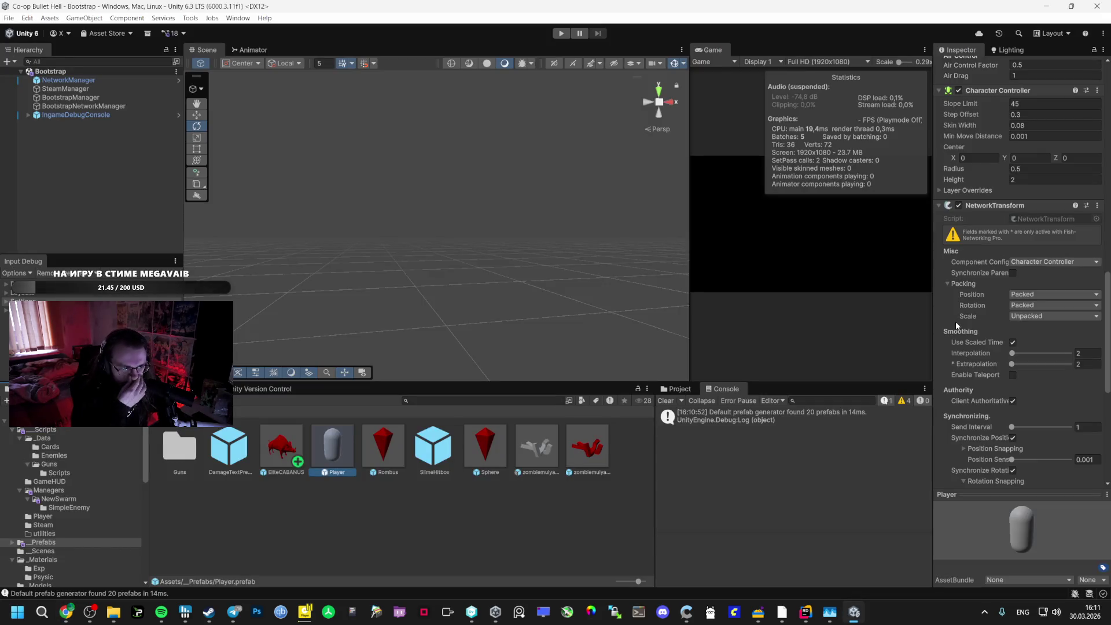
left_click(280, 444)
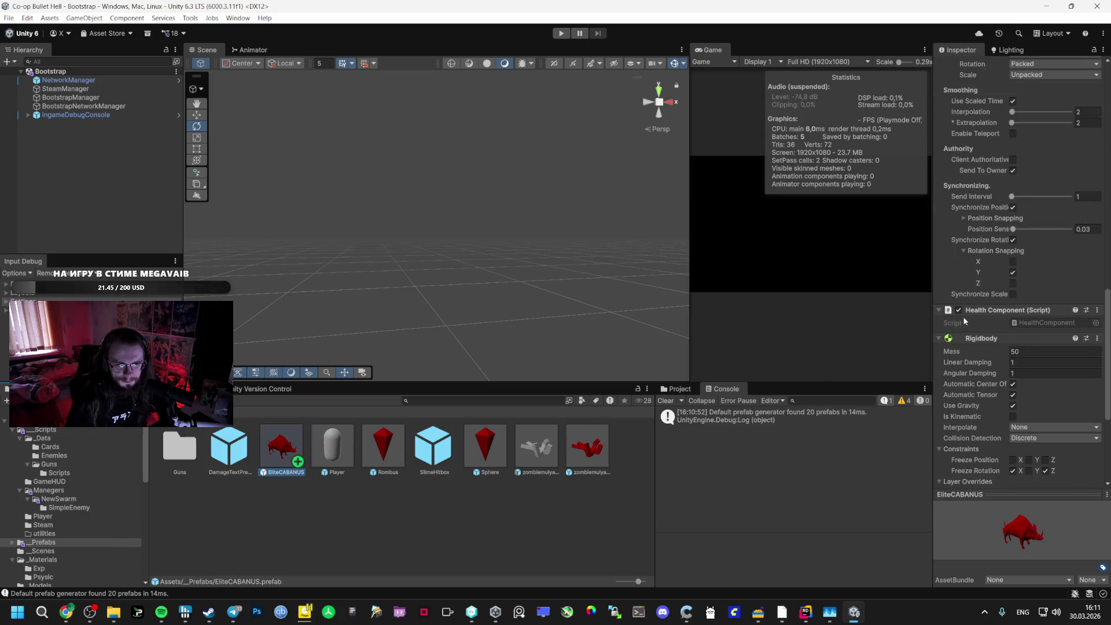
key("alt+Tab")
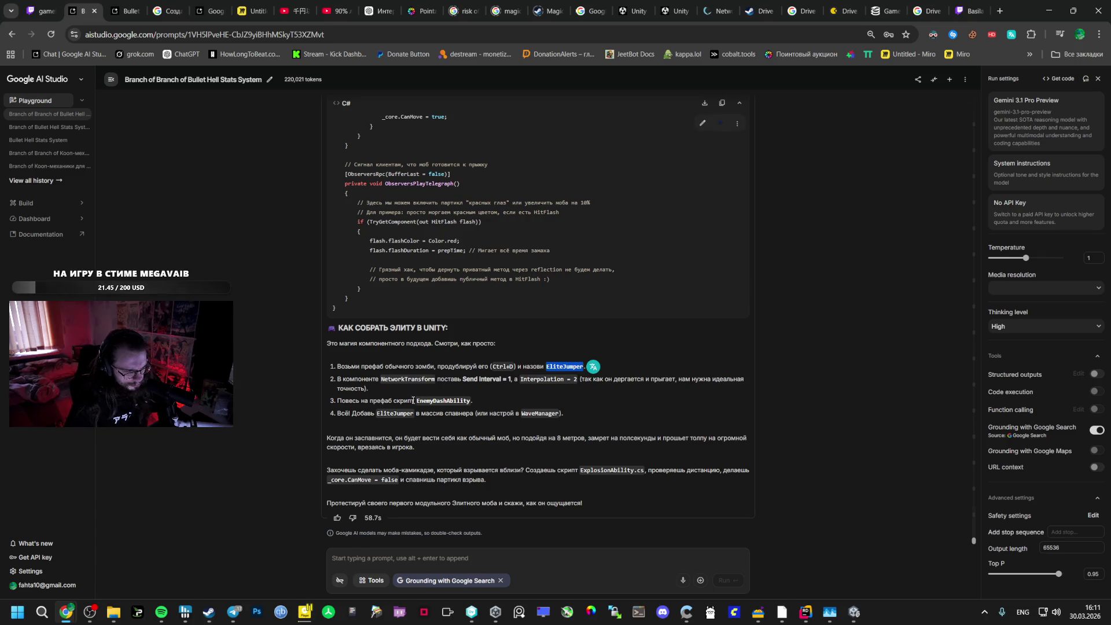
double_click(396, 413)
left_click(396, 431)
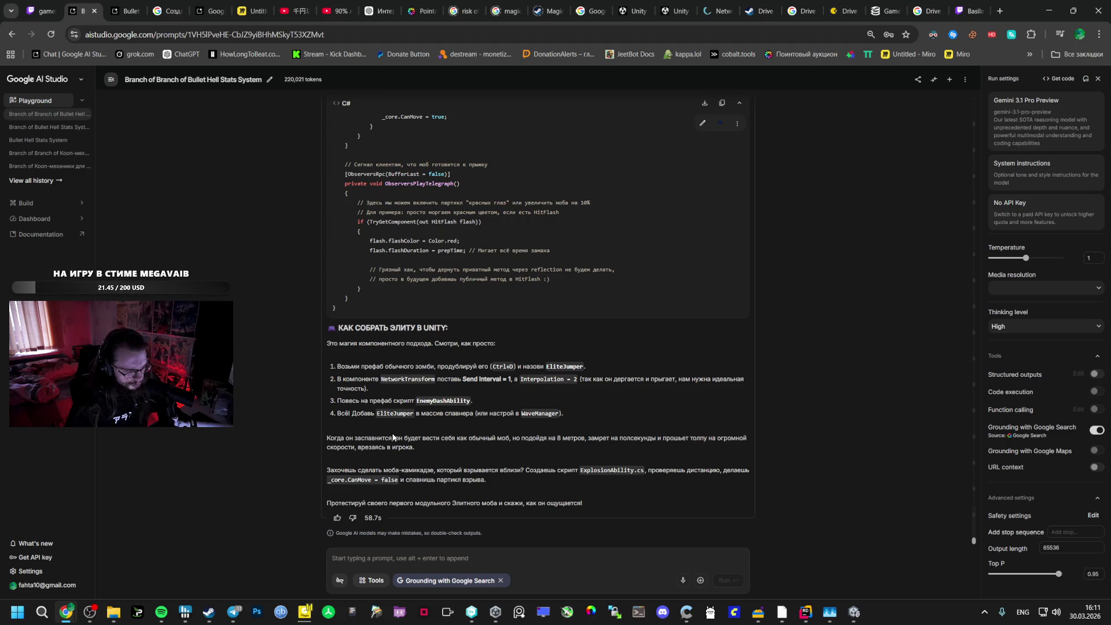
left_click(486, 438)
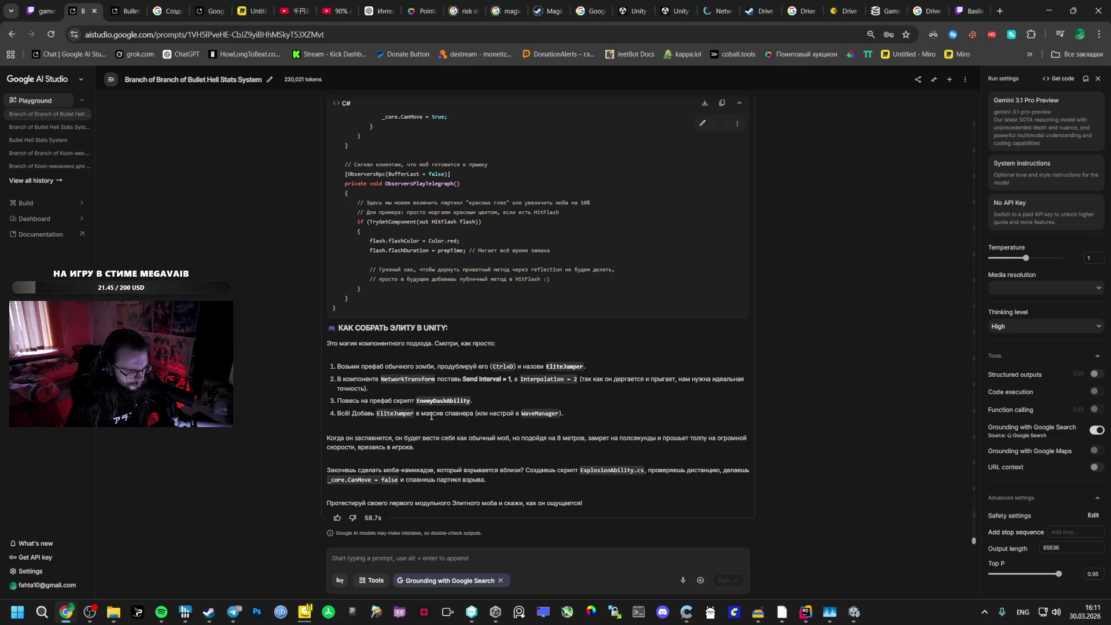
key("alt+Tab")
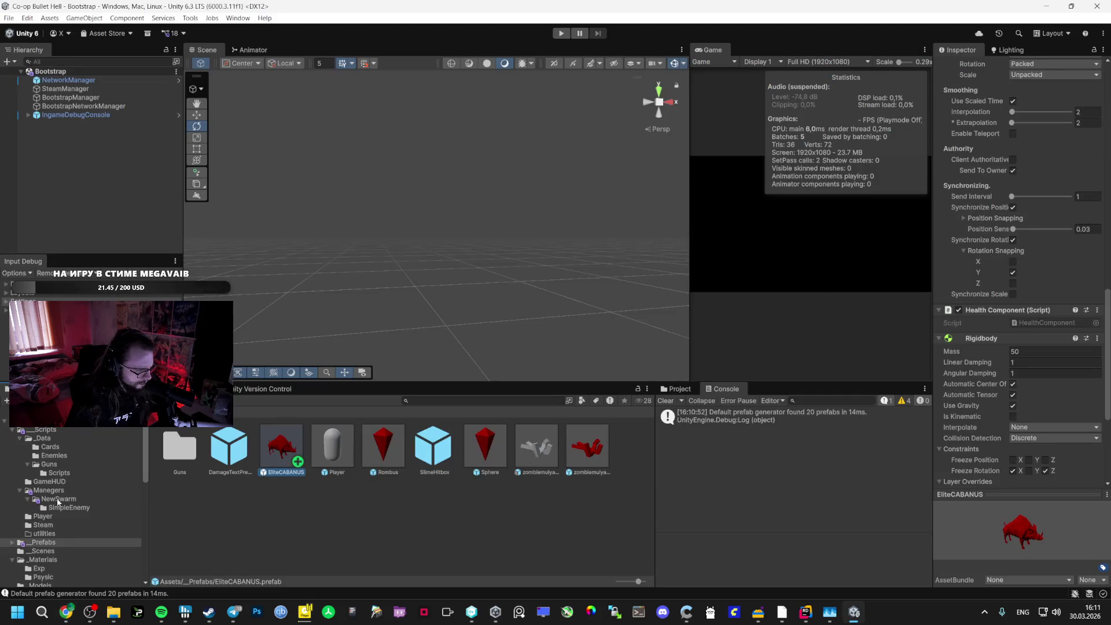
Attach the EnemyDashAbility script from NewSwarm to the EliteCABANUS prefab
left_click(53, 499)
left_click_drag(281, 447, 997, 306)
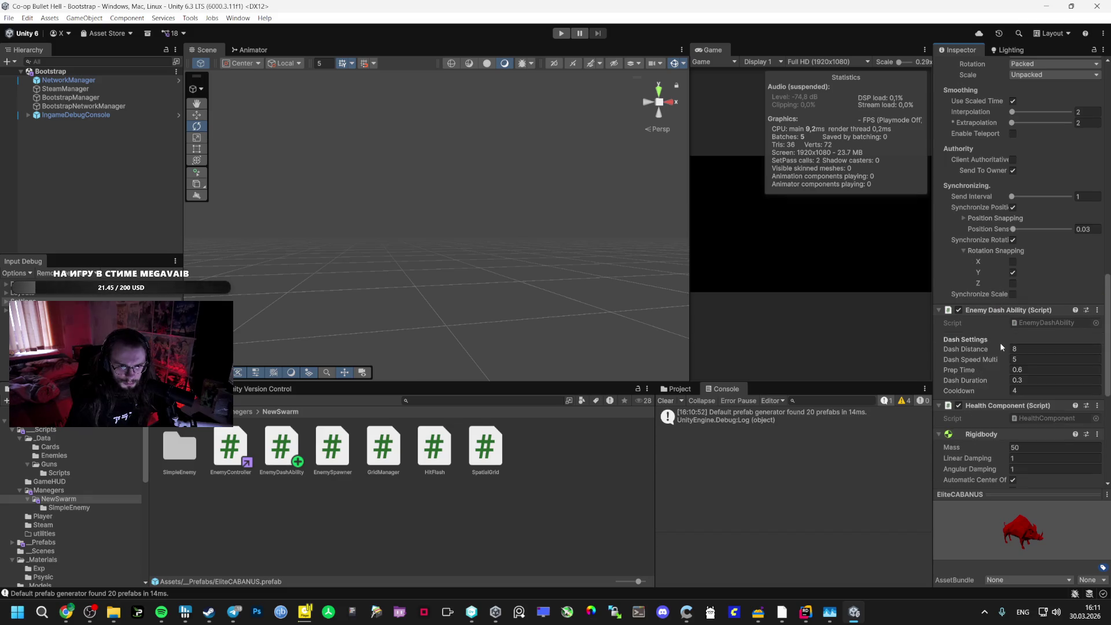
key("alt+Tab")
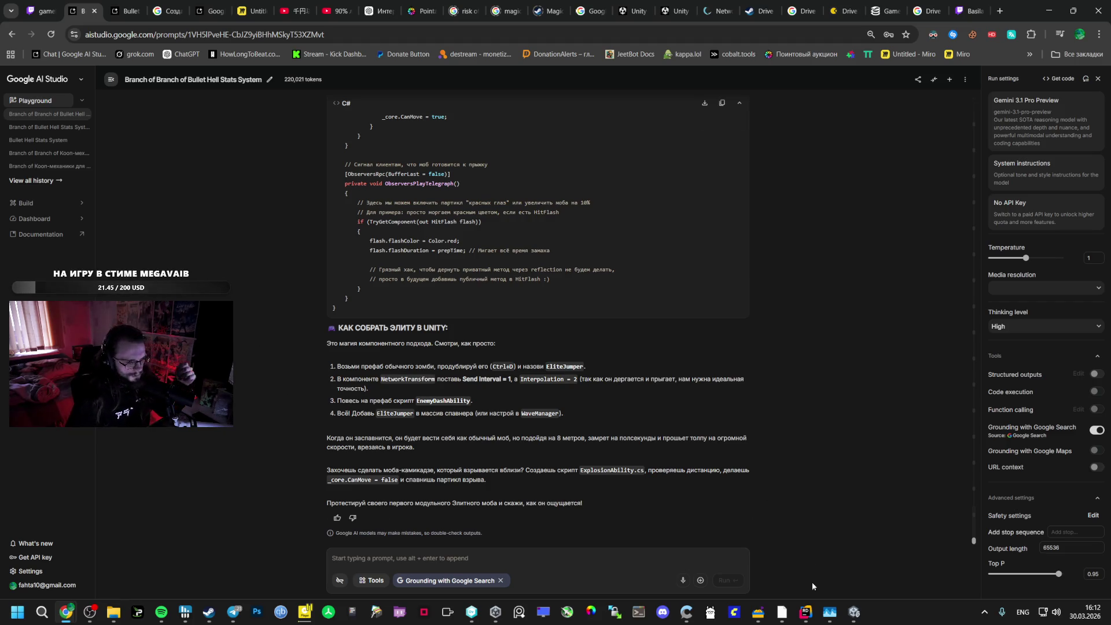
Browse the _Prefabs folder and the _Data/Cards folder contents
left_click(855, 612)
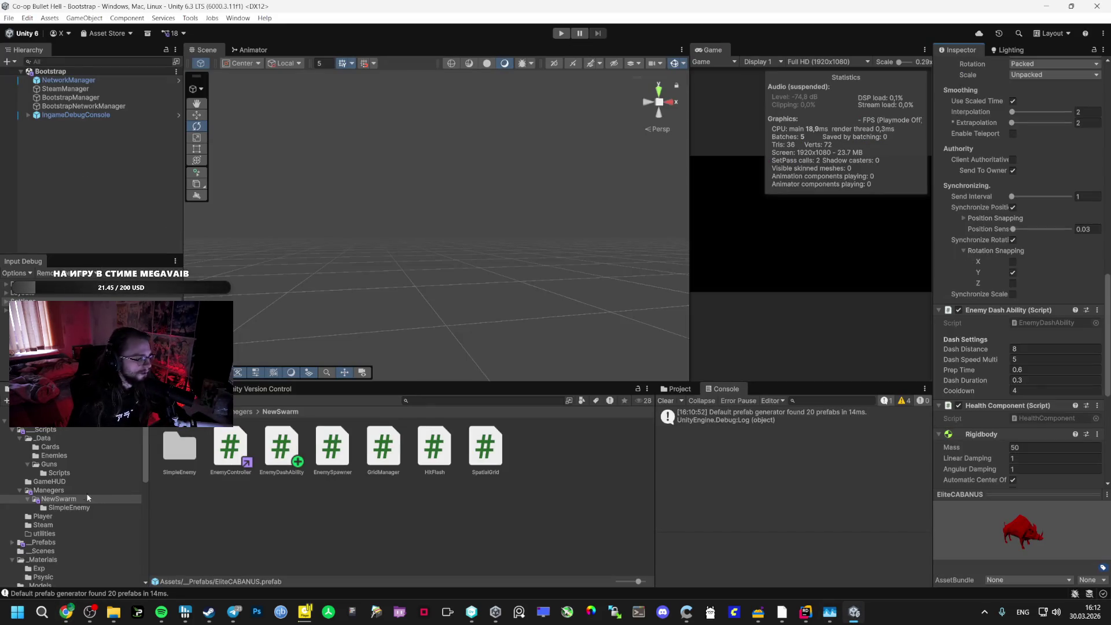
left_click(43, 542)
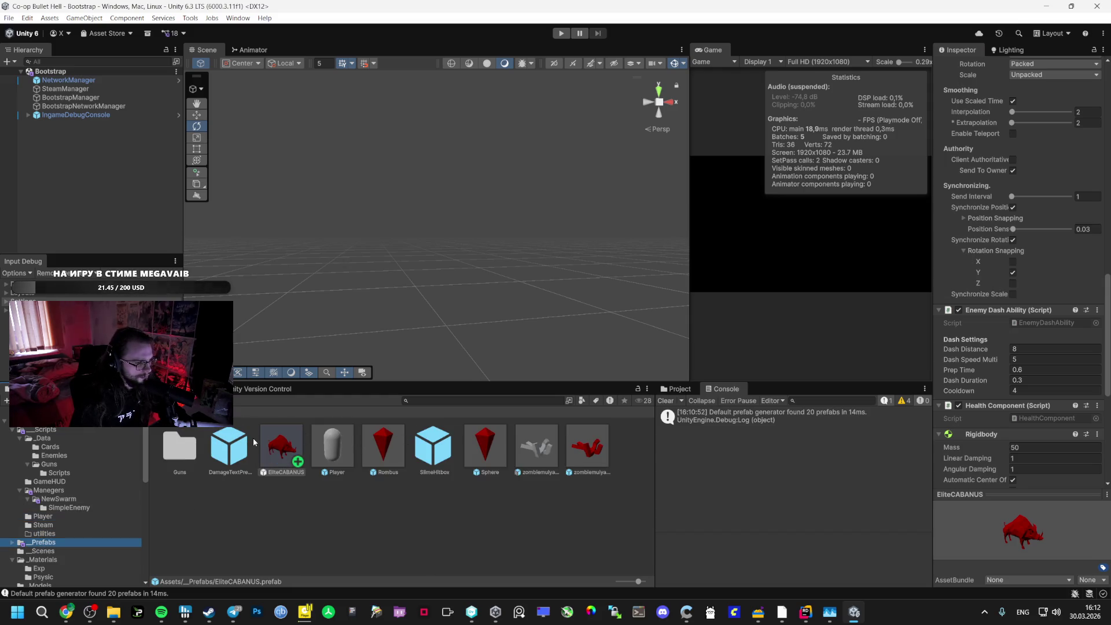
scroll(989, 366, "down", 5)
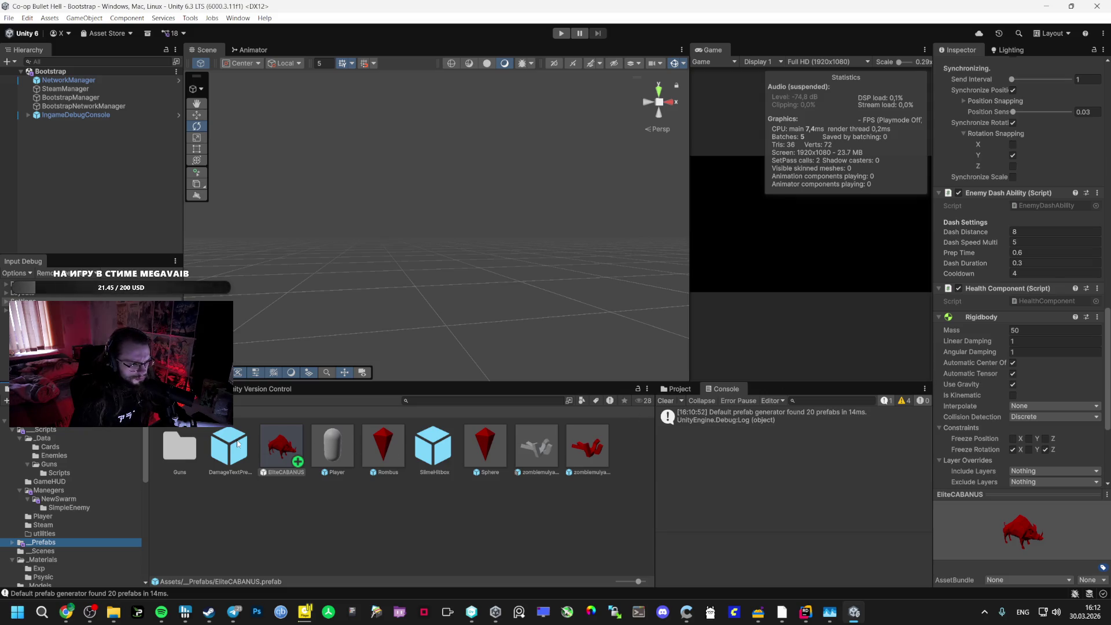
left_click(42, 438)
left_click(53, 456)
key("alt+Tab")
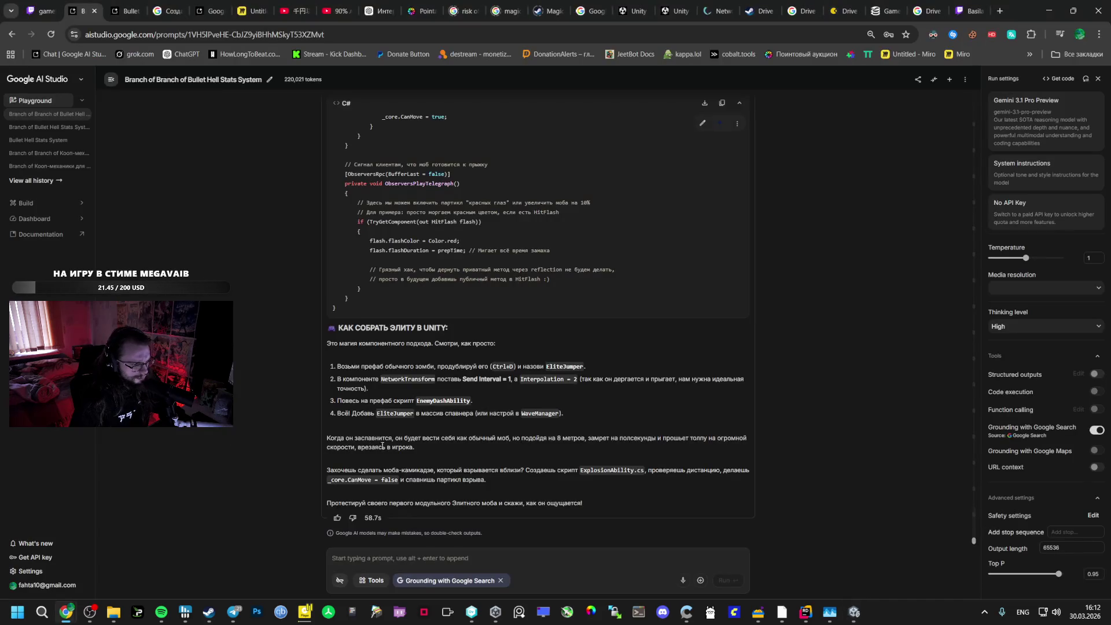
Copy step 4 about adding EliteJumper to the spawner into the prompt box
mouse_move(340, 415)
left_mouse_down()
mouse_move(564, 415)
mouse_move(336, 414)
left_mouse_up()
left_click(532, 411)
key("ctrl+c")
left_click(380, 558)
key("ctrl+v")
key("Return")
key("Return")
Draft an unsent follow-up question asking where to spawn the elite
type("Rff")
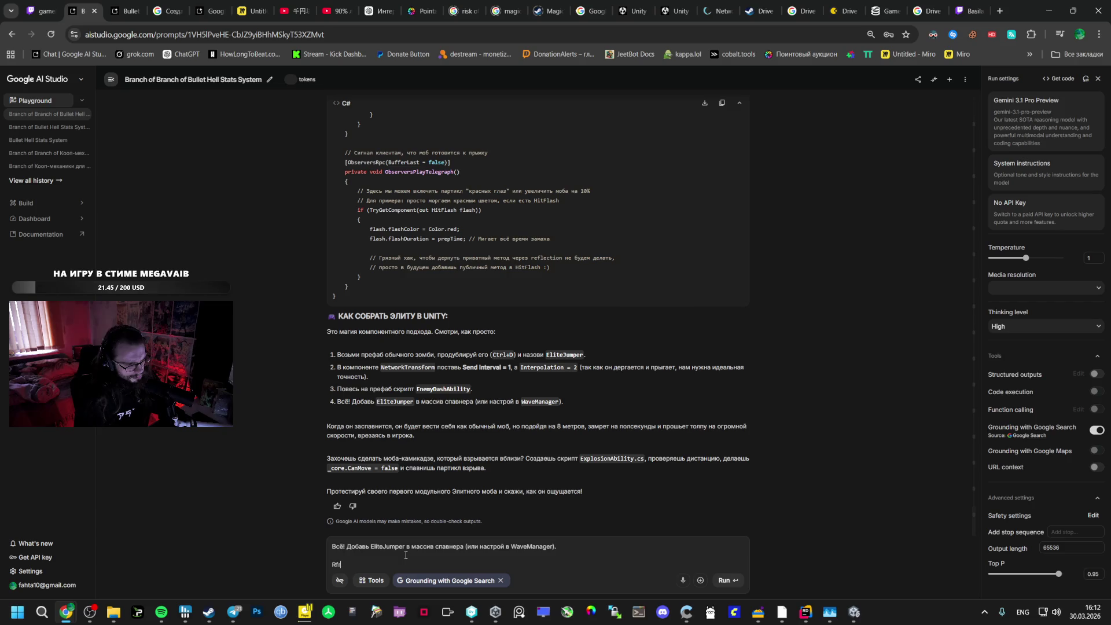
type("Ку")
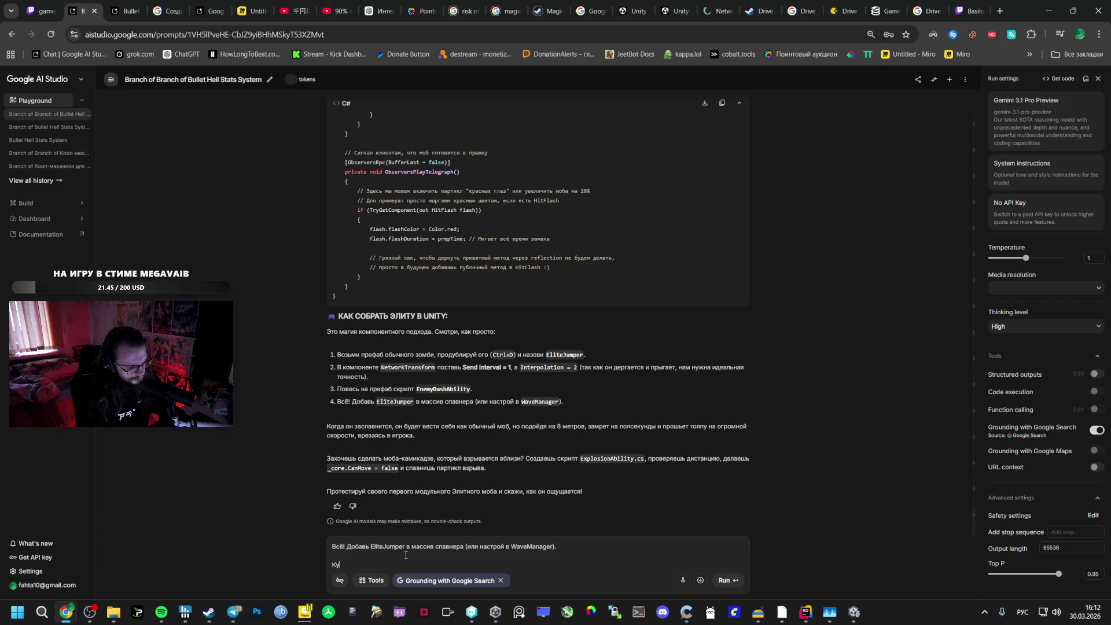
type("да? Мы")
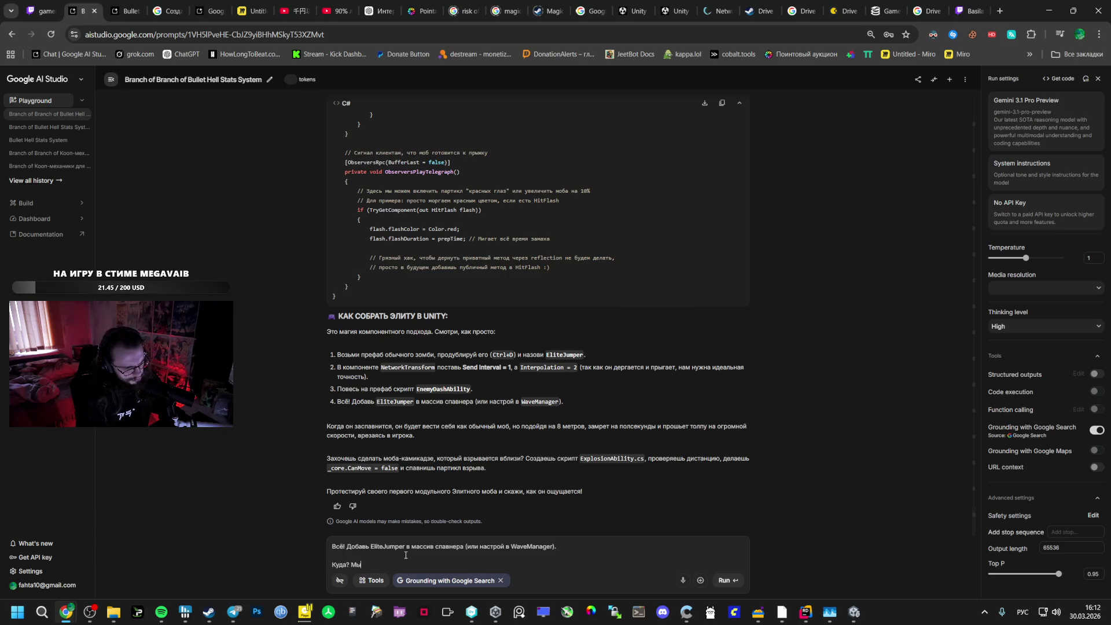
type("чку")
key("BackSpace")
key("BackSpace")
key("BackSpace")
type("ку е")
type("дела")
key("alt+Tab")
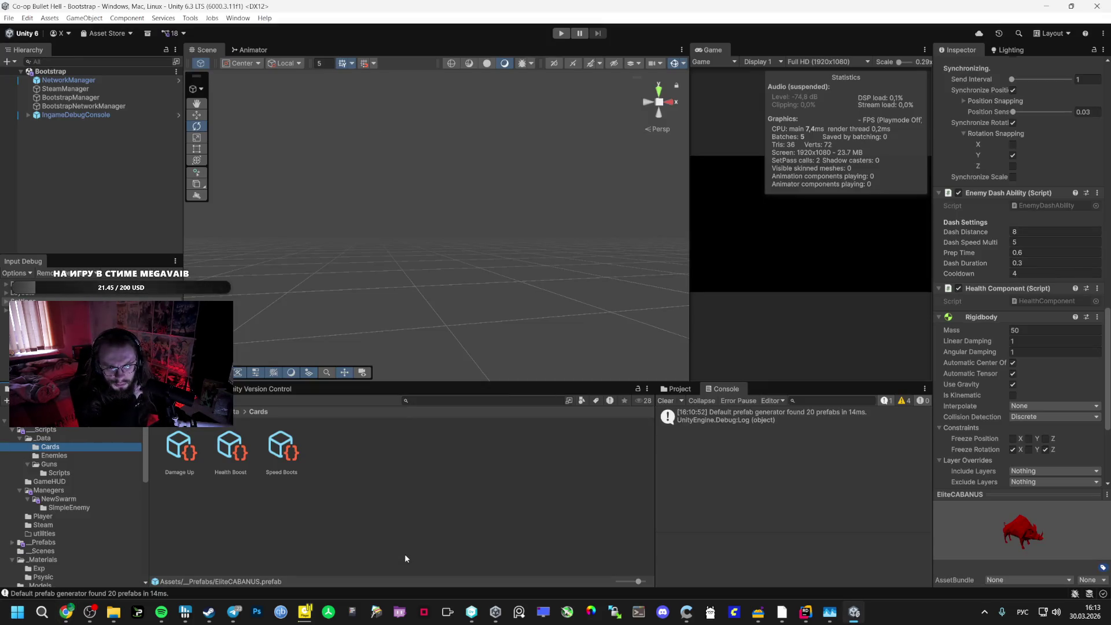
key("alt+Tab")
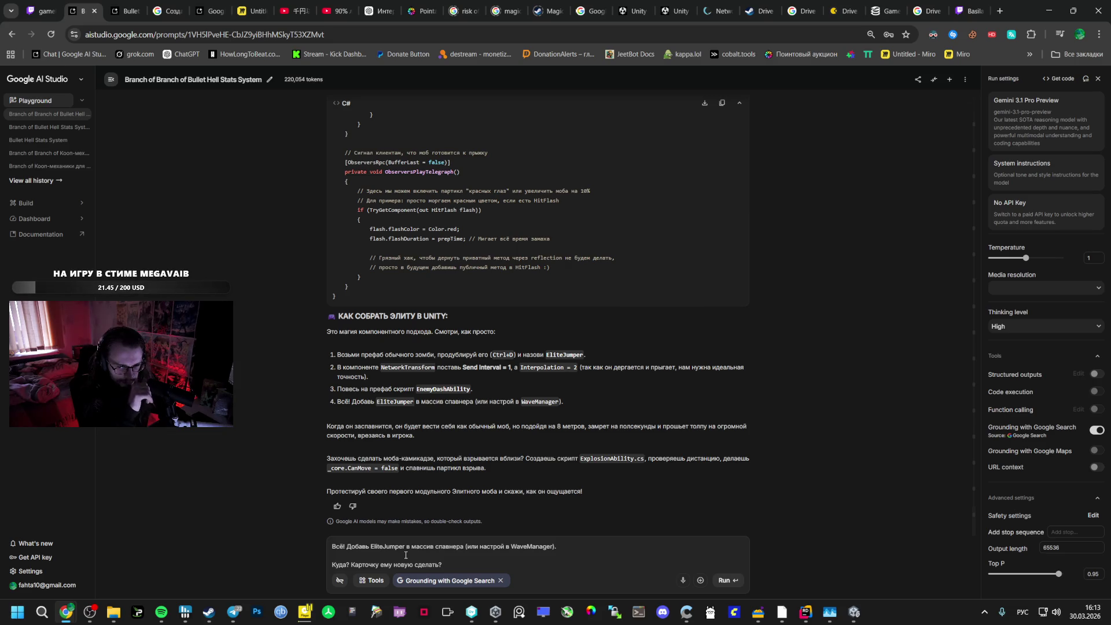
key("alt+Tab")
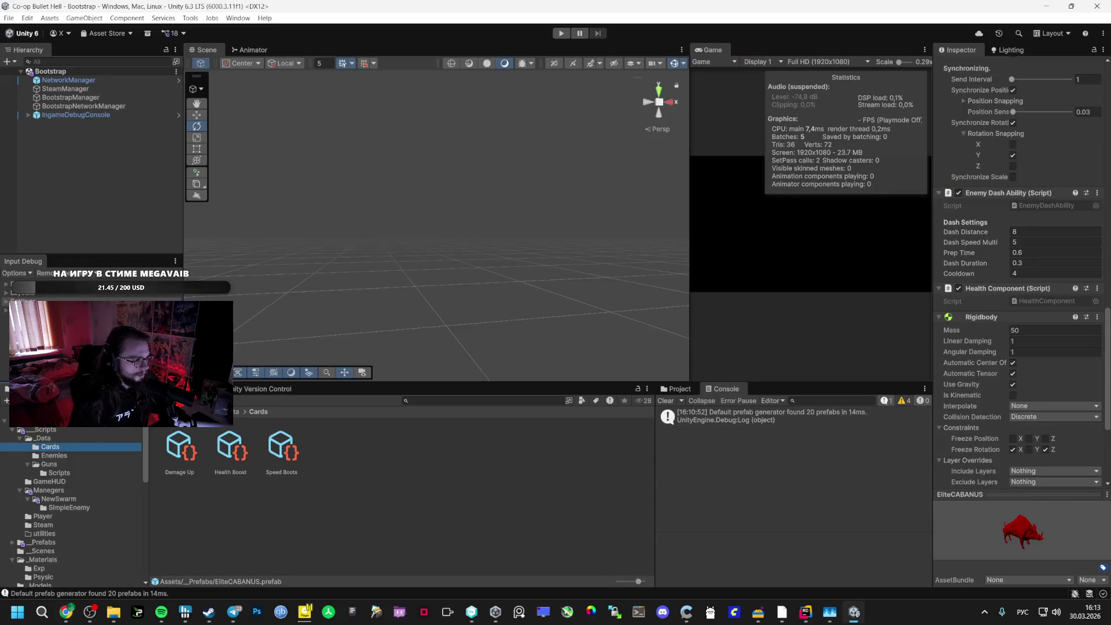
Load the Vestibule scene from the _Scenes folder
left_click(74, 497)
left_click(44, 542)
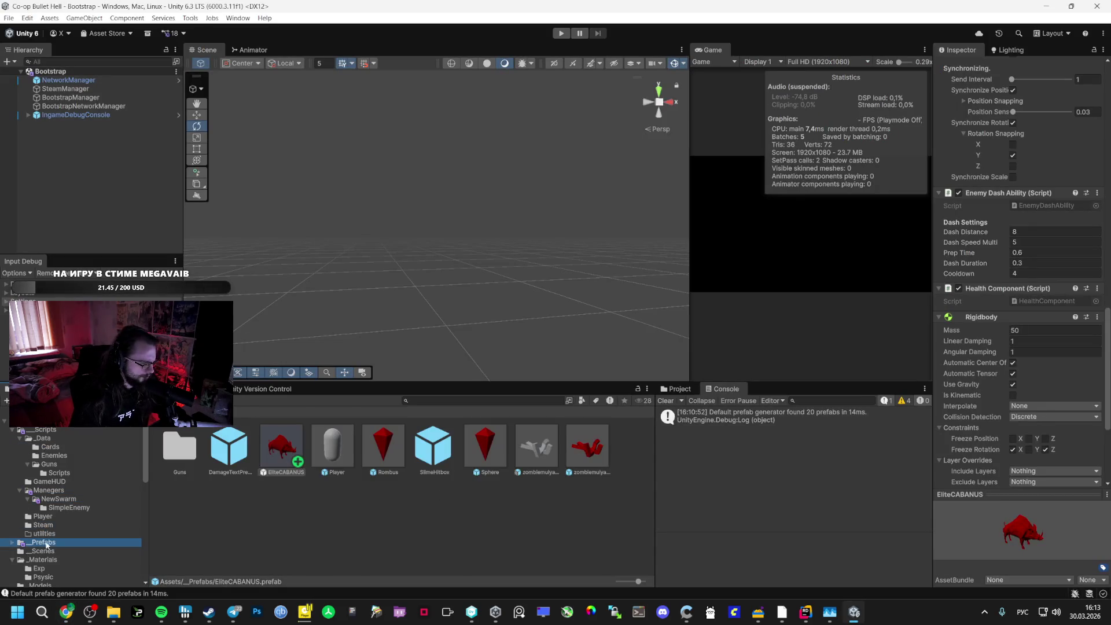
left_click(82, 552)
double_click(332, 446)
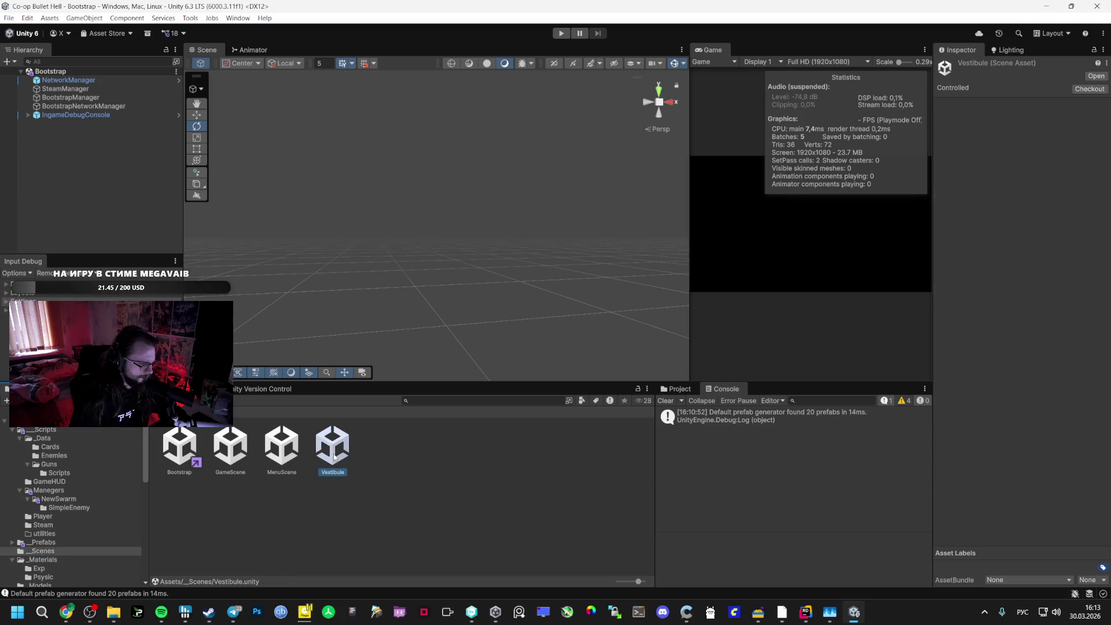
Move Spawner and SimpleSpawner out of SpawnerMangaer to sit directly under _Managers
left_click(28, 167)
left_click(64, 176)
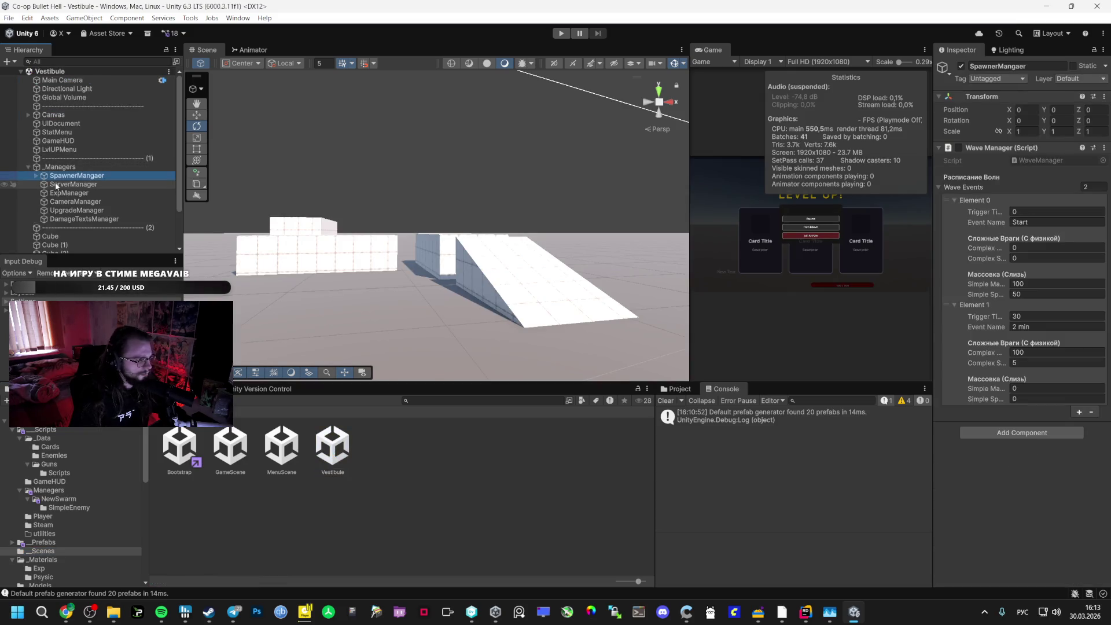
left_click(56, 186)
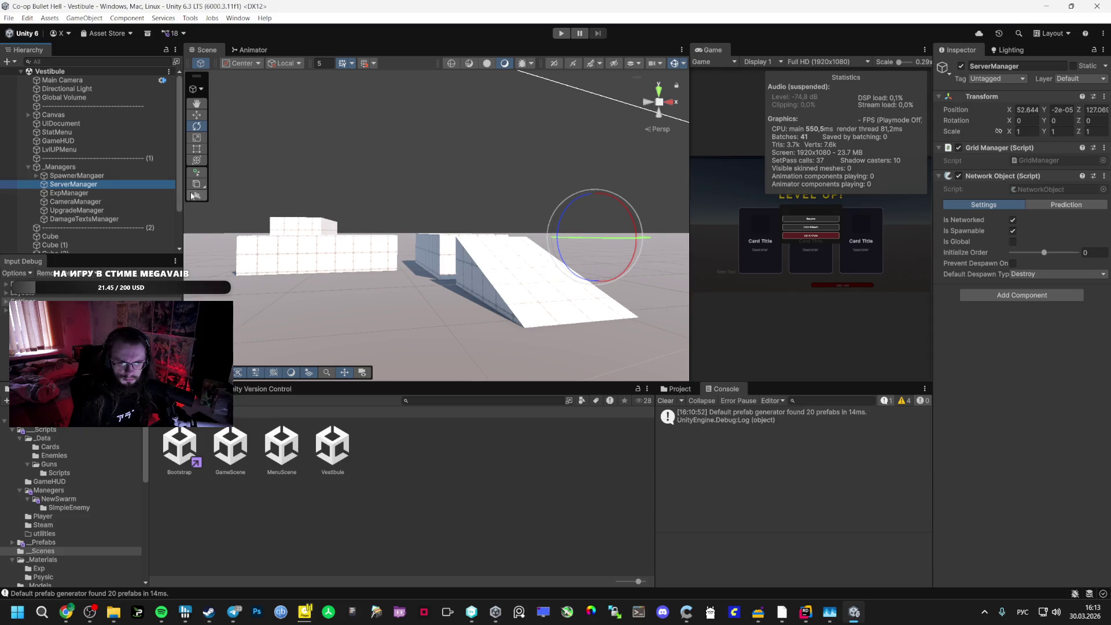
key("Up")
key("Right")
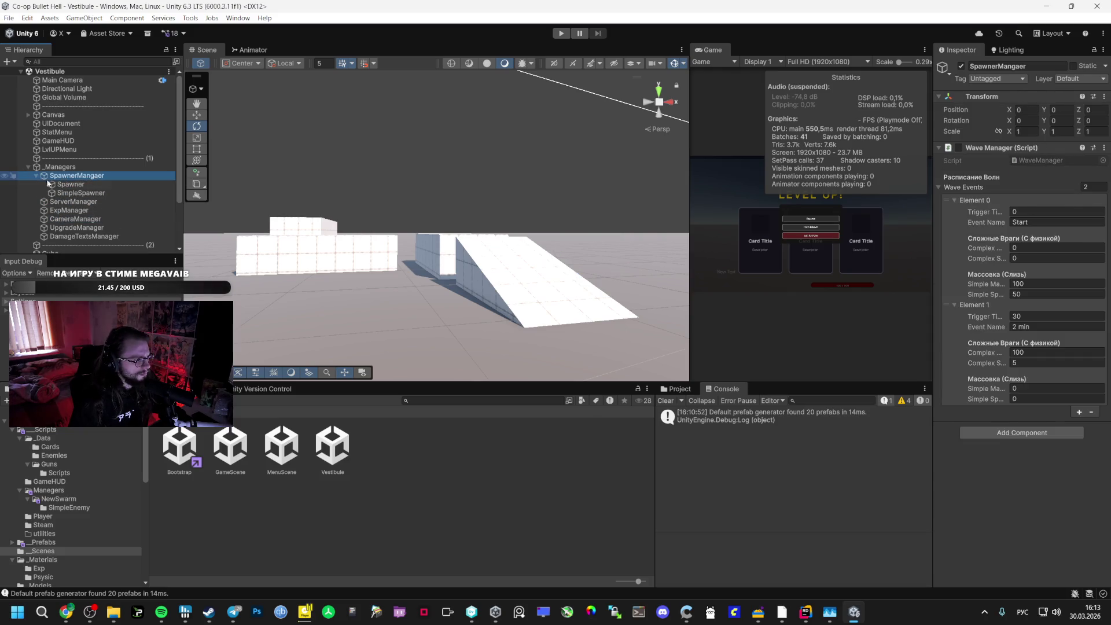
left_click(61, 185)
key("shift+Down")
left_click_drag(60, 186, 63, 179)
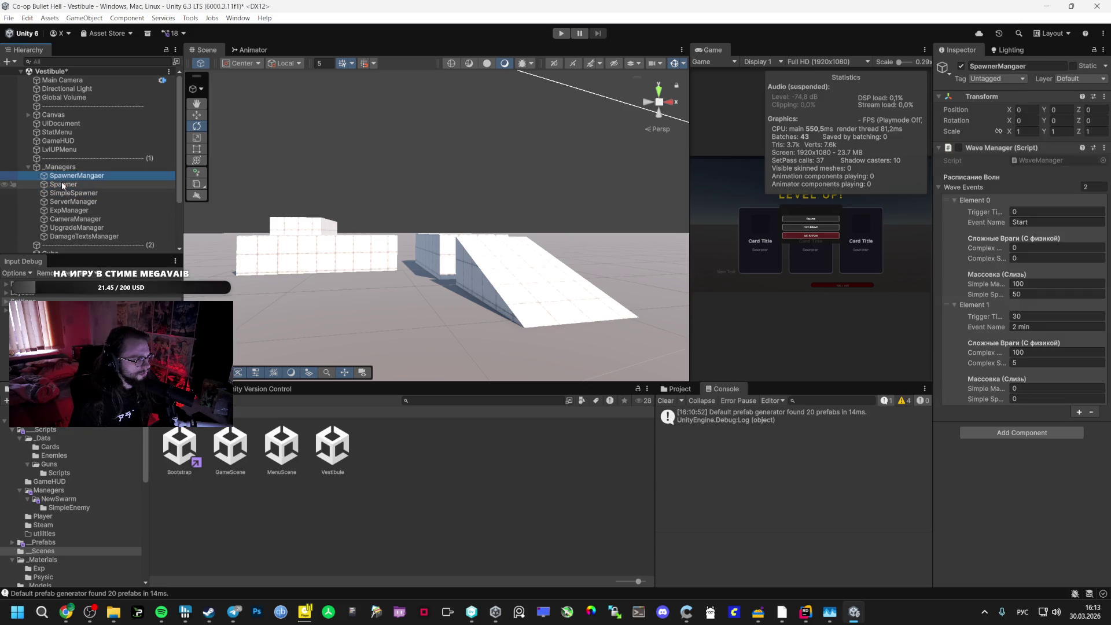
left_click(66, 193)
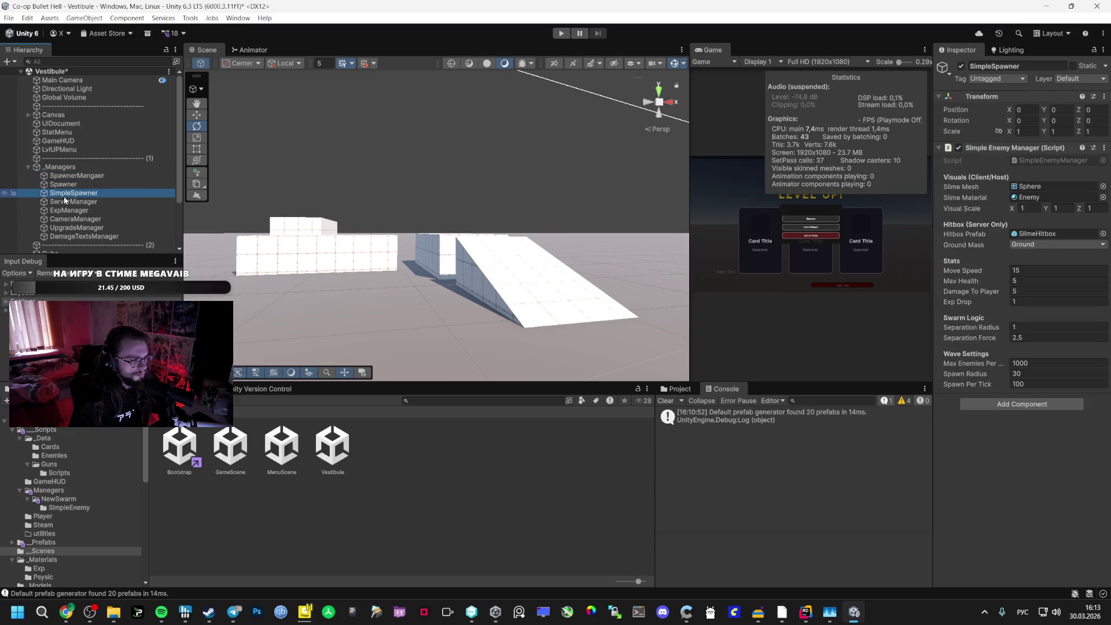
double_click(63, 185)
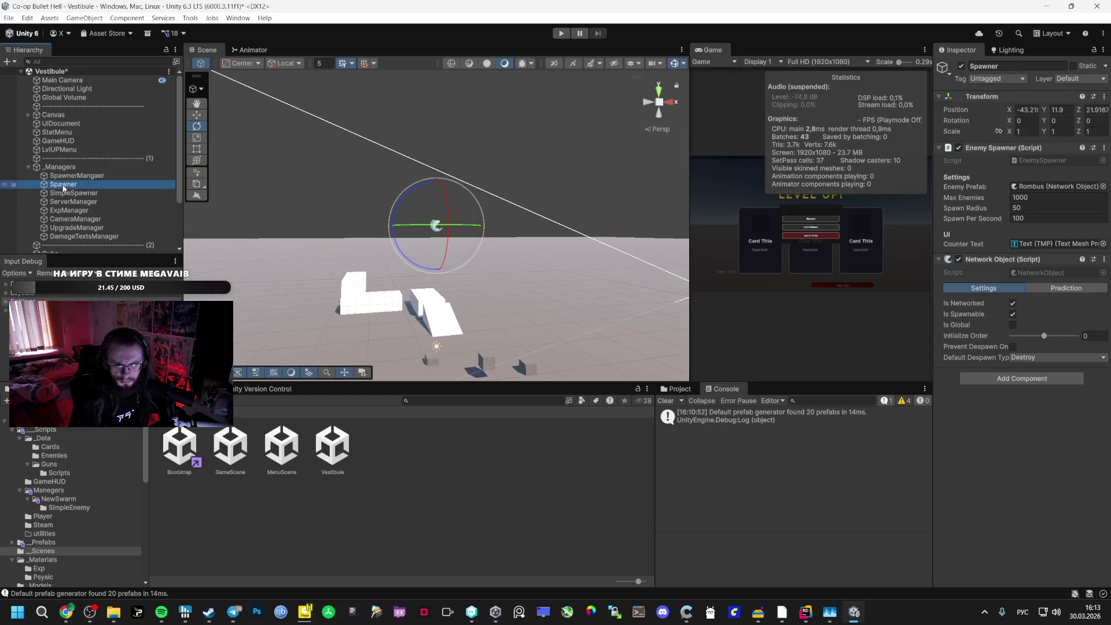
Extend the drafted question in the AI Studio prompt
key("alt+Tab")
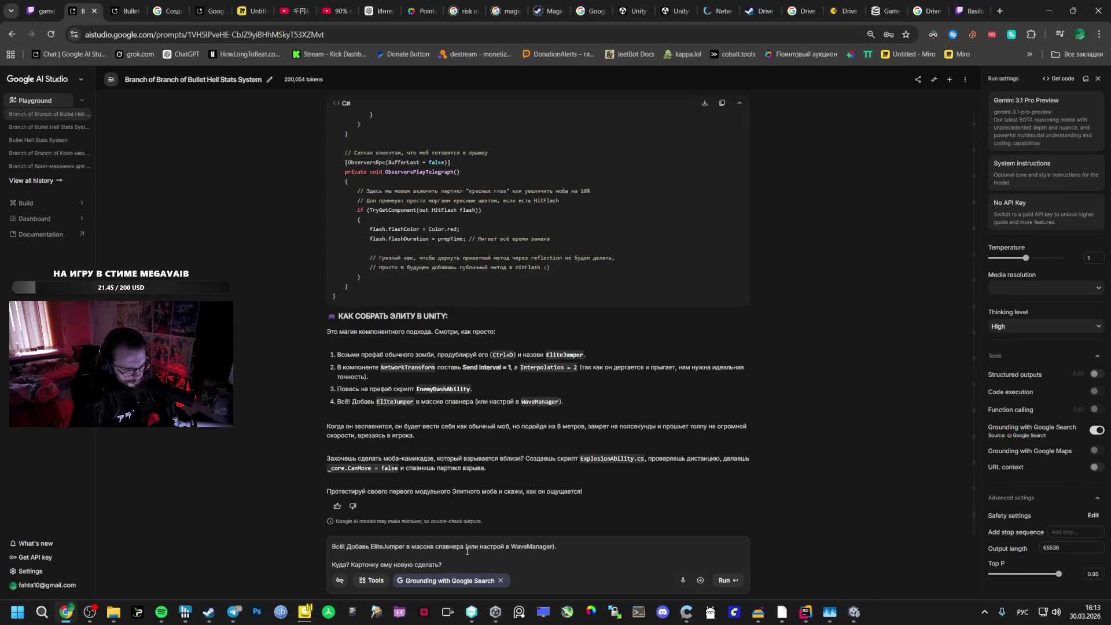
type("или ")
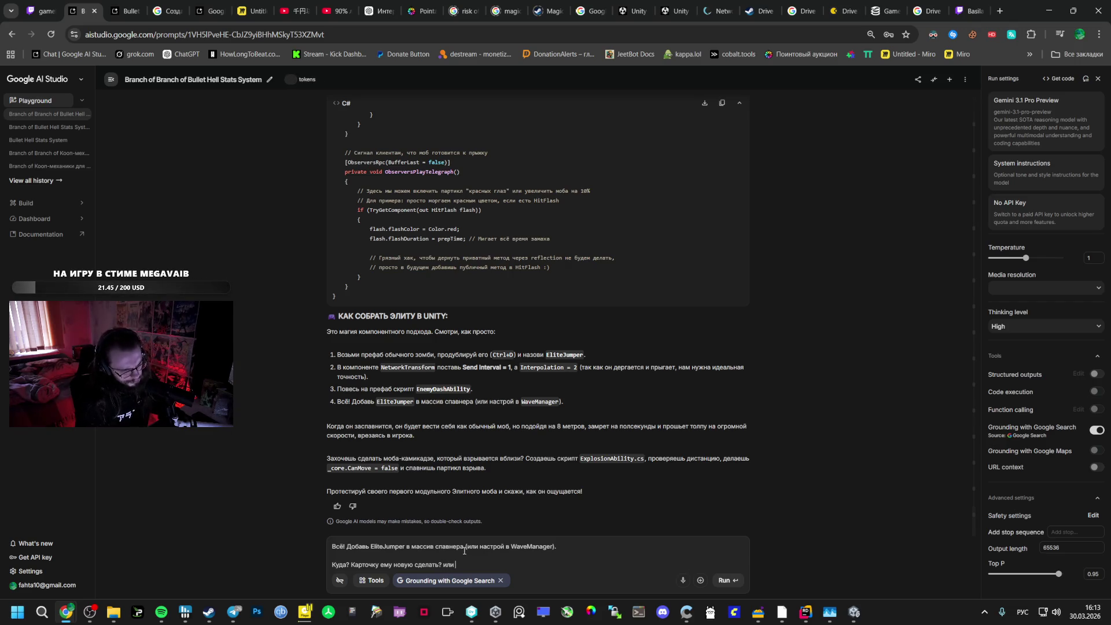
type("как его вызы")
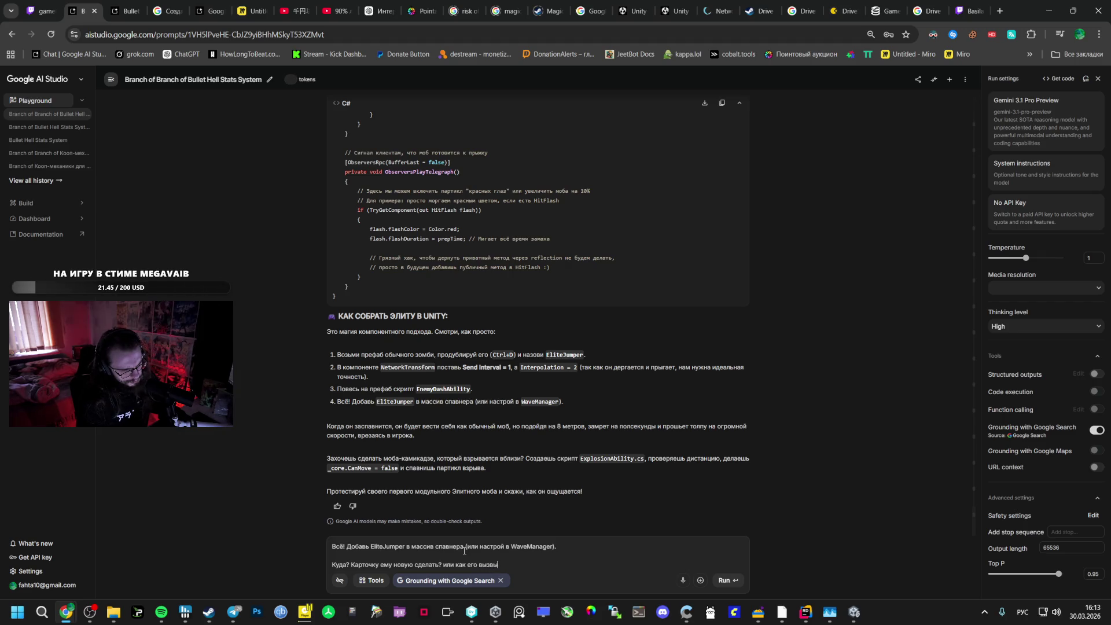
key("BackSpace")
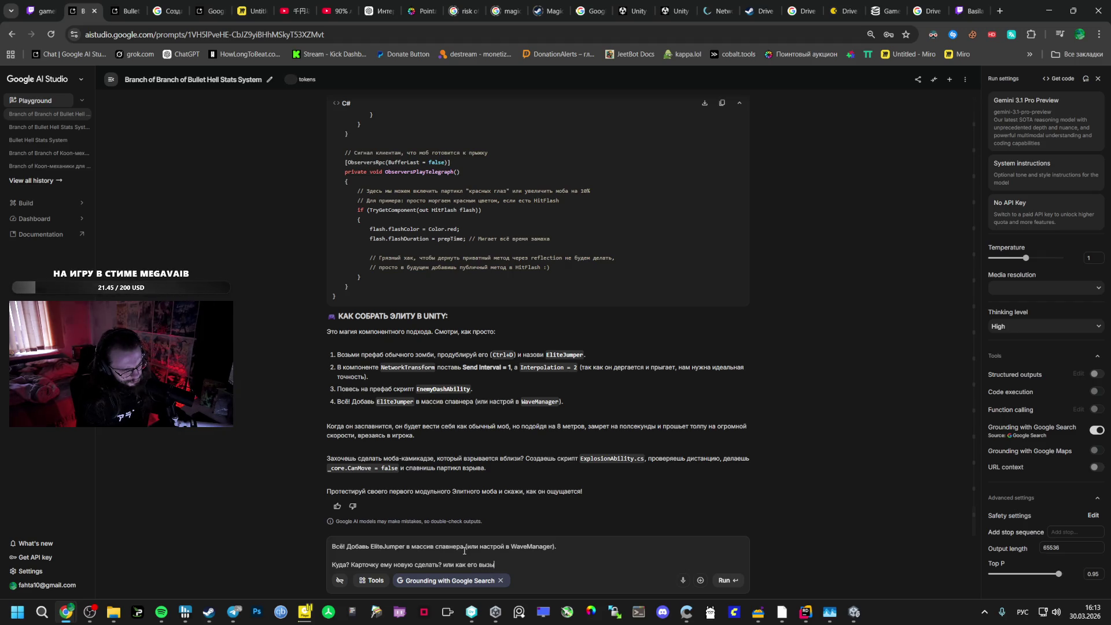
key("alt+Tab")
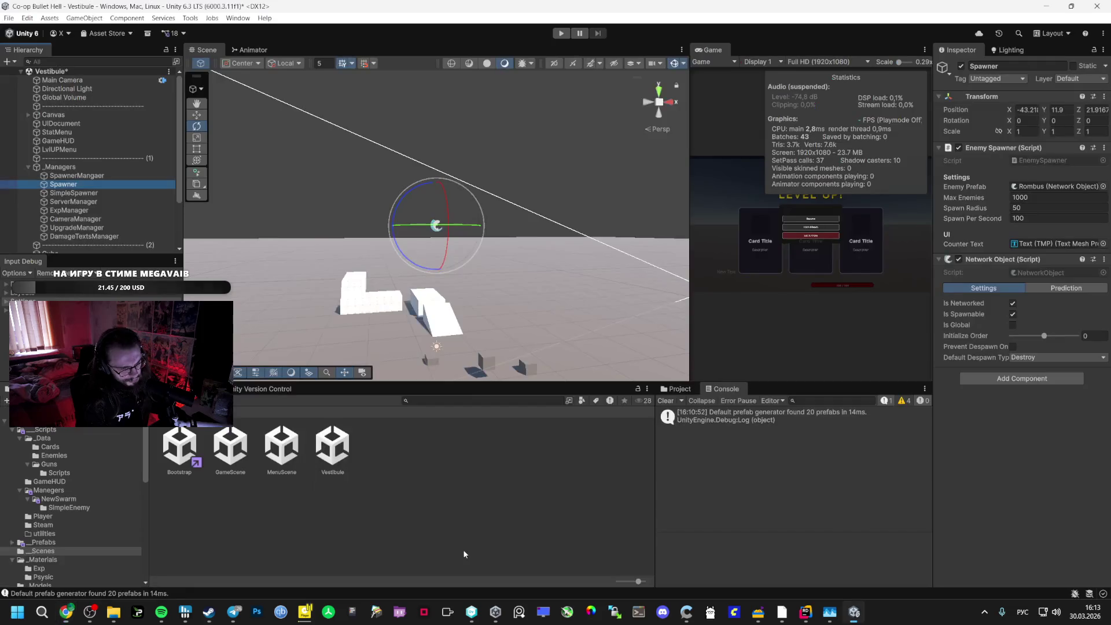
Set the Spawner's Max Enemies to 3, enemy prefab to EliteCABANUS, and save the scene
left_click(1021, 198)
type("3")
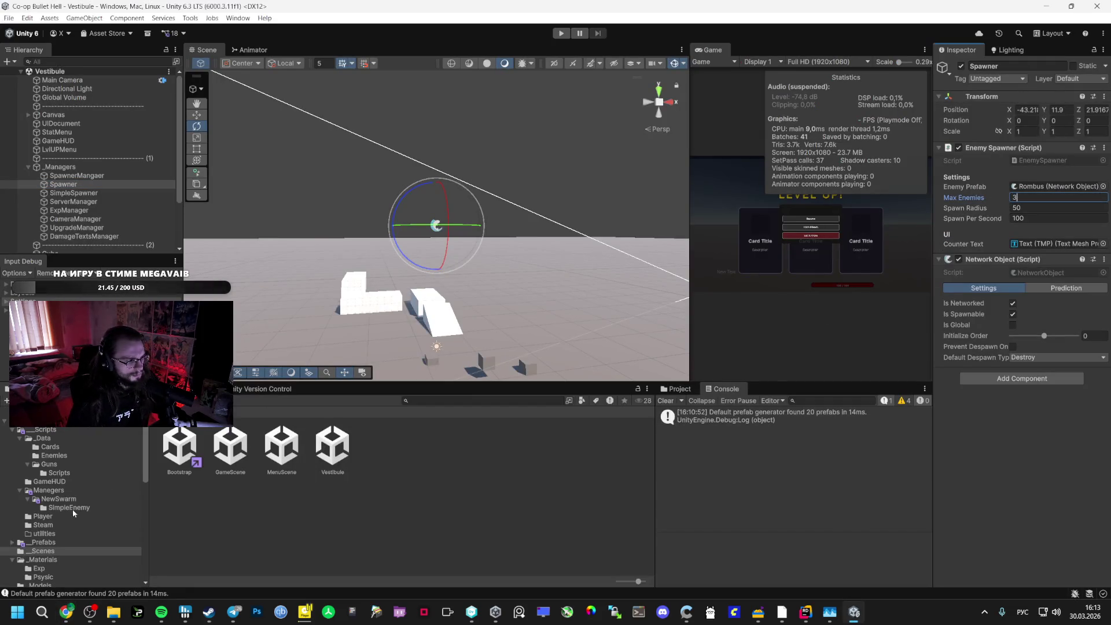
left_click(47, 543)
left_click_drag(282, 446, 1048, 187)
key("ctrl+s")
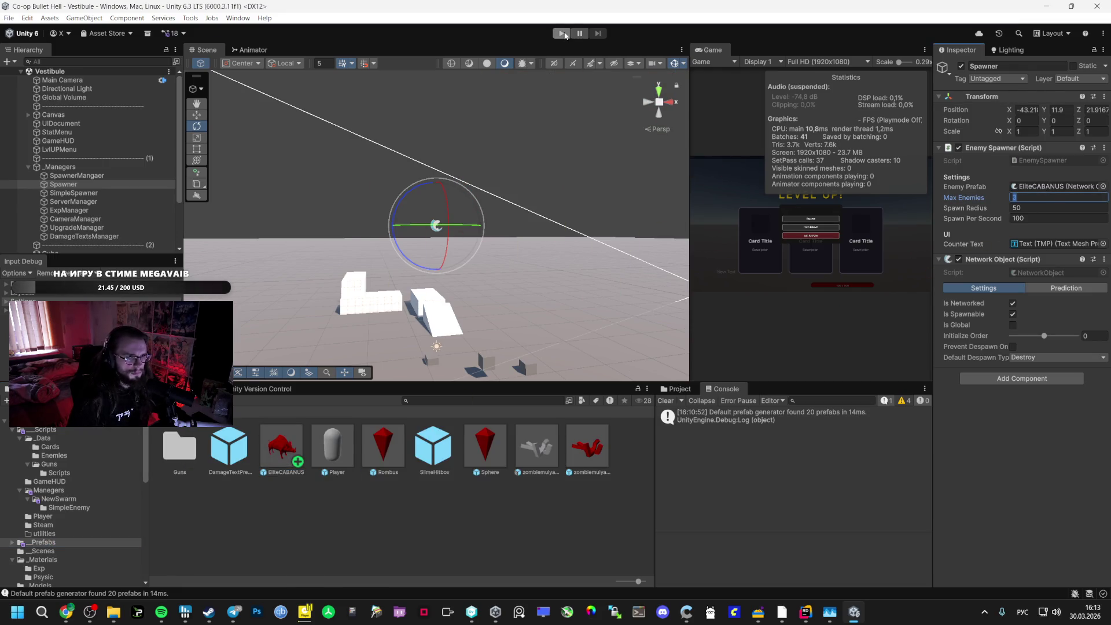
left_click(41, 559)
Load the Bootstrap scene and test-play a lobby in Vestibule, then stop
left_click(43, 551)
double_click(179, 445)
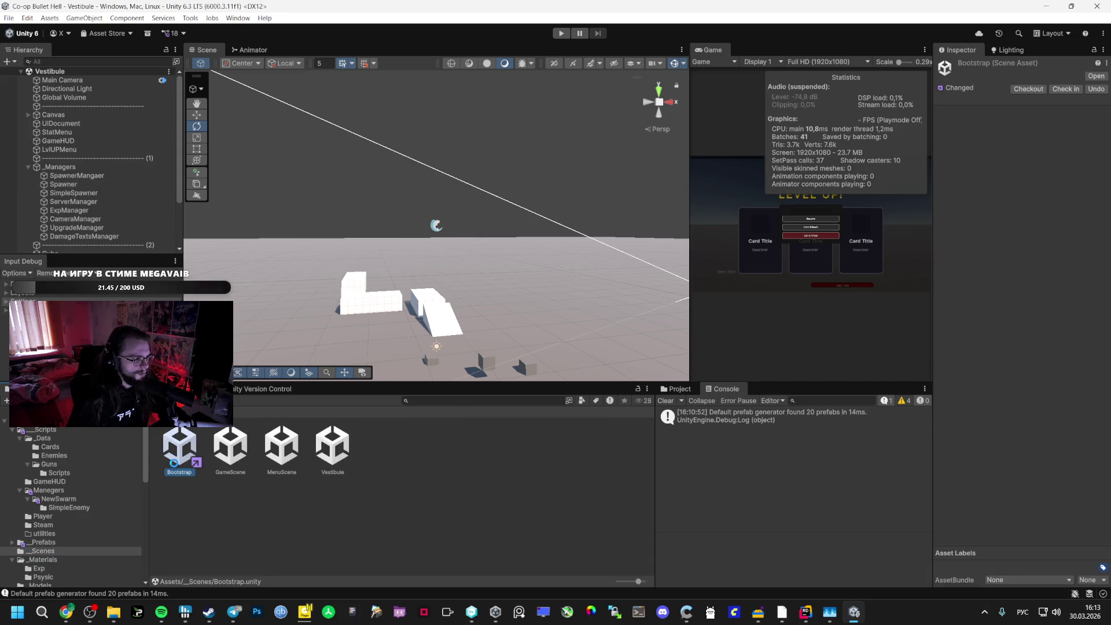
left_click(561, 33)
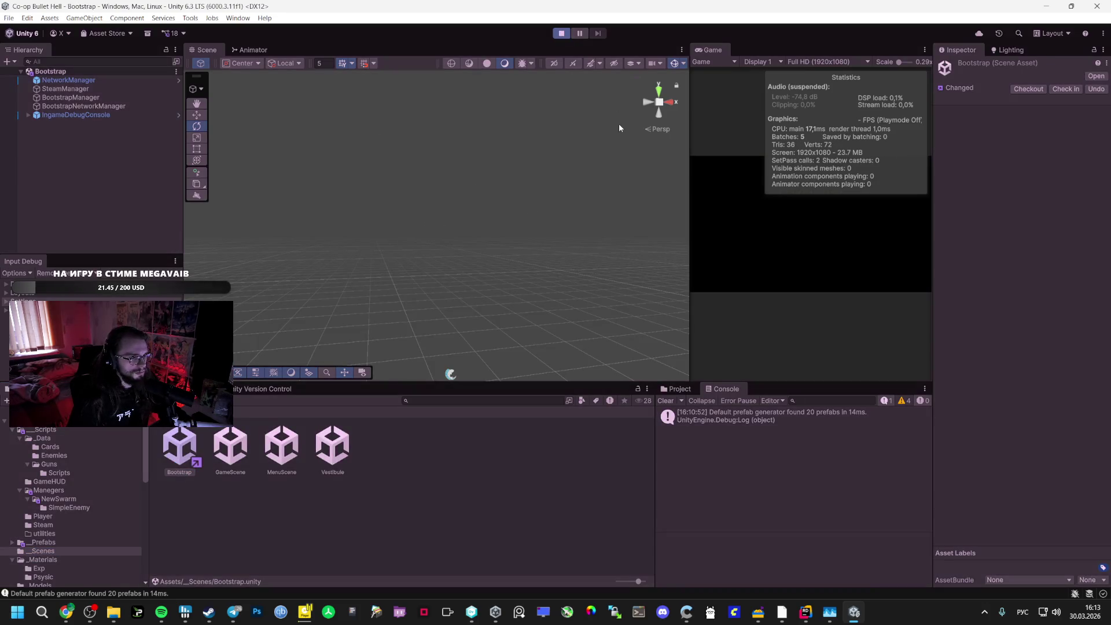
left_click(812, 213)
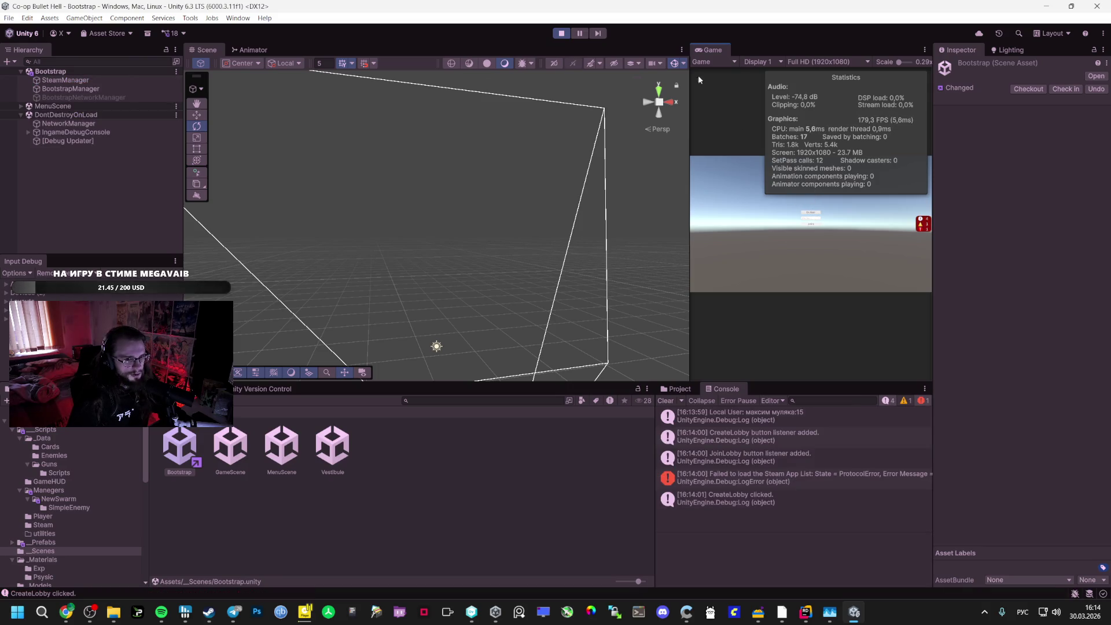
double_click(718, 49)
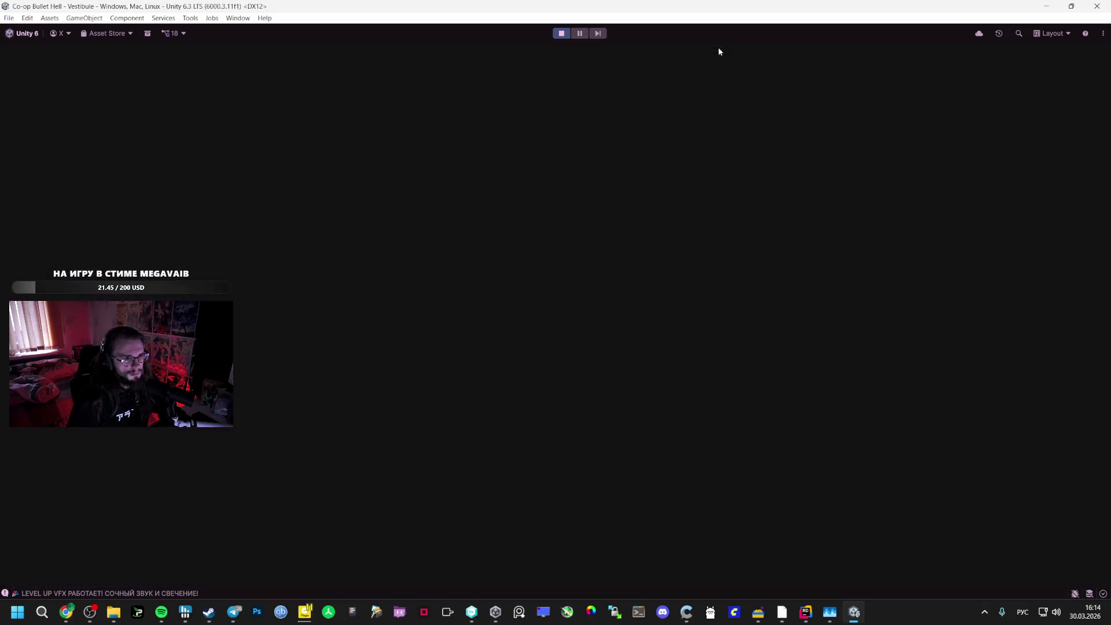
left_click(637, 301)
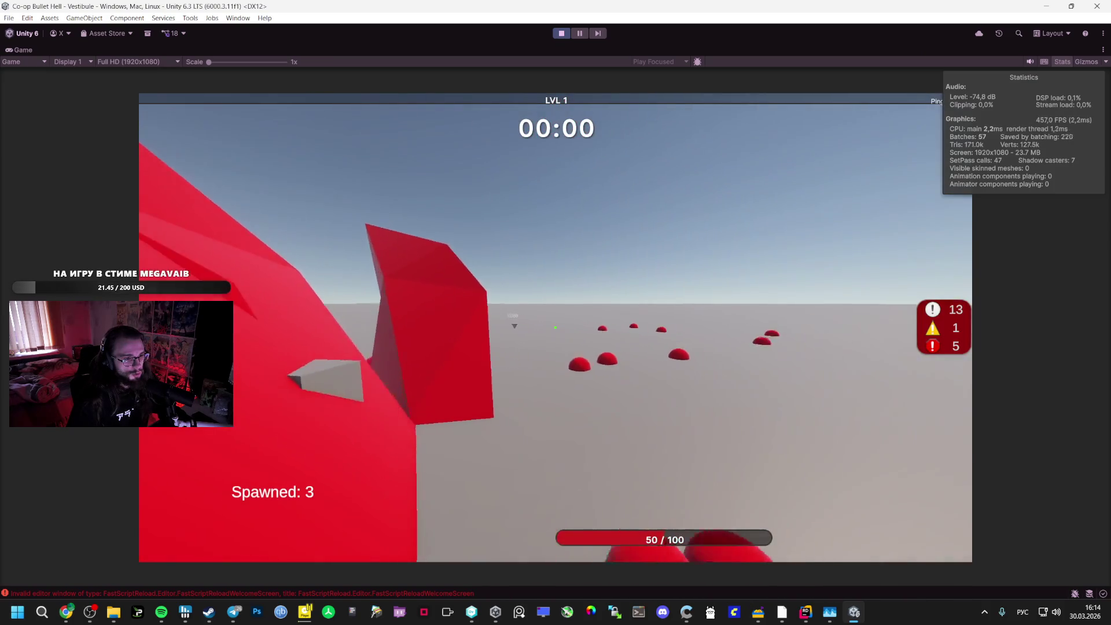
key("Escape")
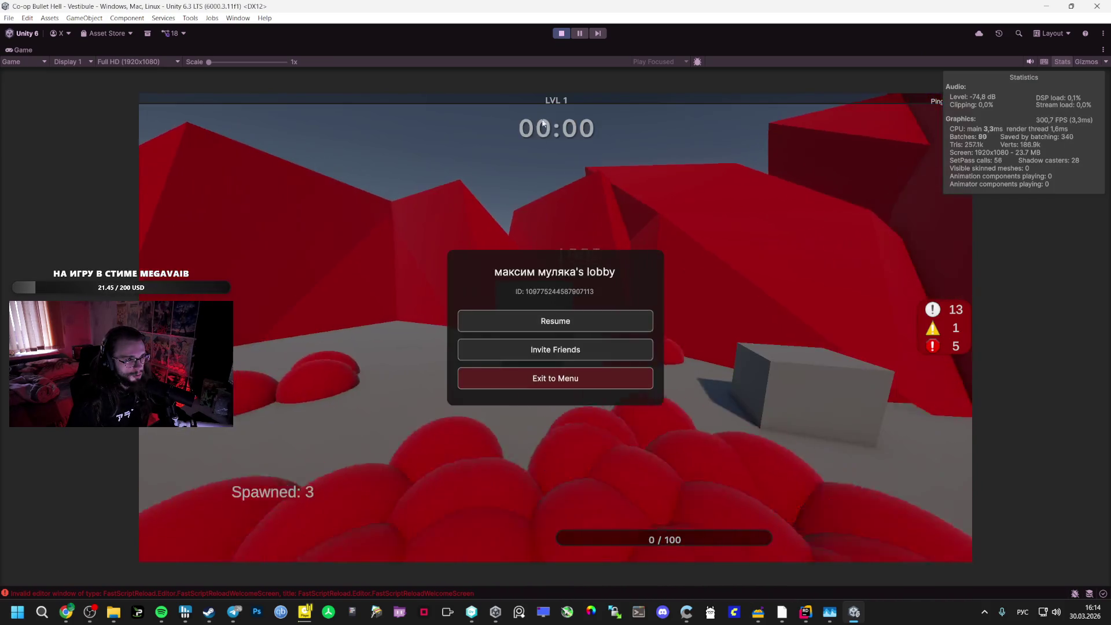
left_click(562, 33)
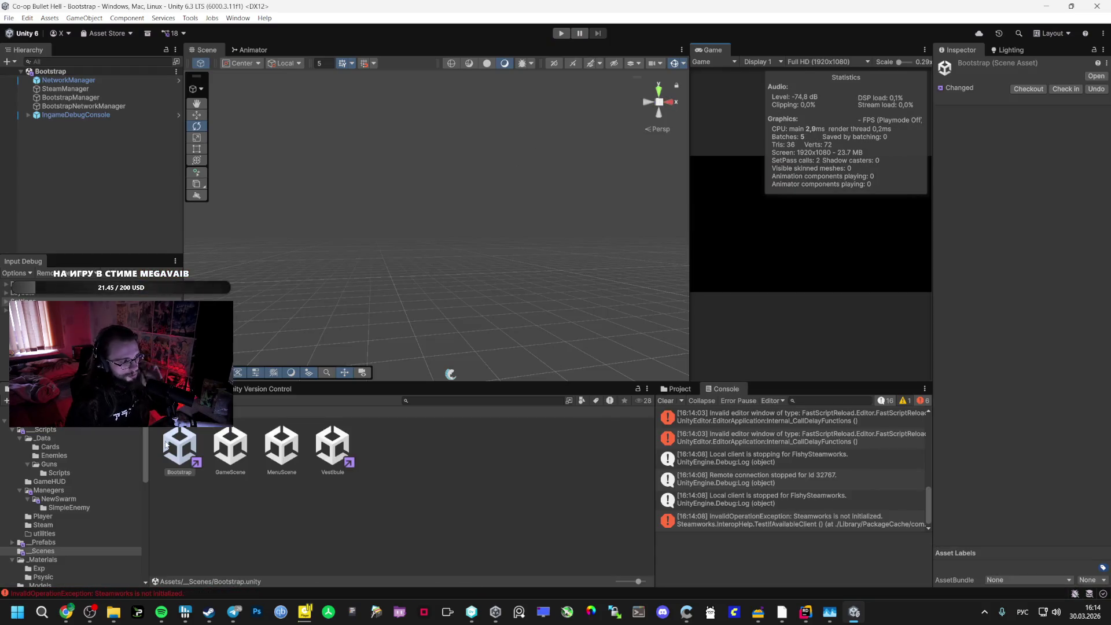
Try EliteCABANUS instances and X scale, then delete test Rombus and EliteCABANUS and save Bootstrap
left_click(44, 542)
mouse_move(282, 446)
left_mouse_down()
mouse_move(409, 272)
mouse_move(451, 113)
left_mouse_up()
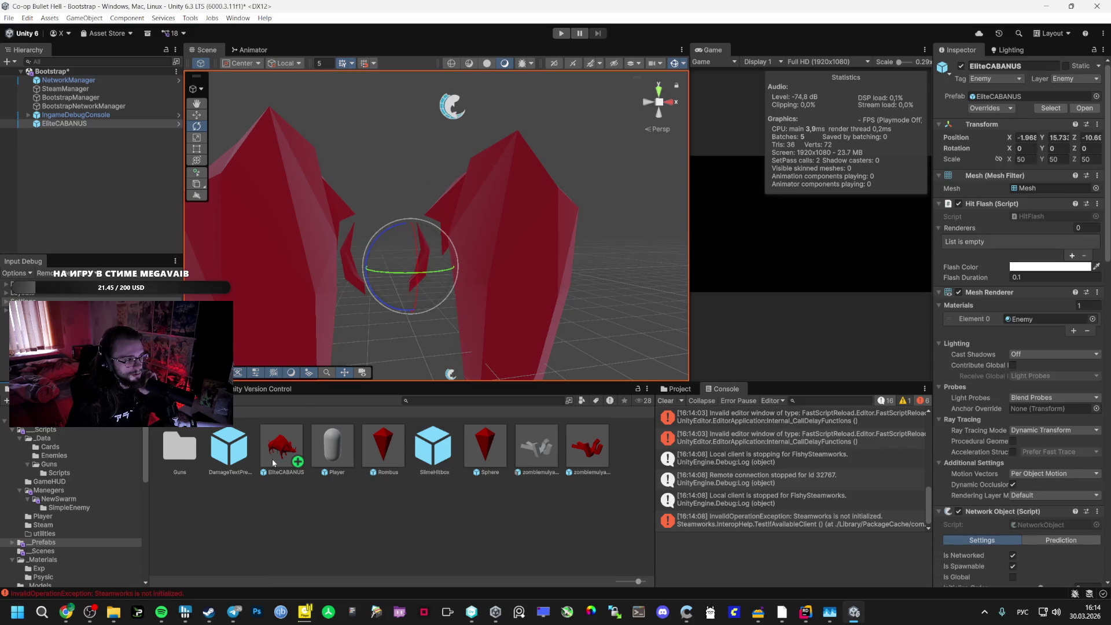
left_click(282, 446)
left_click(1027, 230)
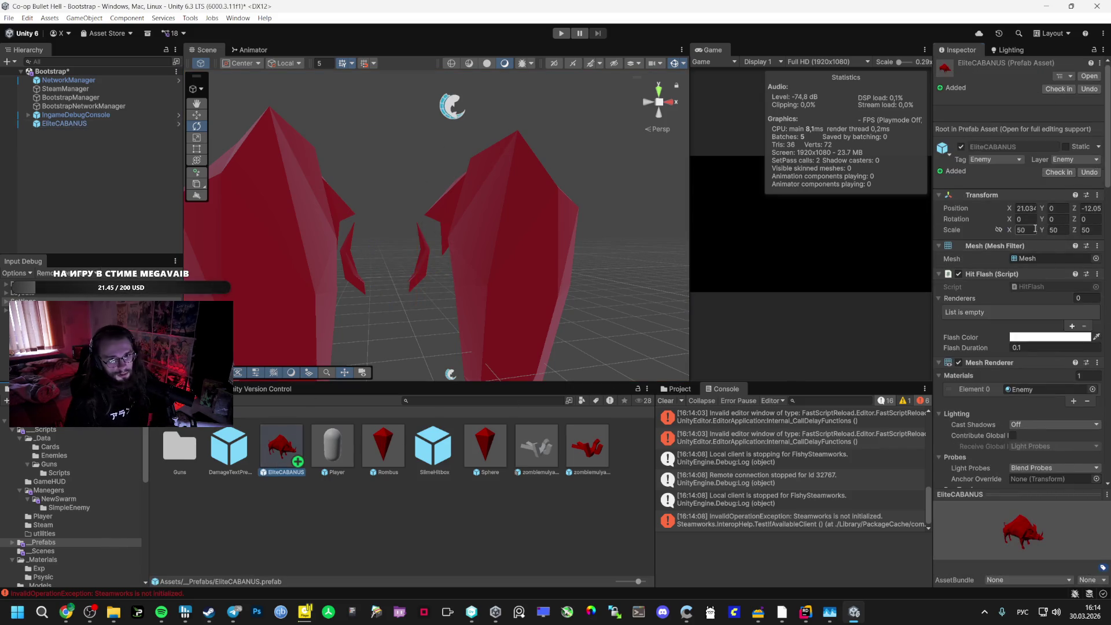
key("Return")
key("Delete")
left_click(279, 448)
left_click(1026, 230)
mouse_move(268, 457)
left_mouse_down()
mouse_move(348, 394)
mouse_move(503, 405)
mouse_move(415, 393)
mouse_move(471, 334)
mouse_move(596, 243)
left_mouse_up()
left_click_drag(630, 201, 304, 343)
key("Delete")
key("ctrl+s")
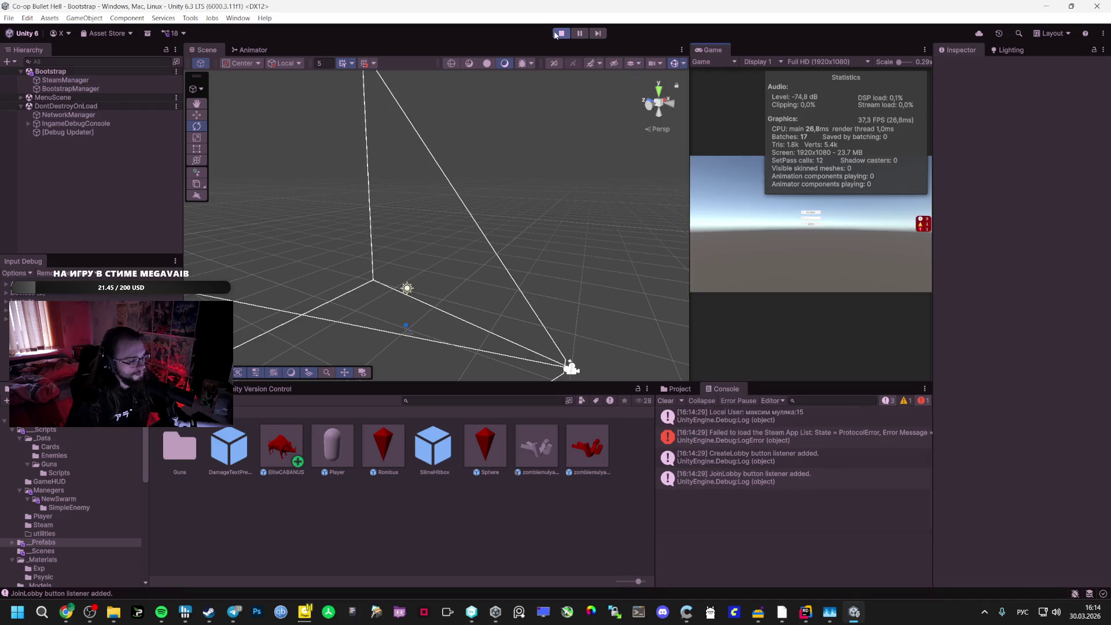
Relaunch the game into the Vestibule lobby with a maximized Game view
left_click(816, 215)
double_click(713, 49)
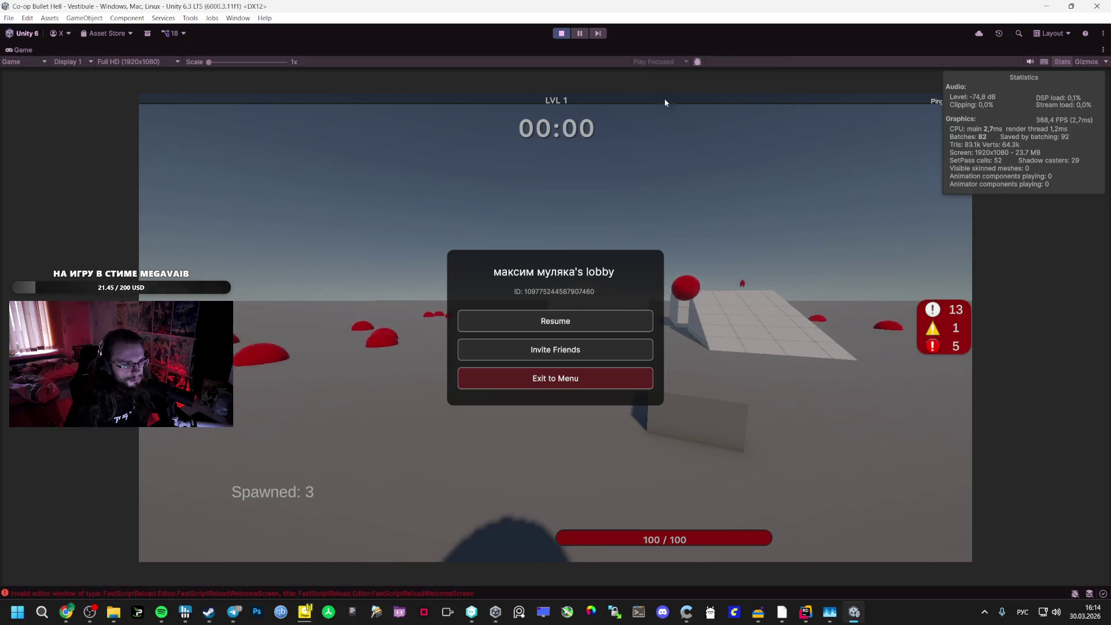
key("Escape")
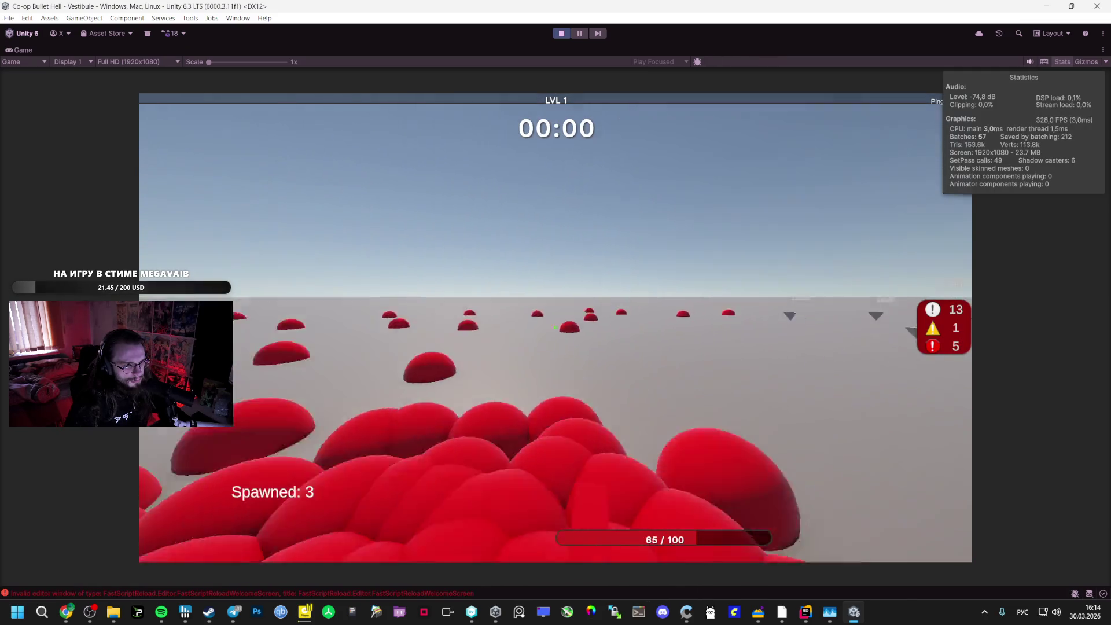
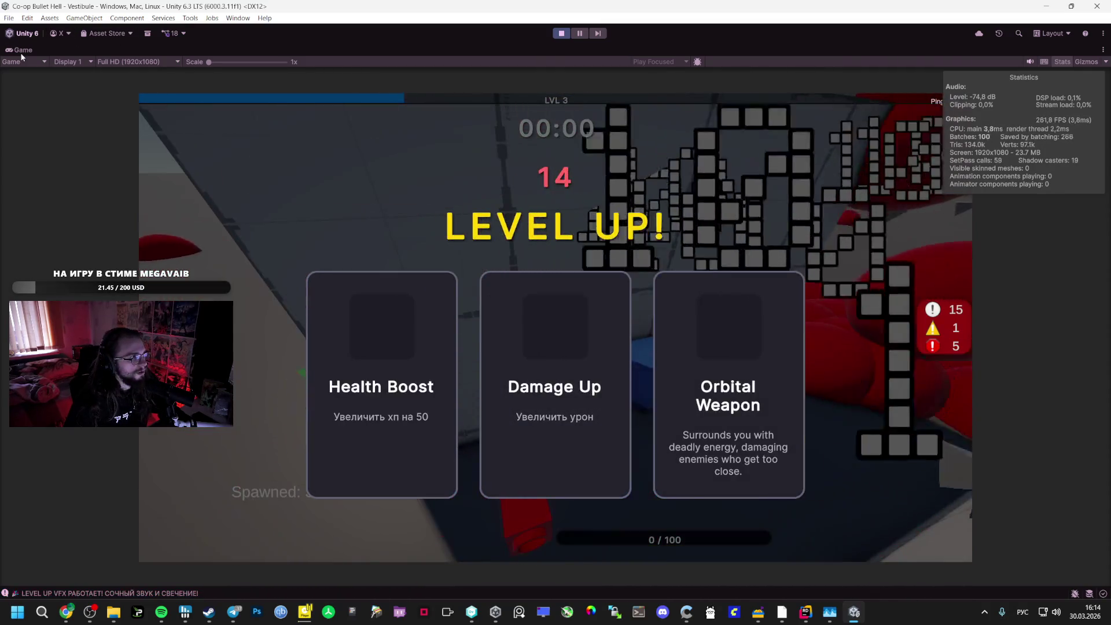
Stop the running playtest and place the EliteCABANUS enemy into the scene
double_click(23, 50)
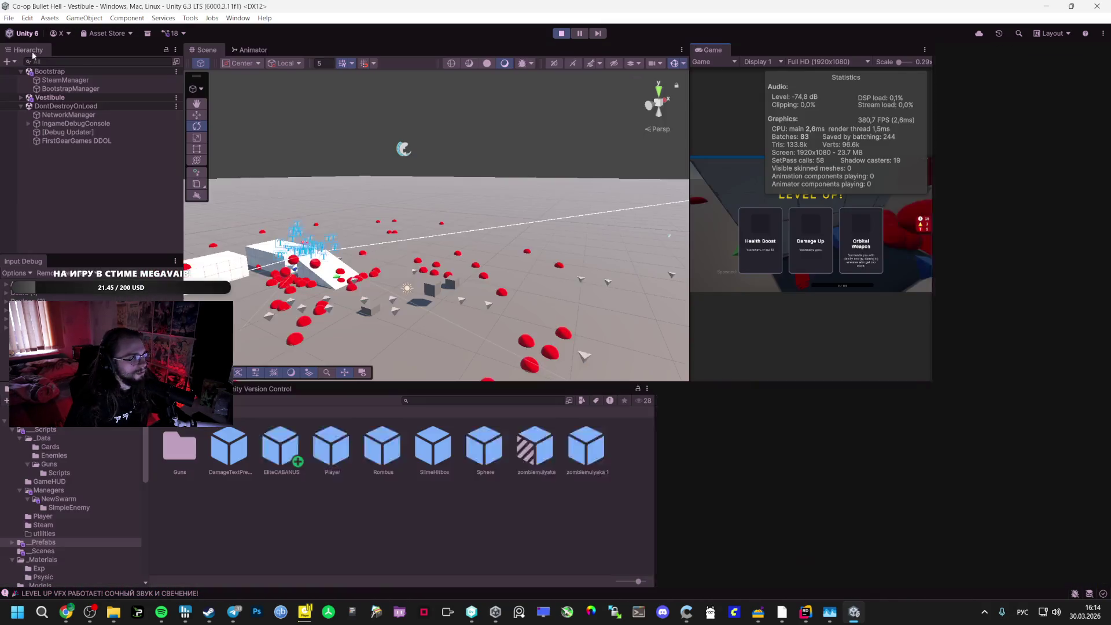
left_click(561, 33)
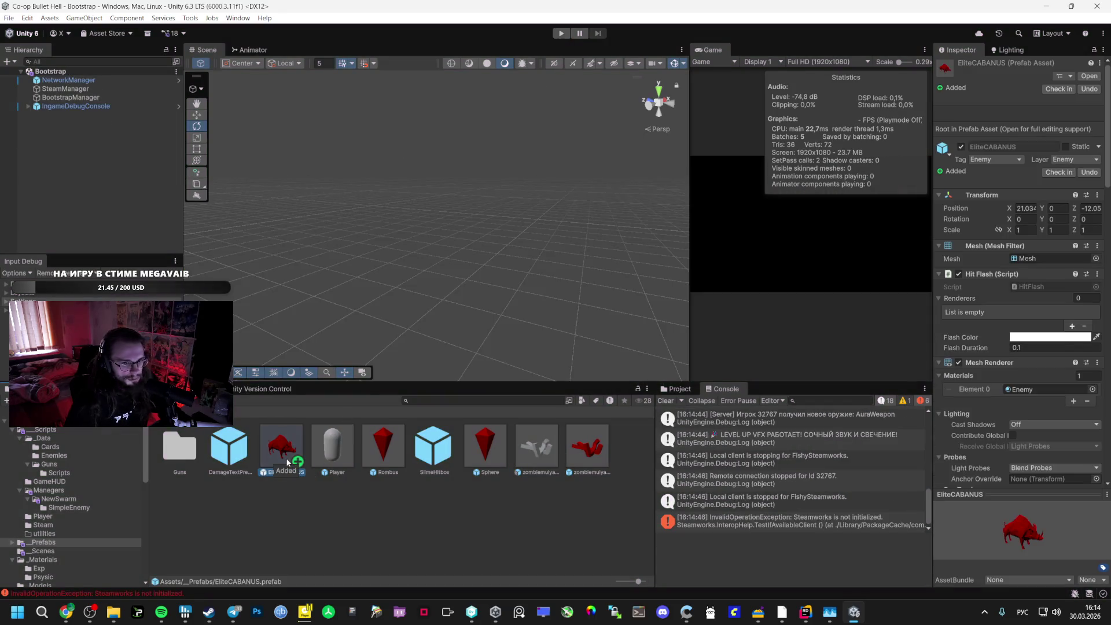
mouse_move(282, 445)
left_mouse_down()
mouse_move(388, 325)
mouse_move(383, 332)
left_mouse_up()
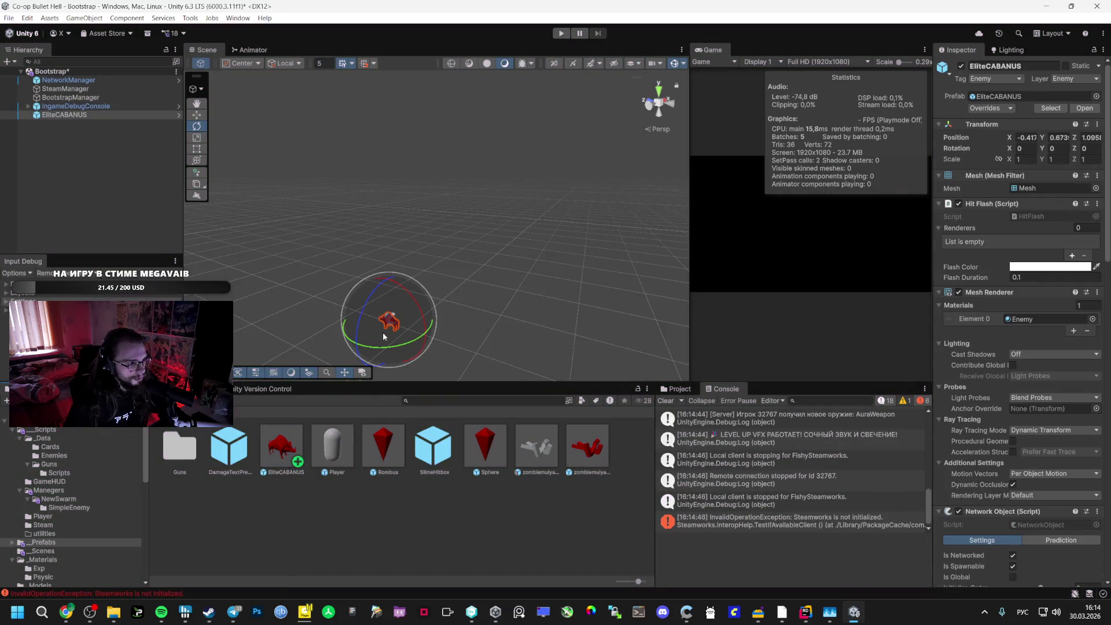
key("f")
Open the Vestibule scene from the _Scenes folder, answering the save-changes prompt
left_click(43, 525)
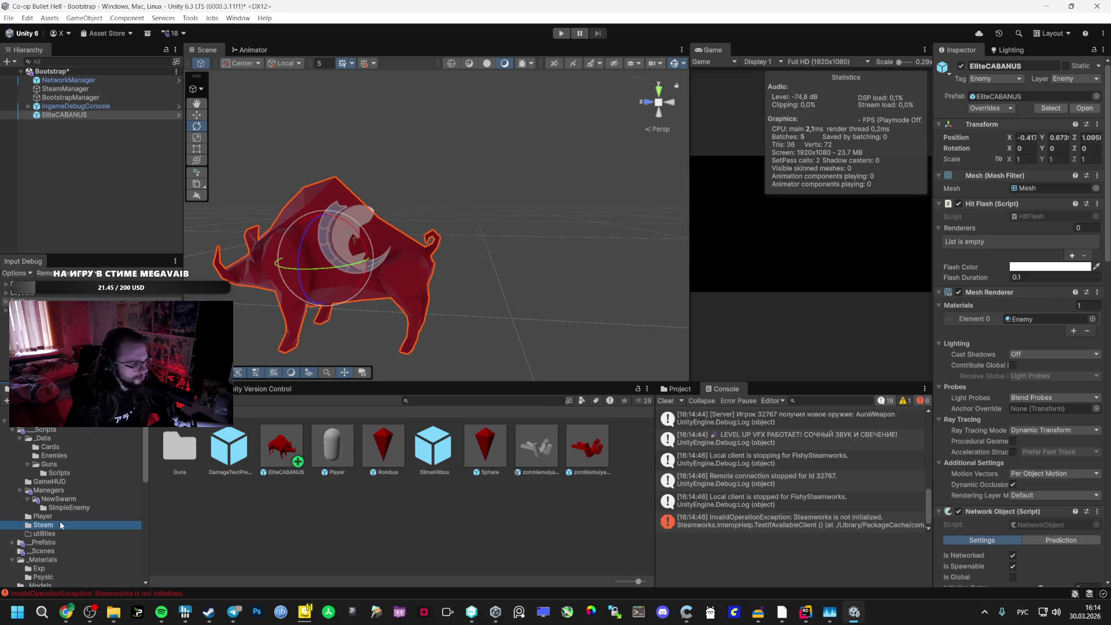
left_click(69, 507)
left_click(42, 551)
double_click(322, 459)
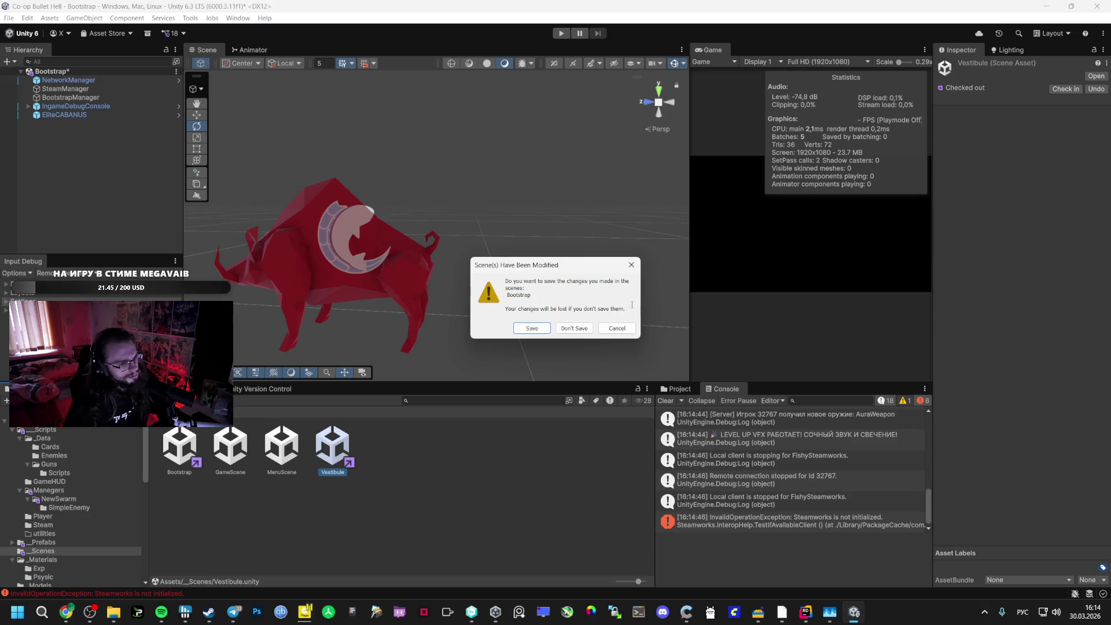
left_click(617, 328)
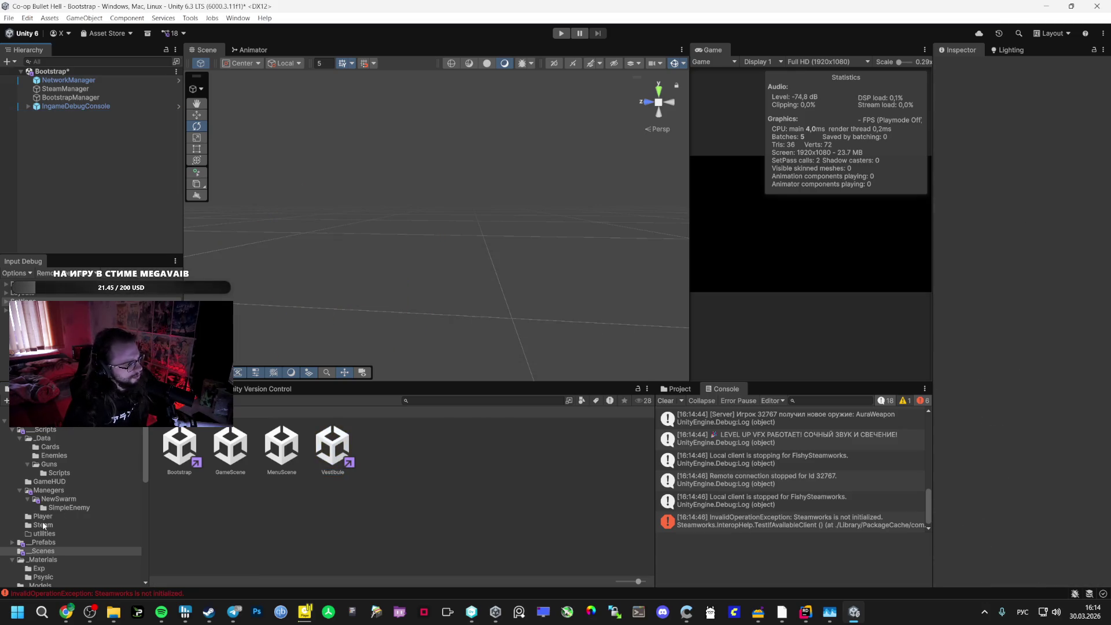
double_click(332, 449)
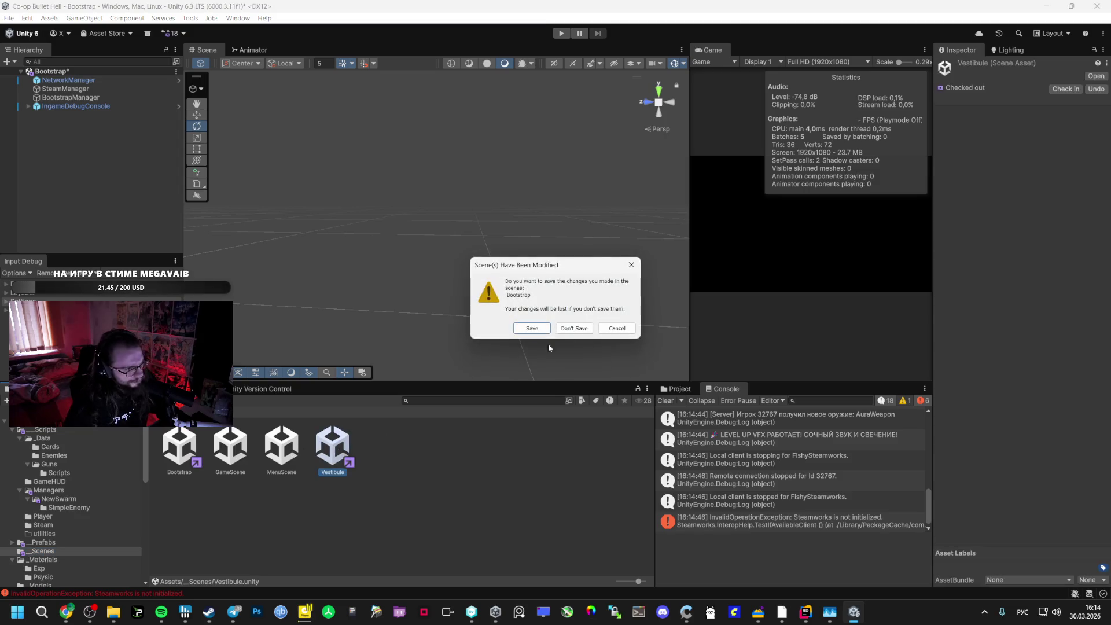
left_click(516, 326)
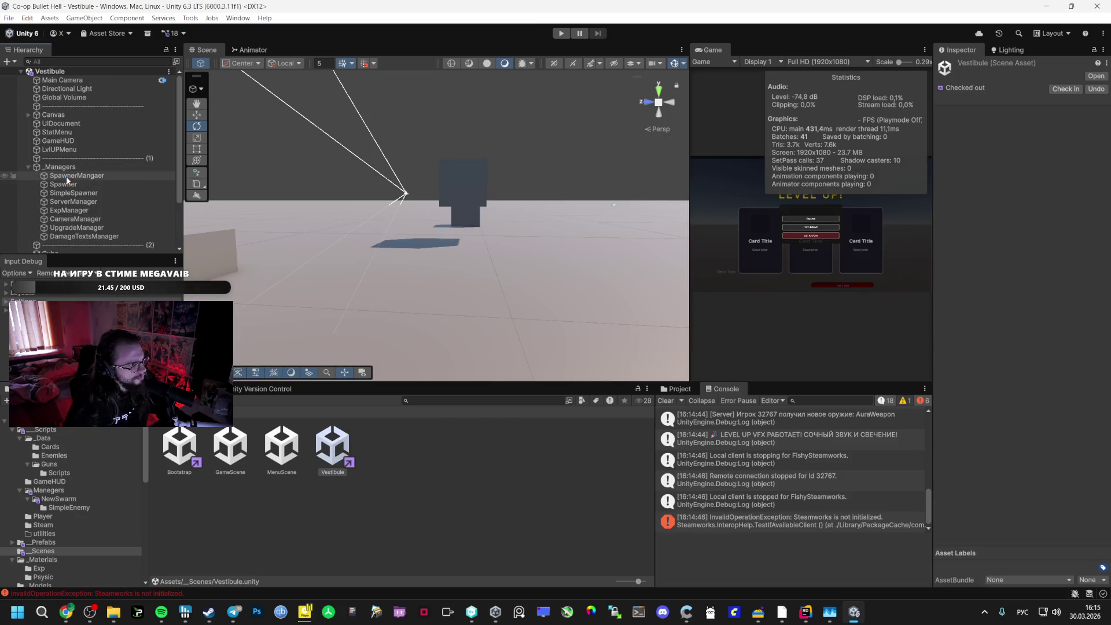
Set the Spawner's Spawn Per Second to 1 and Max Enemies to 10
left_click(75, 175)
left_click(74, 186)
left_click(78, 193)
left_click(82, 183)
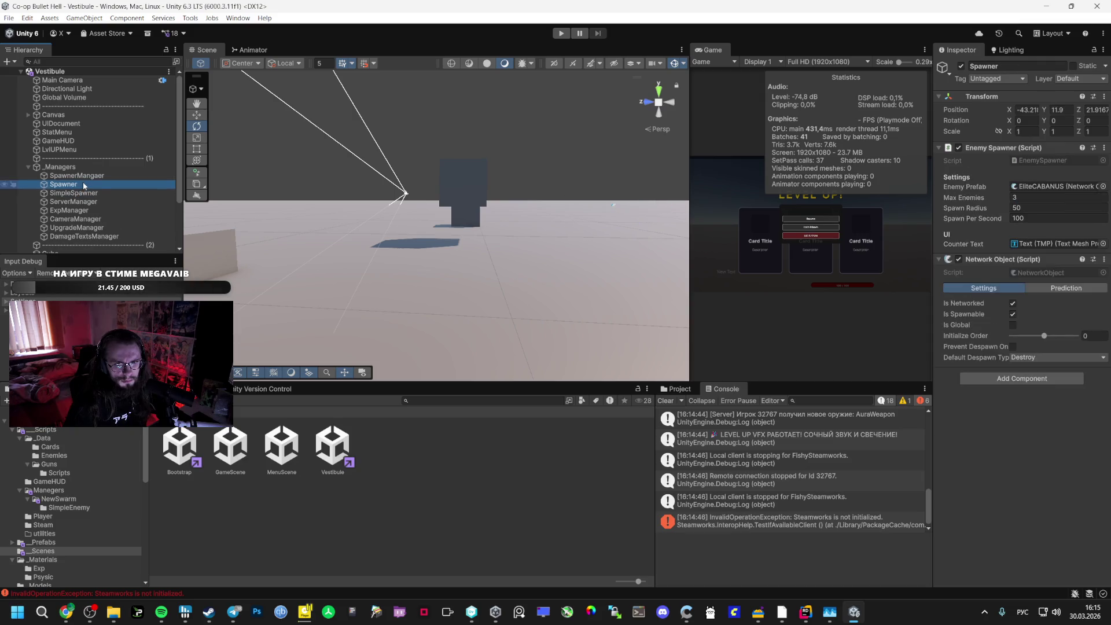
left_click(83, 177)
left_click(84, 184)
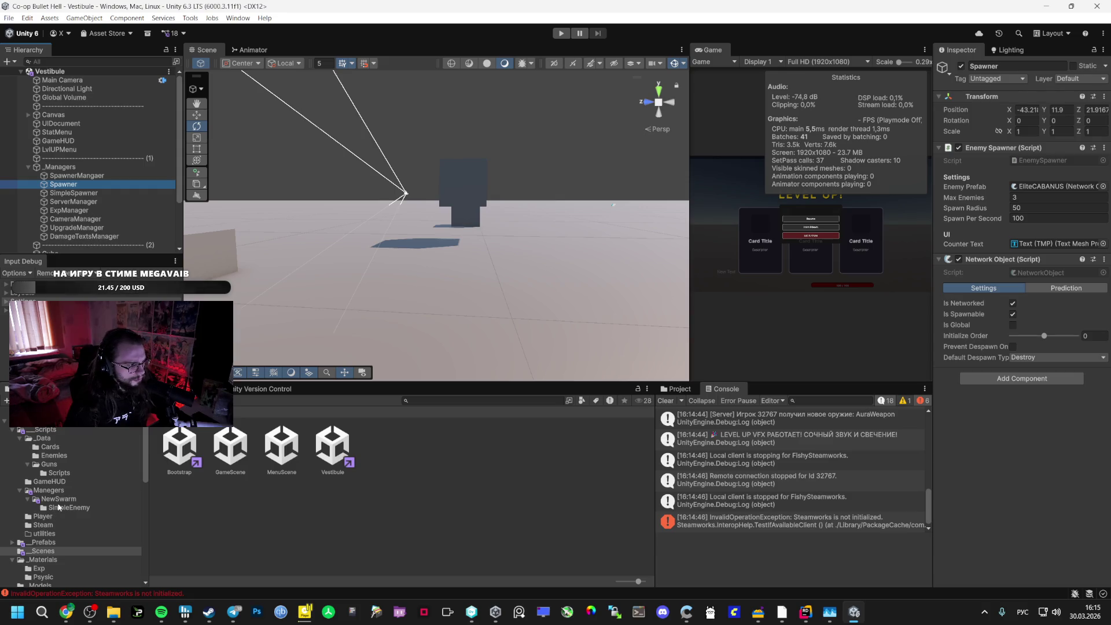
left_click(49, 543)
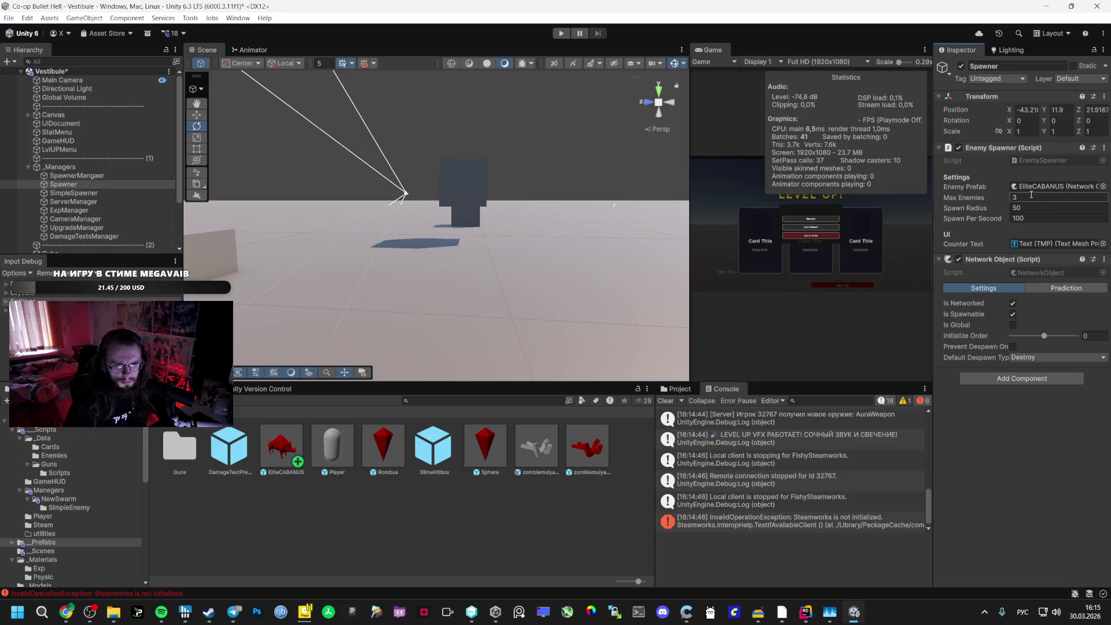
left_click(1030, 214)
type("1")
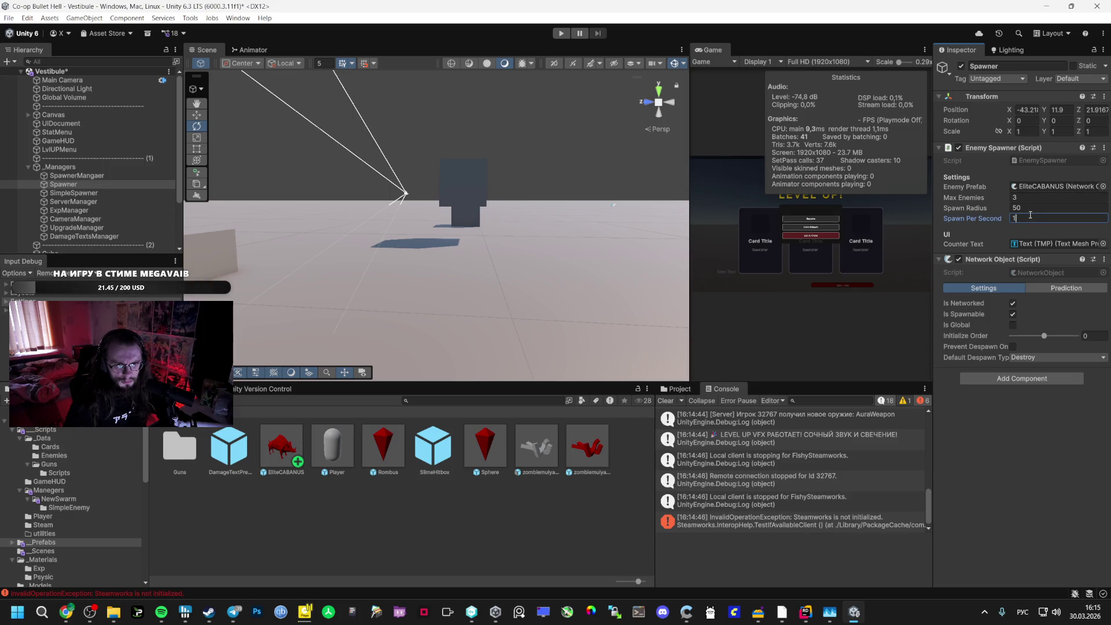
left_click(1022, 198)
type("10")
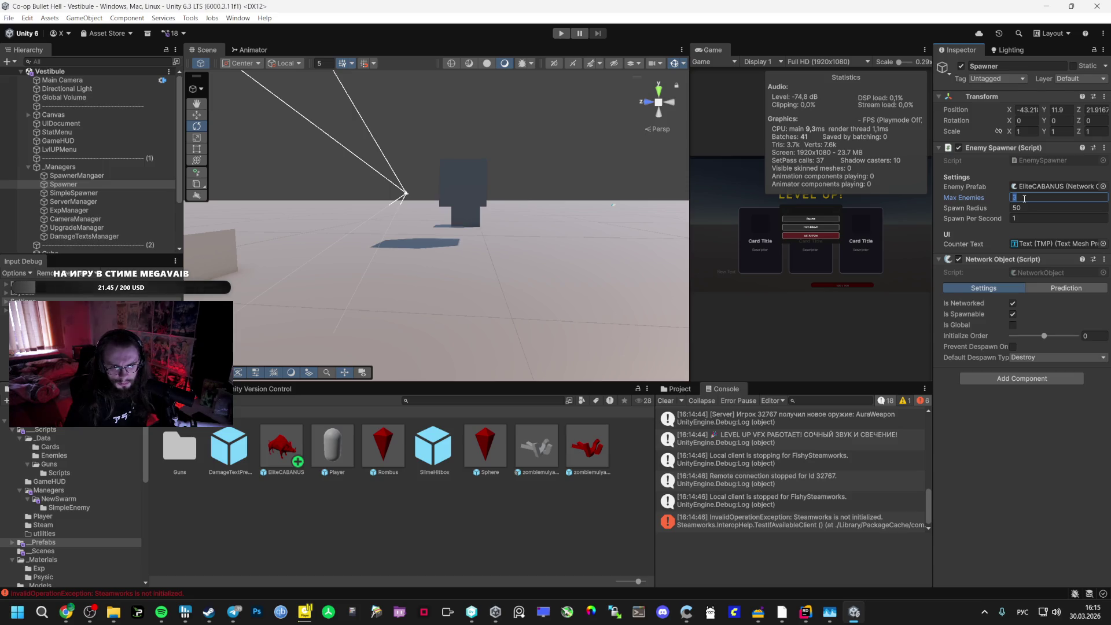
Save Vestibule, open the Bootstrap scene and start a playtest
key("ctrl+s")
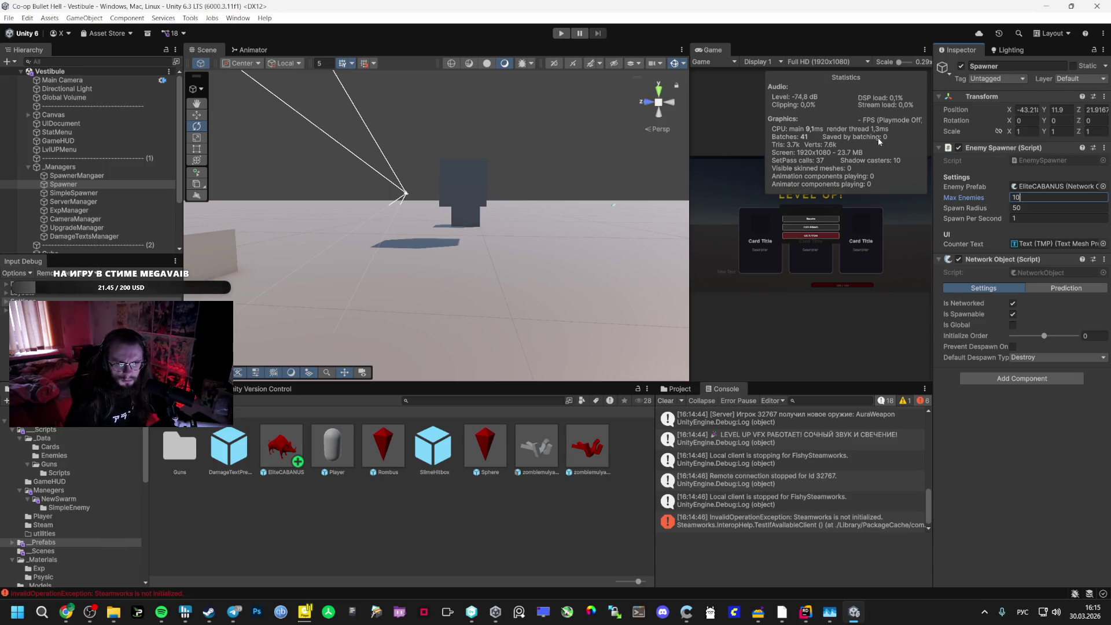
left_click(43, 551)
double_click(180, 445)
left_click(561, 33)
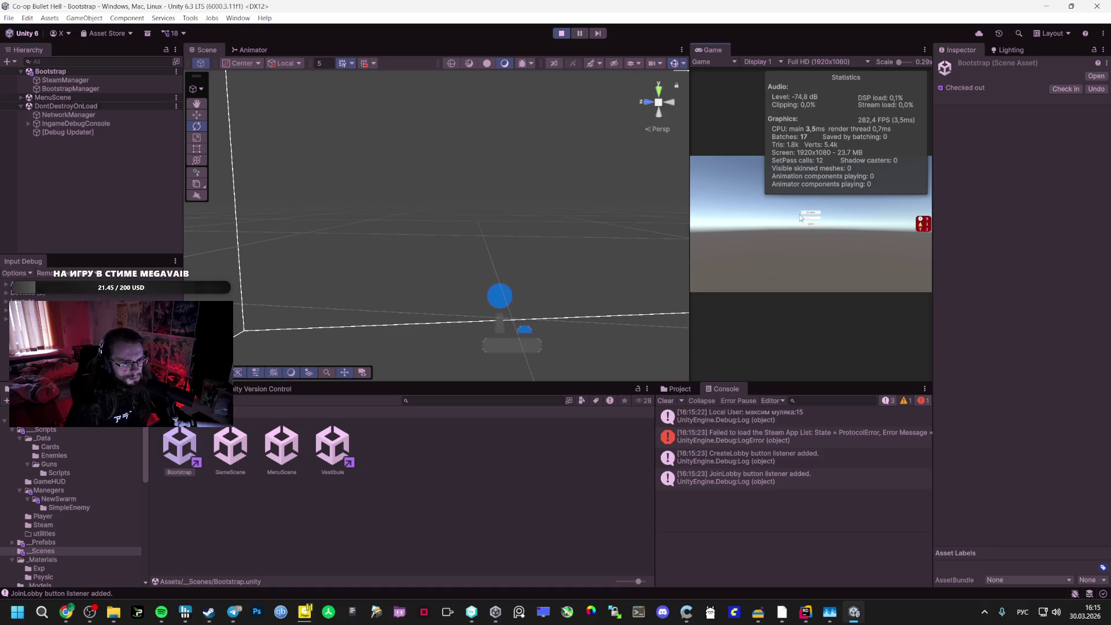
Play the game maximized briefly, bring up the pause menu, then stop play mode
double_click(711, 50)
left_click(598, 320)
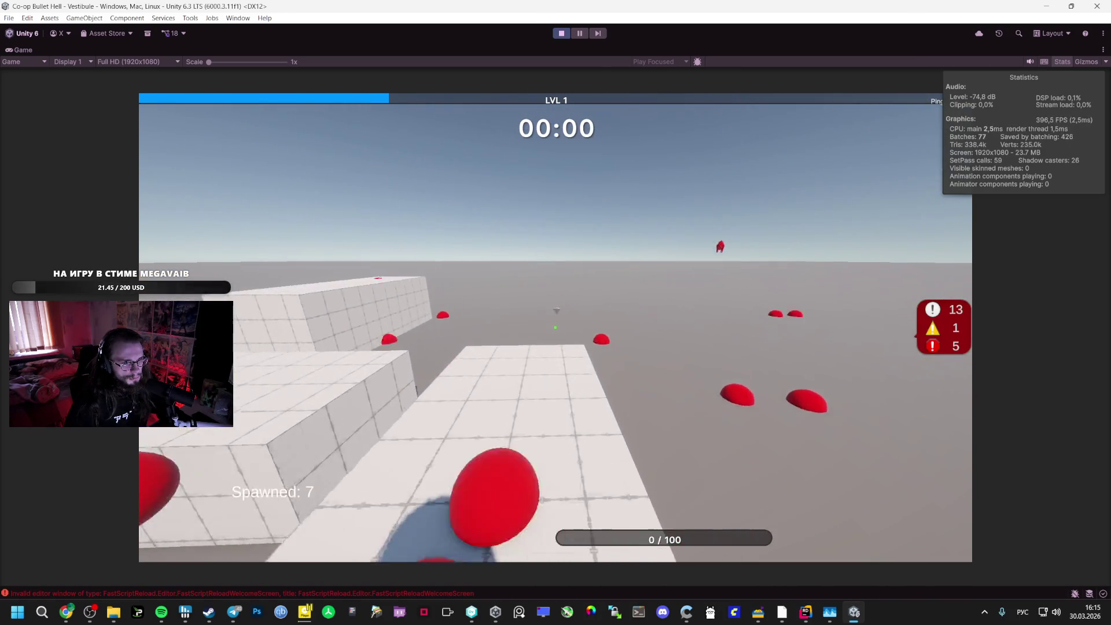
key("Escape")
left_click(562, 33)
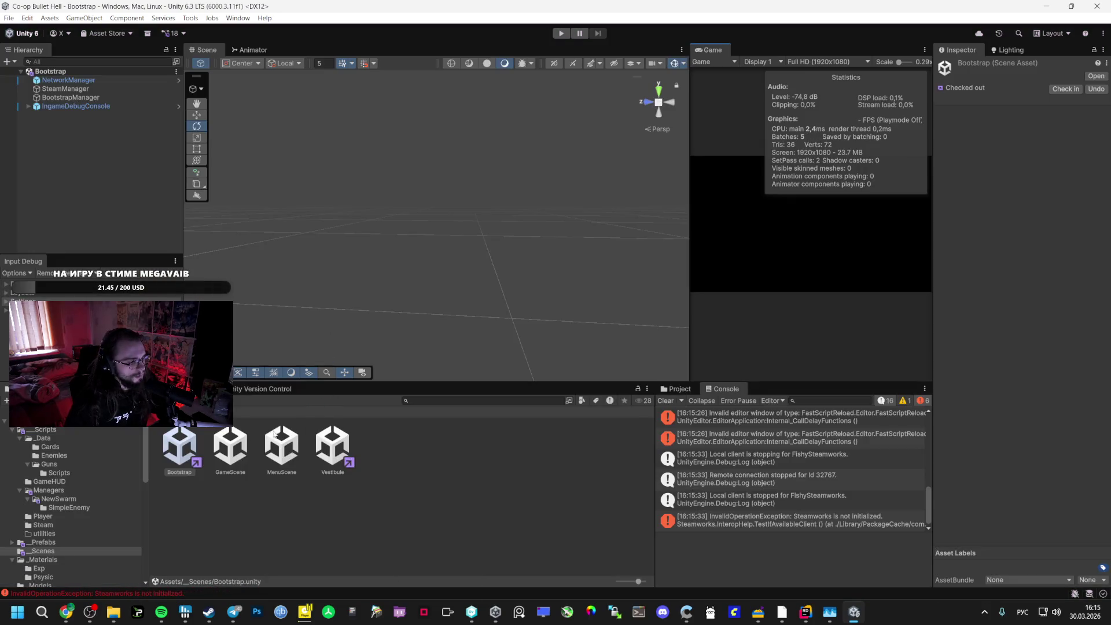
Open the EliteCABANUS prefab from the _Prefabs folder for editing
left_click(51, 525)
left_click(44, 542)
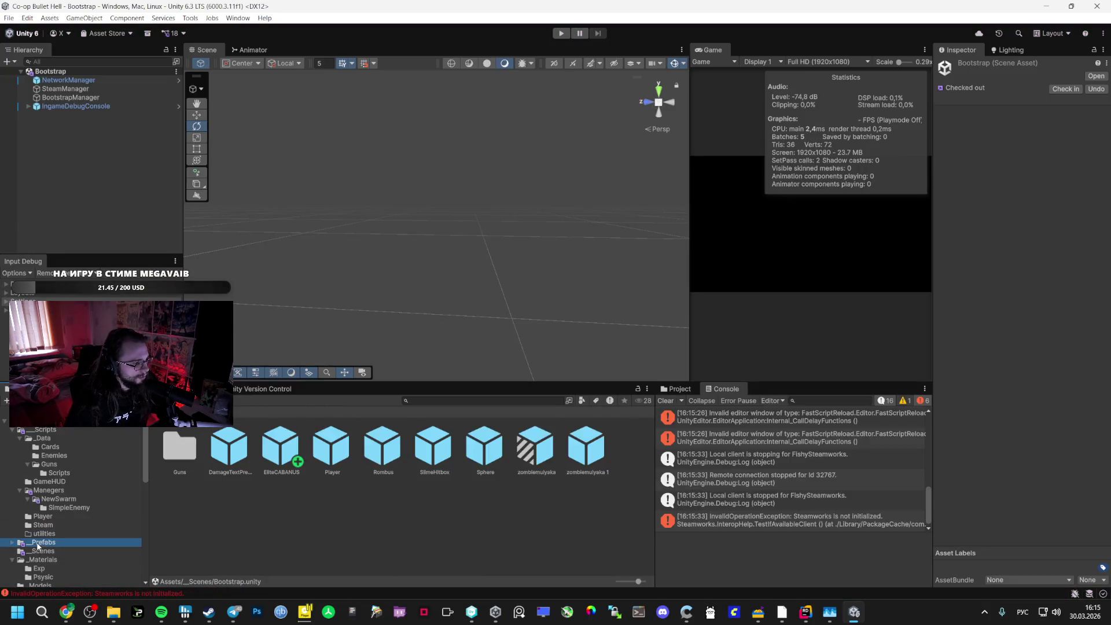
double_click(281, 446)
Expand EliteCABANUS's Mesh Collider settings, then expand the RedCambala asset folders
scroll(1001, 413, "down", 15)
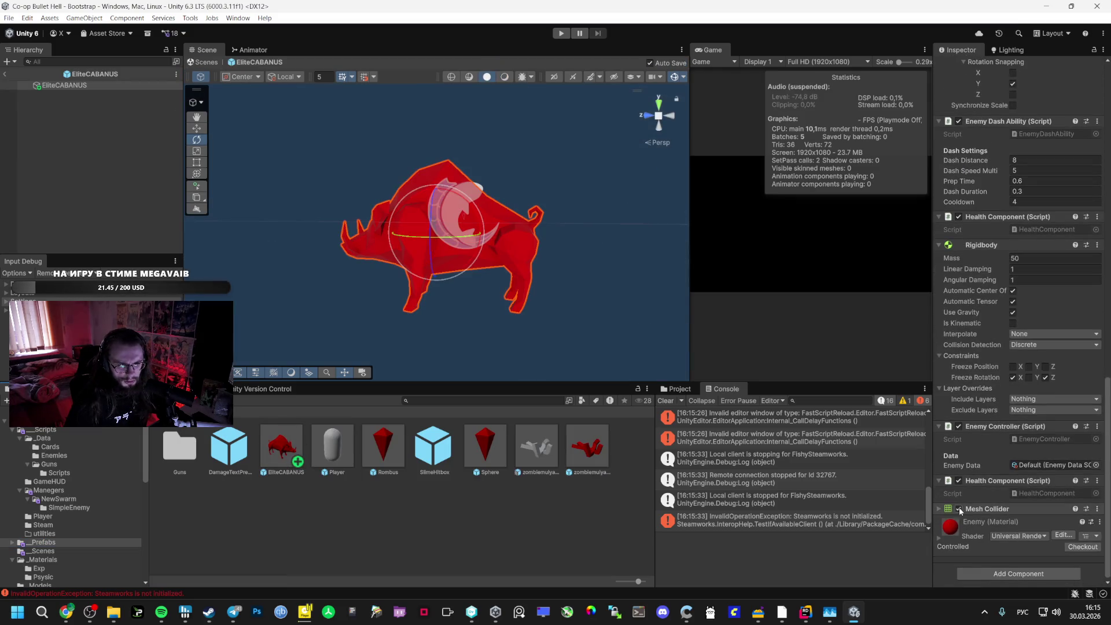
left_click(947, 511)
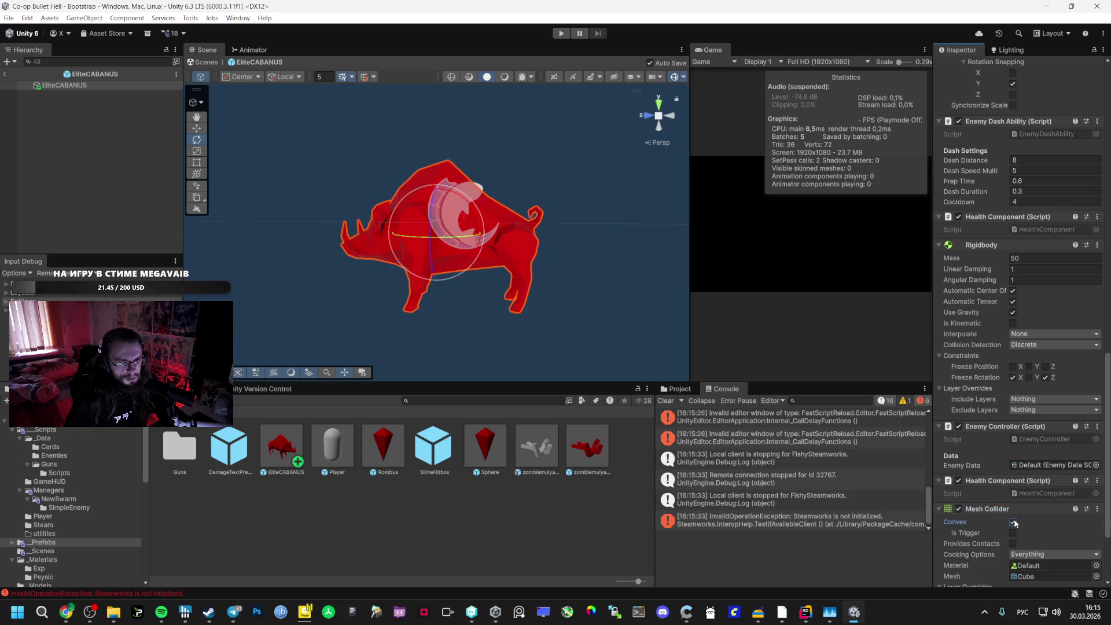
left_click(1097, 510)
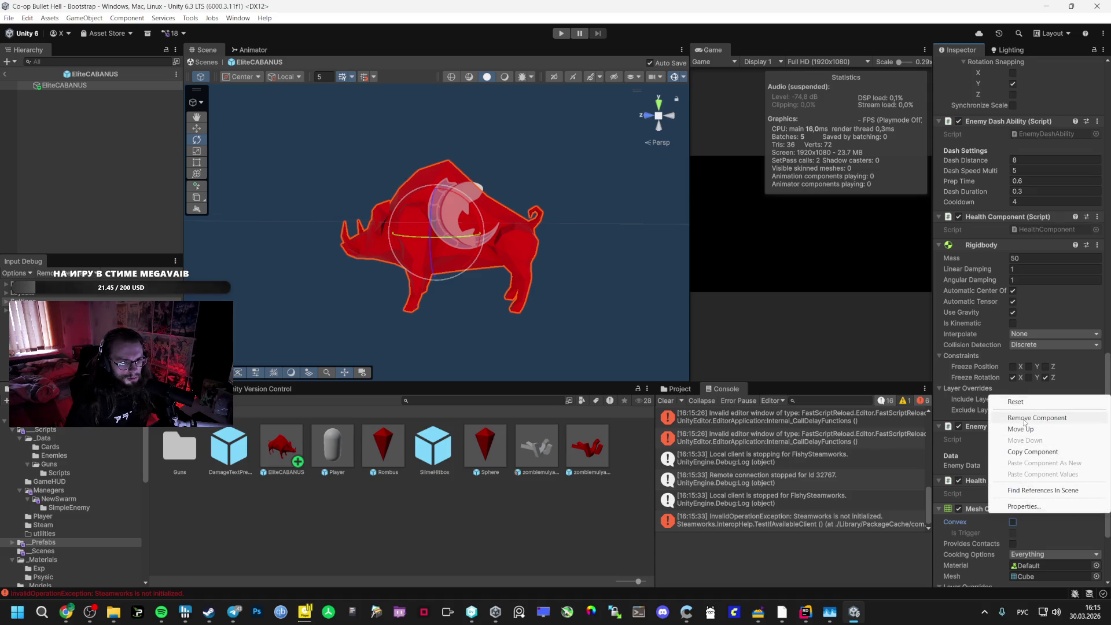
left_click(419, 522)
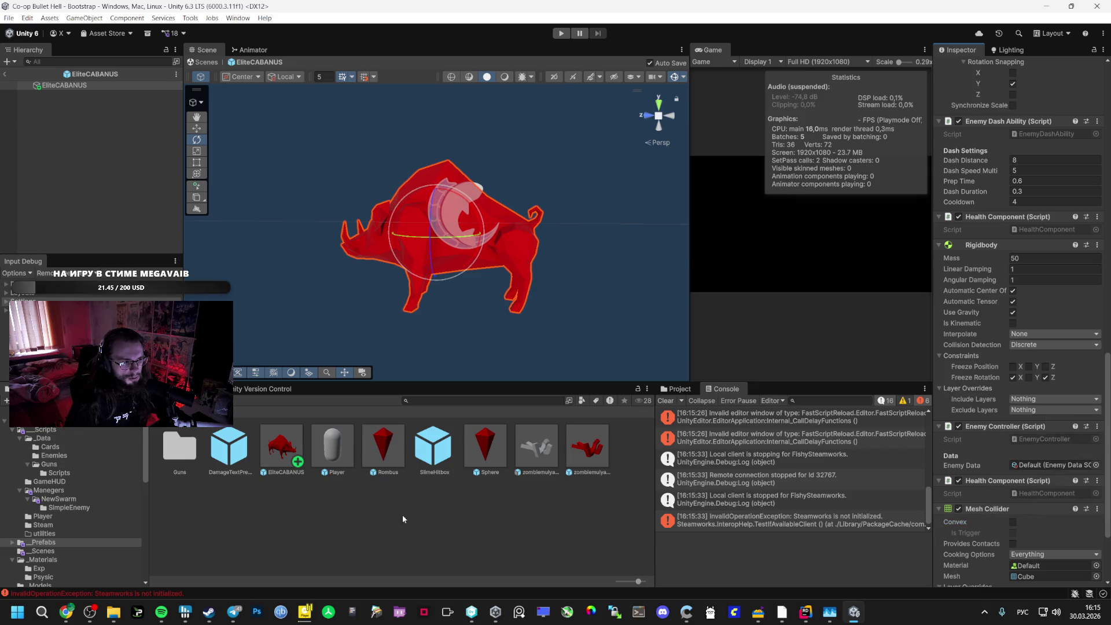
scroll(65, 530, "down", 10)
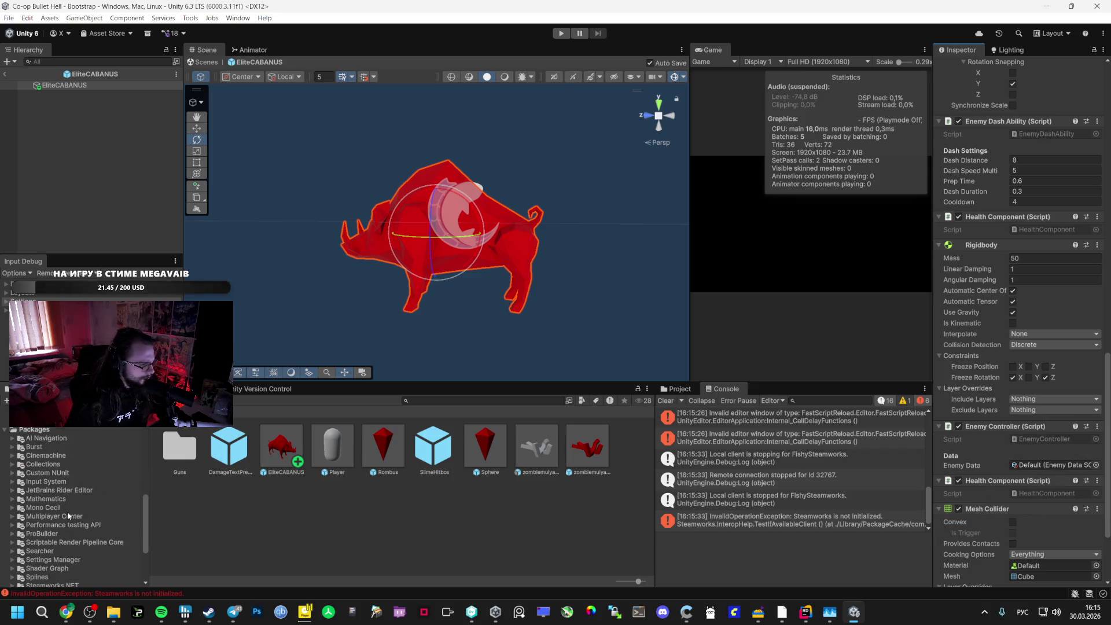
left_click(10, 467)
Nest the WildBoar BoarPrefab model under EliteCABANUS
double_click(44, 475)
left_click(55, 484)
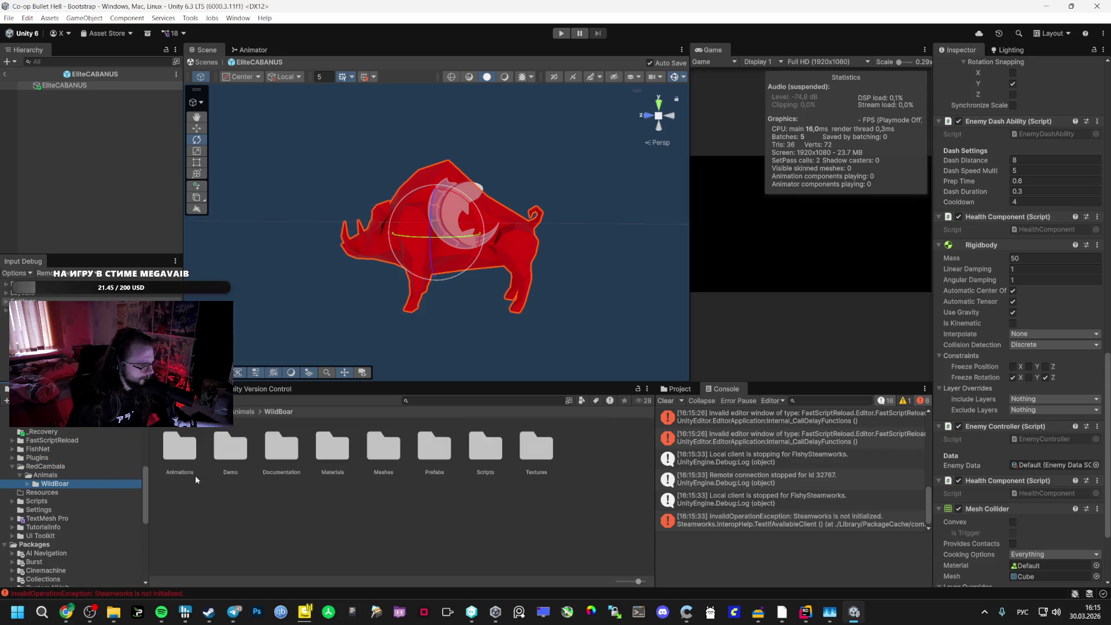
double_click(434, 446)
mouse_move(230, 448)
left_mouse_down()
mouse_move(87, 173)
mouse_move(63, 87)
left_mouse_up()
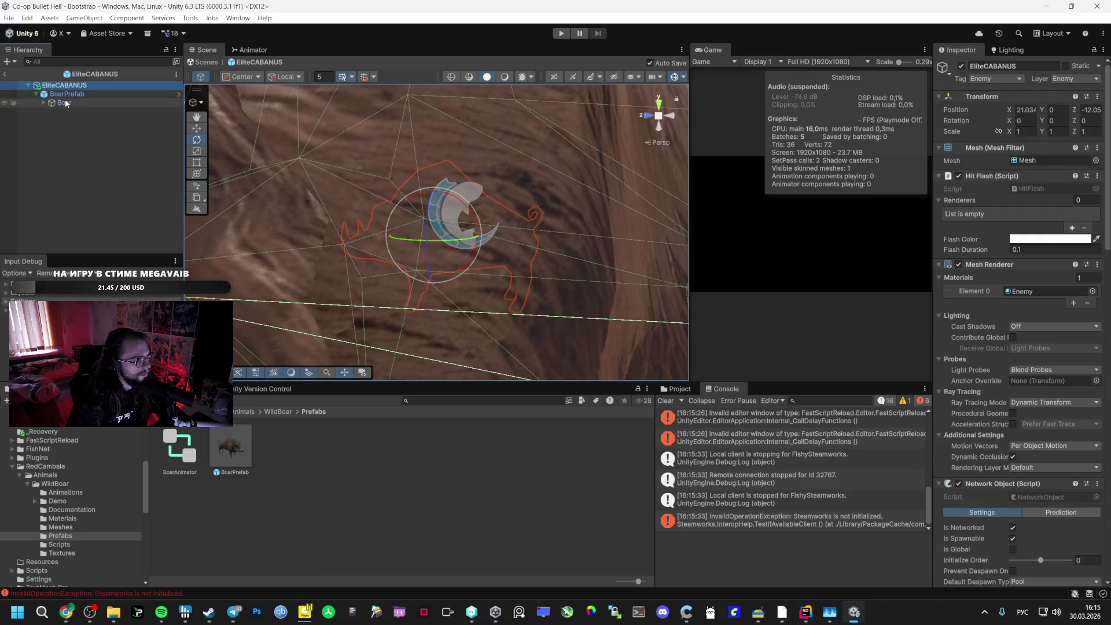
Try restructuring BoarPrefab's Mesh and Mesh Collider, dismissing the cannot-restructure prefab warning
left_click(65, 101)
left_click(67, 94)
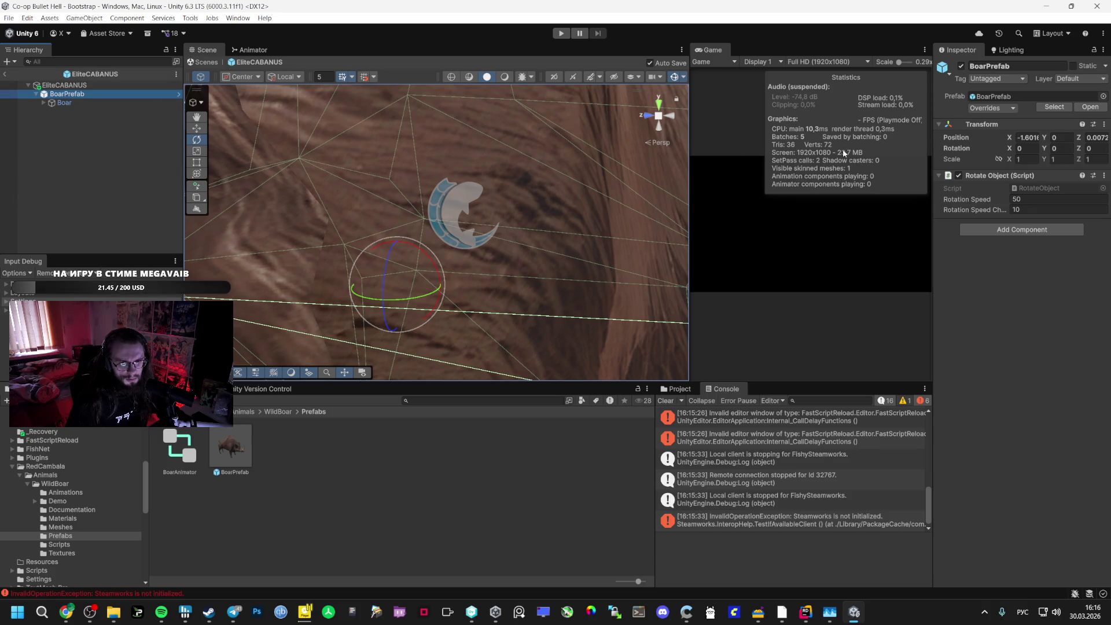
left_click(72, 120)
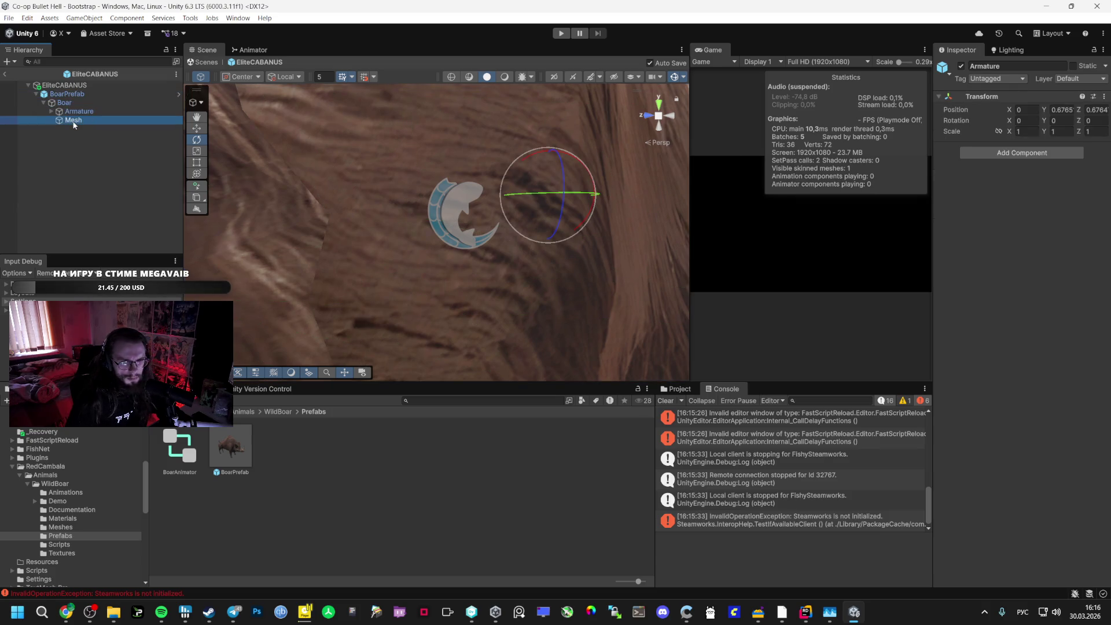
left_click_drag(999, 417, 46, 70)
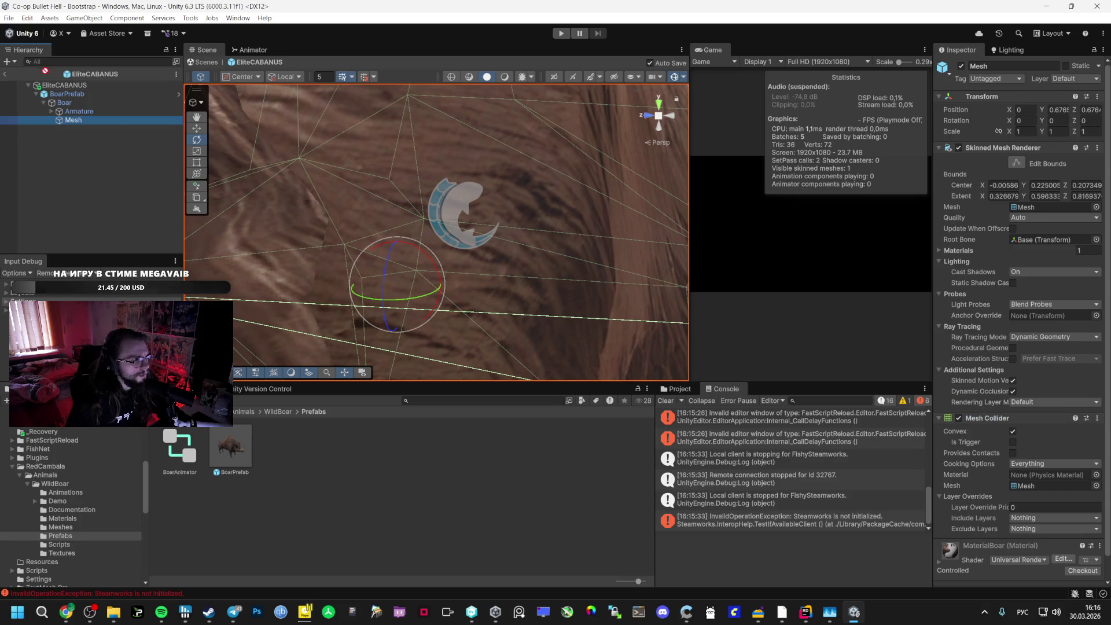
left_click(64, 102)
left_click(102, 121)
left_click_drag(69, 90, 72, 101)
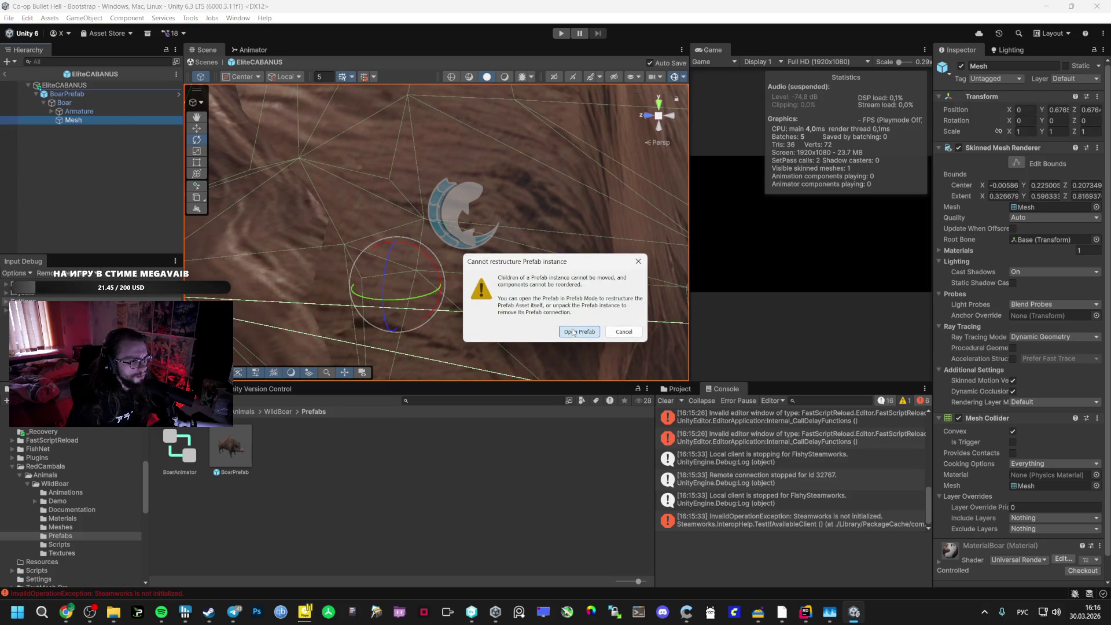
left_click(630, 334)
Unpack BoarPrefab completely into plain objects
left_click(64, 94)
right_click(62, 94)
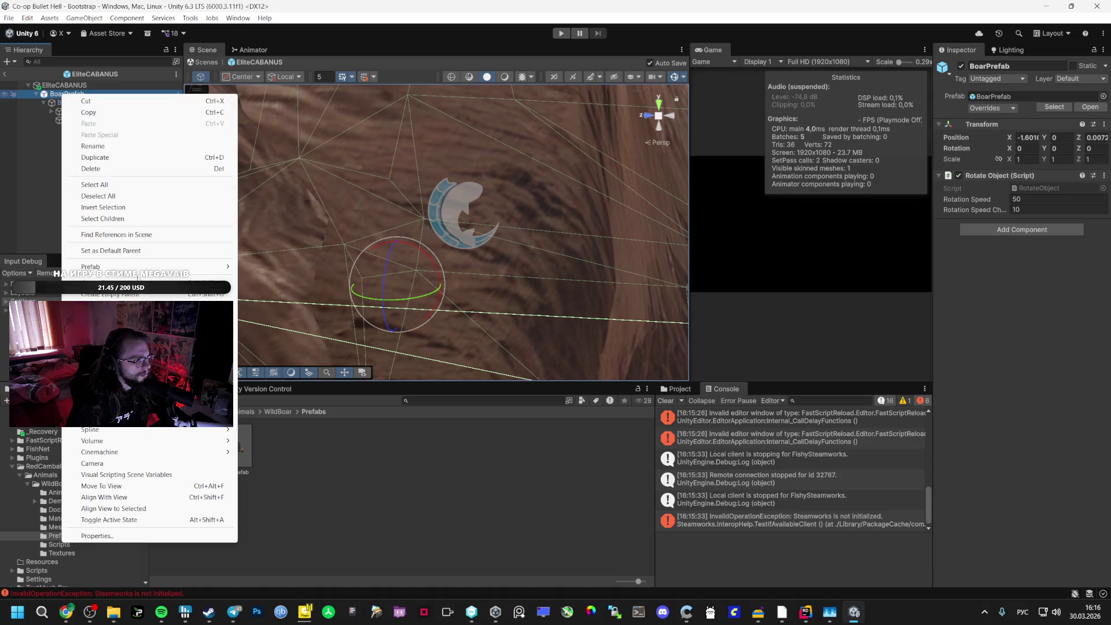
mouse_move(228, 266)
left_click(283, 360)
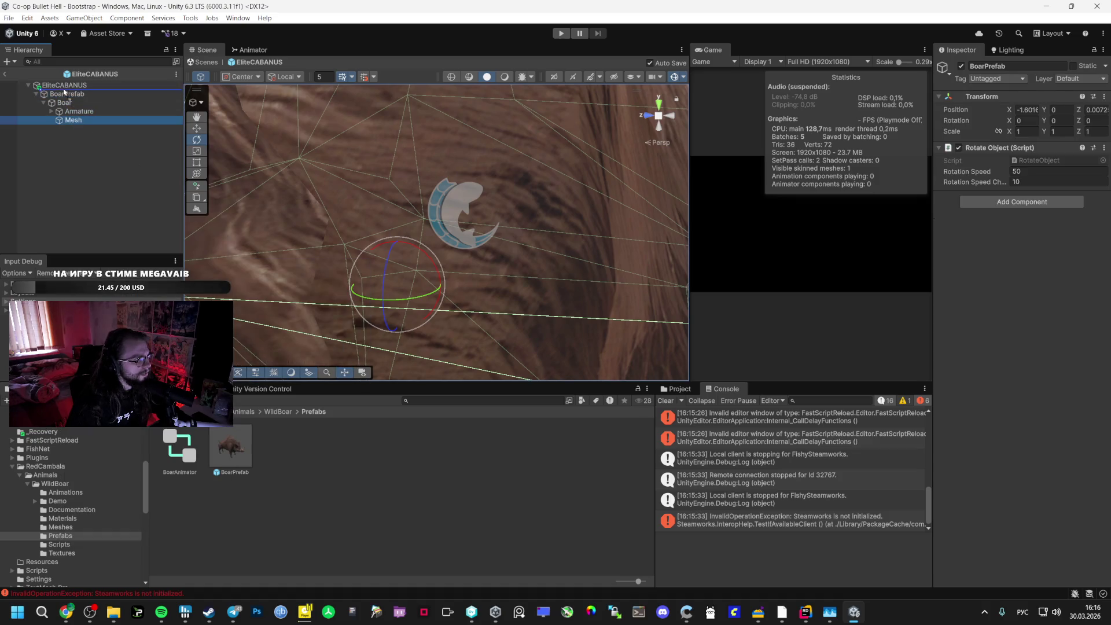
Inspect the Mesh object's Mesh Collider and Skinned Mesh Renderer components
left_click_drag(70, 121, 745, 133)
left_click(73, 120)
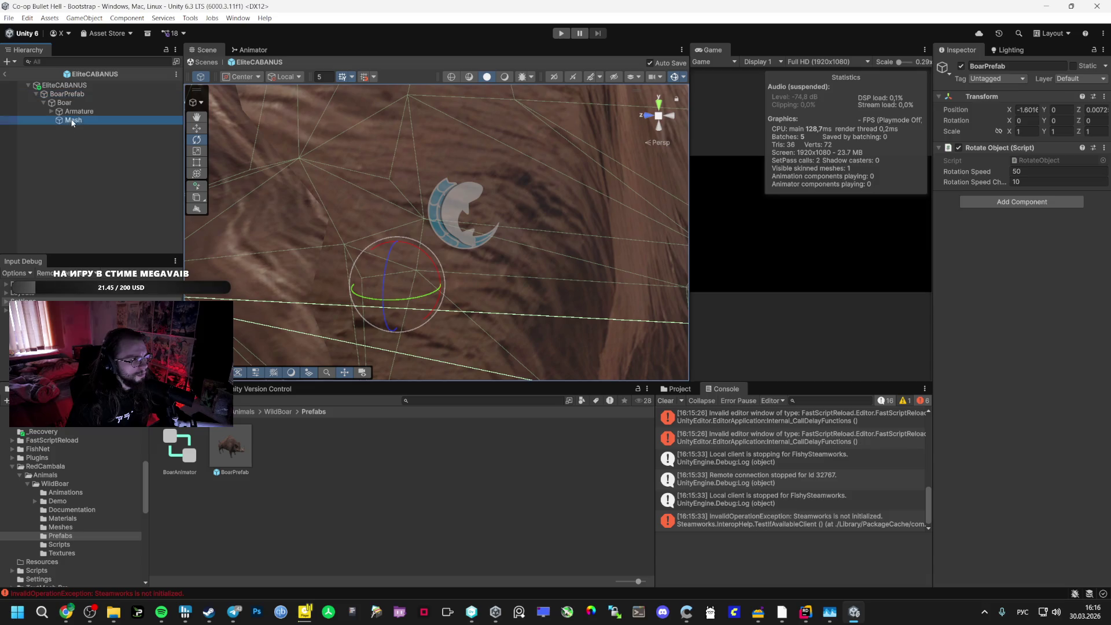
left_click_drag(982, 420, 597, 166)
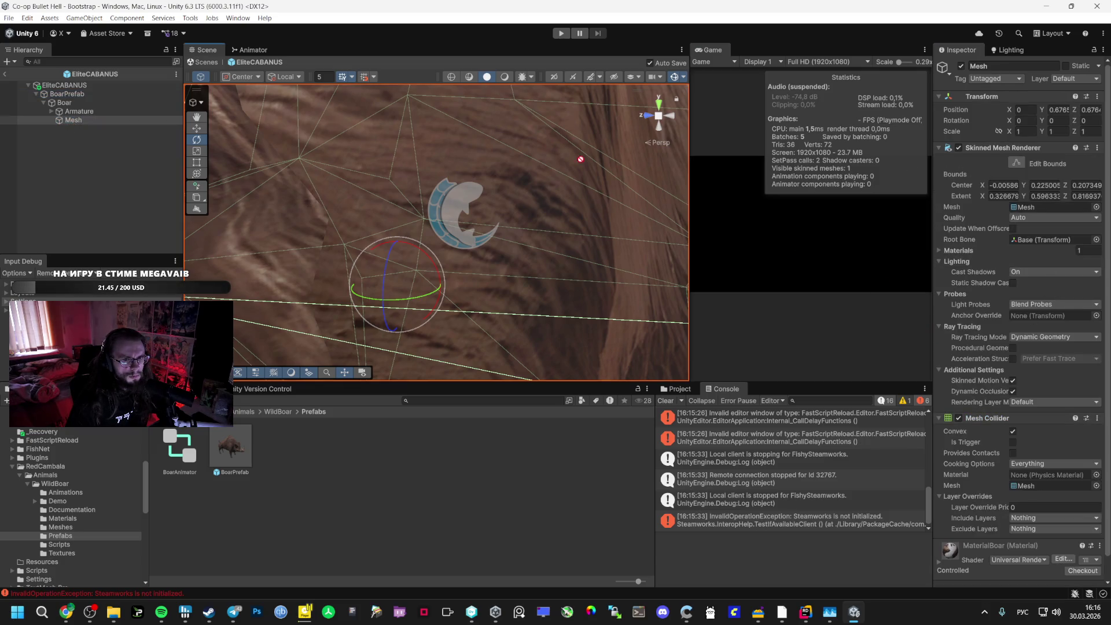
left_click_drag(249, 75, 106, 63)
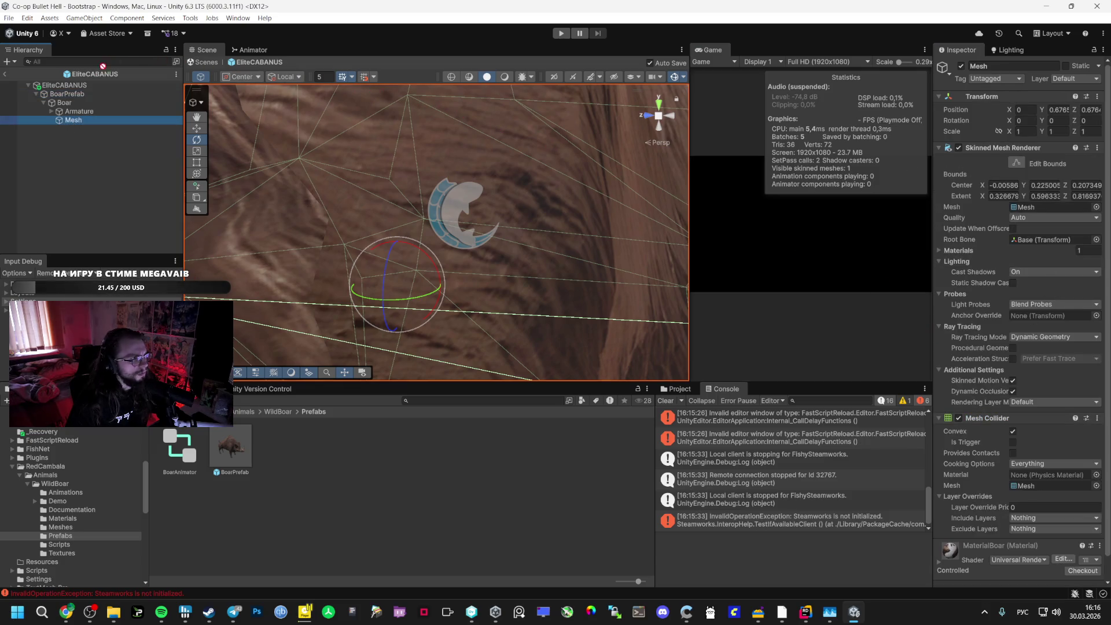
left_click(994, 149)
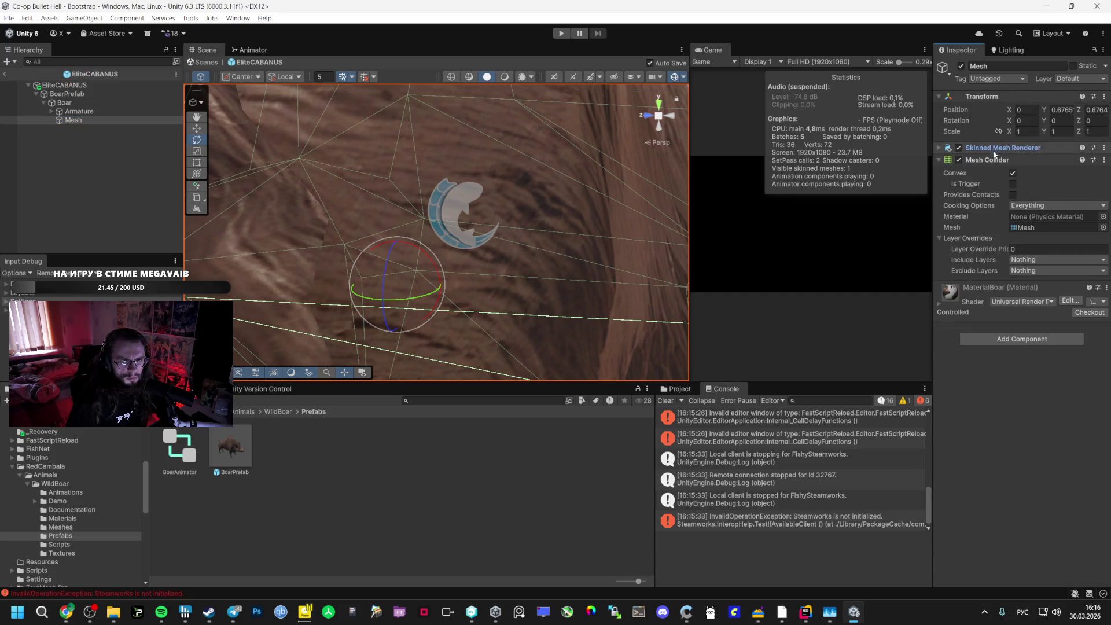
left_click(981, 151)
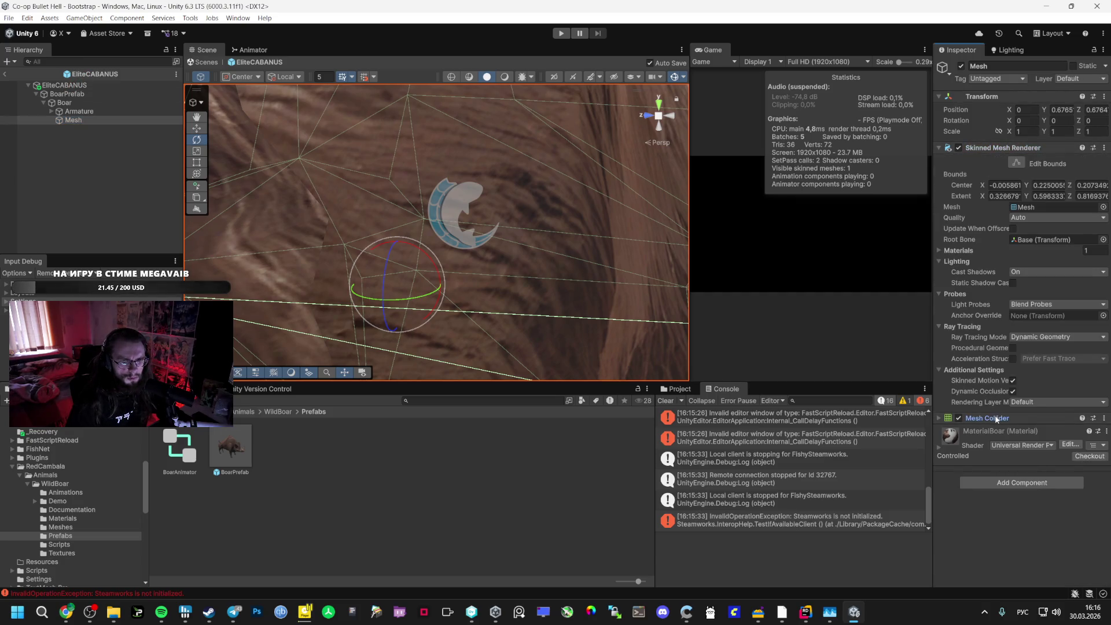
right_click(1076, 152)
left_click(994, 148)
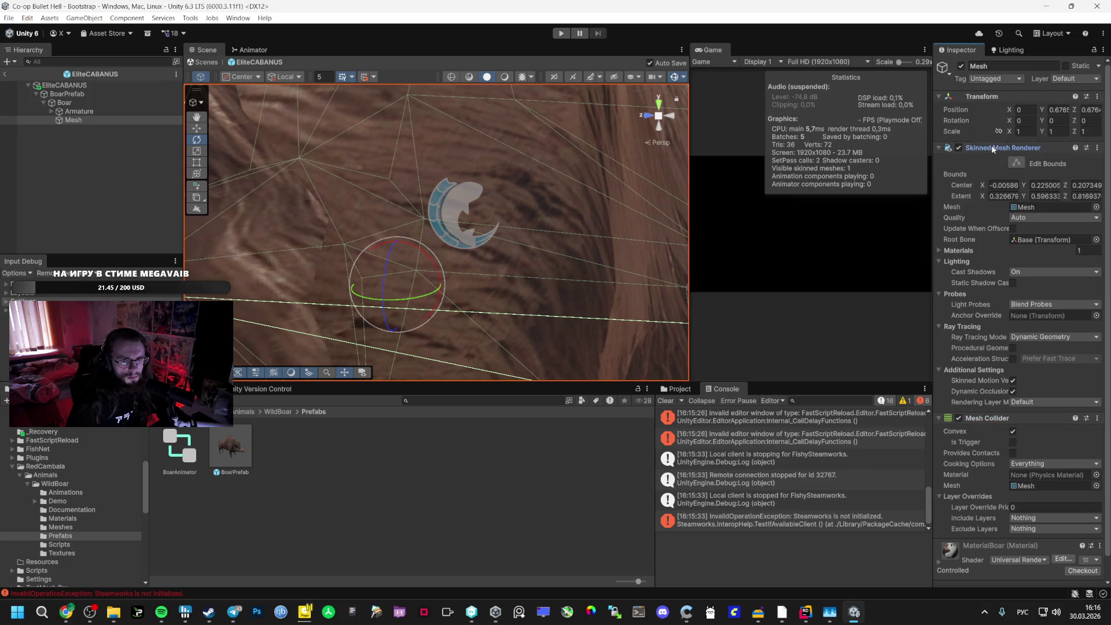
Remove the Rotate Object script from BoarPrefab
left_click(57, 86)
key("f")
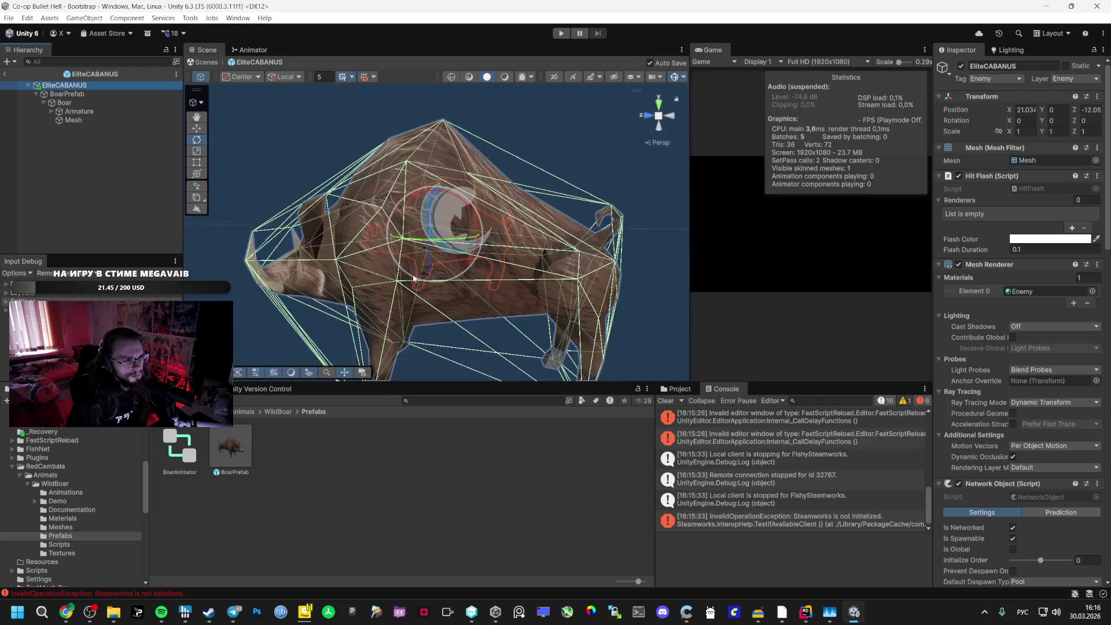
left_click_drag(440, 232, 748, 287)
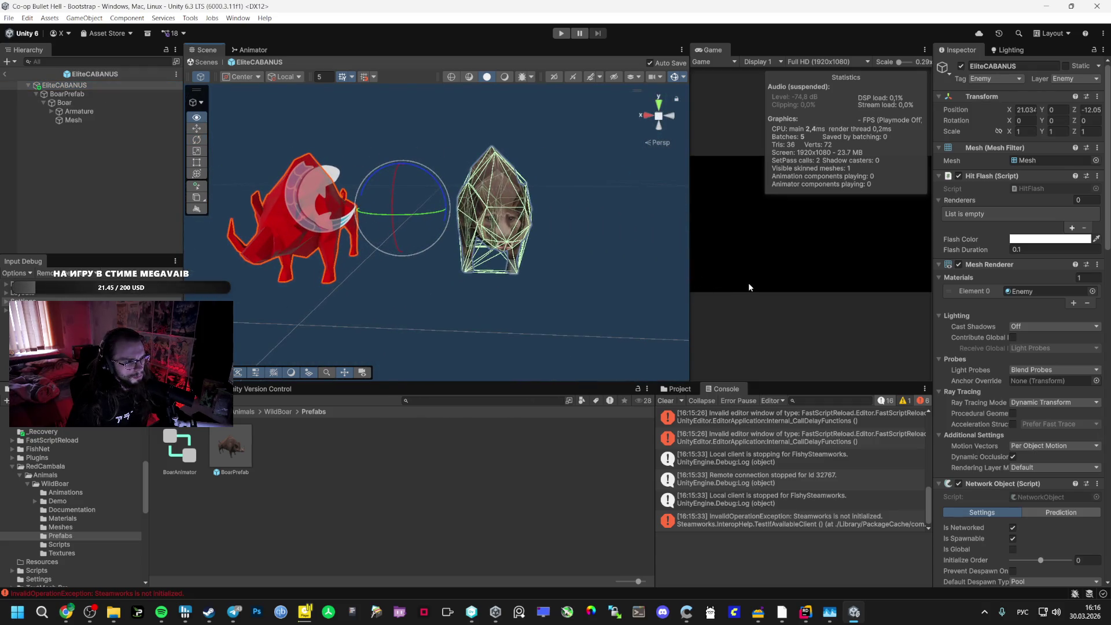
scroll(949, 327, "down", 5)
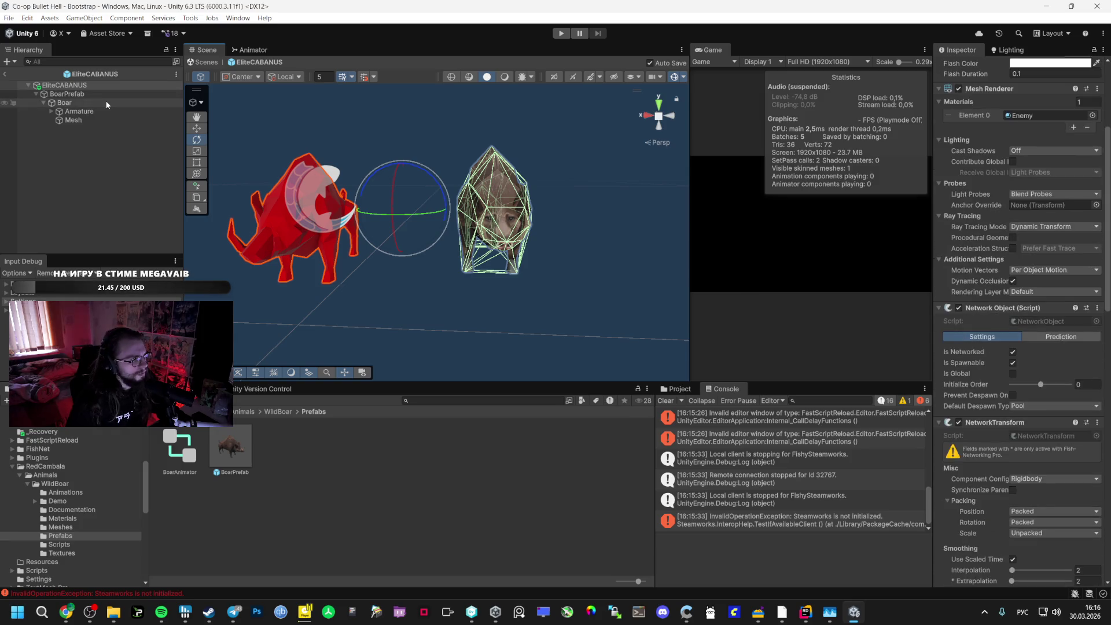
left_click(81, 94)
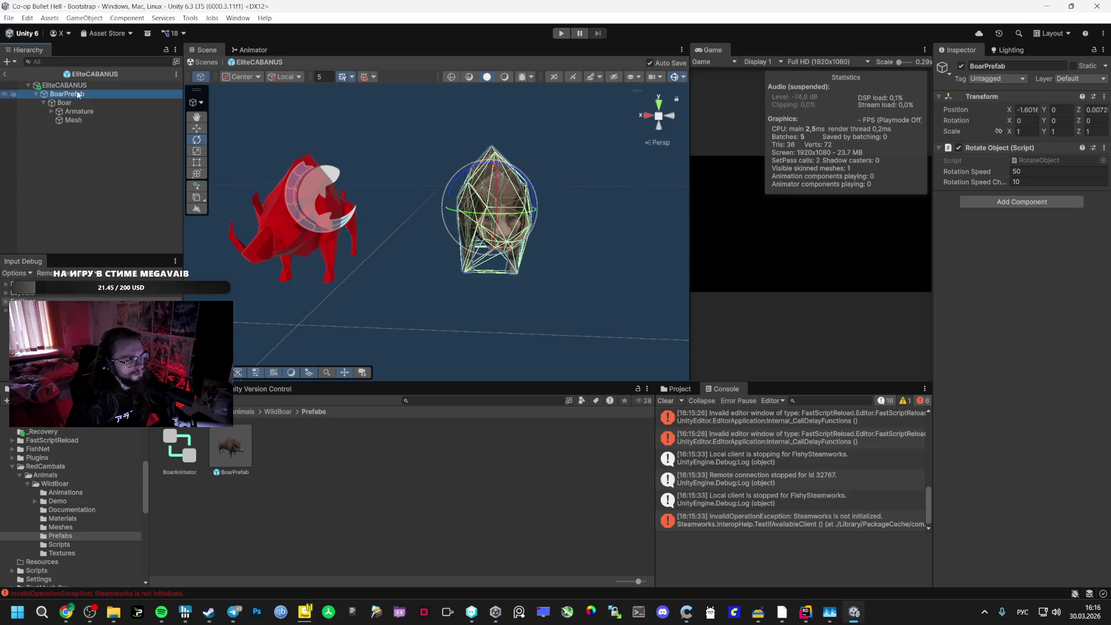
left_click(1103, 148)
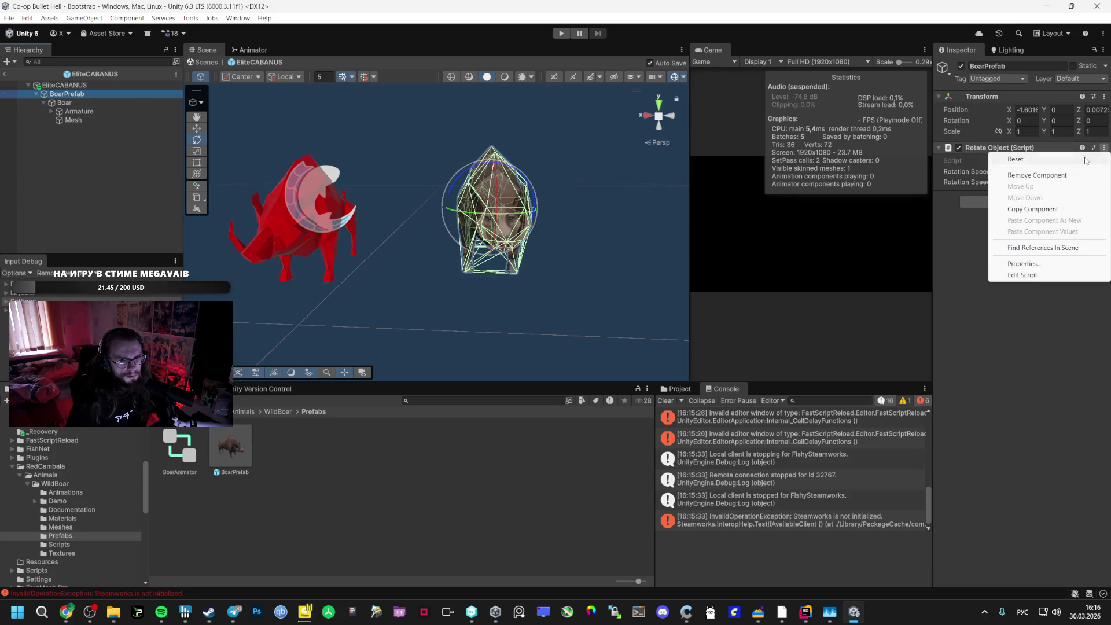
left_click(1036, 172)
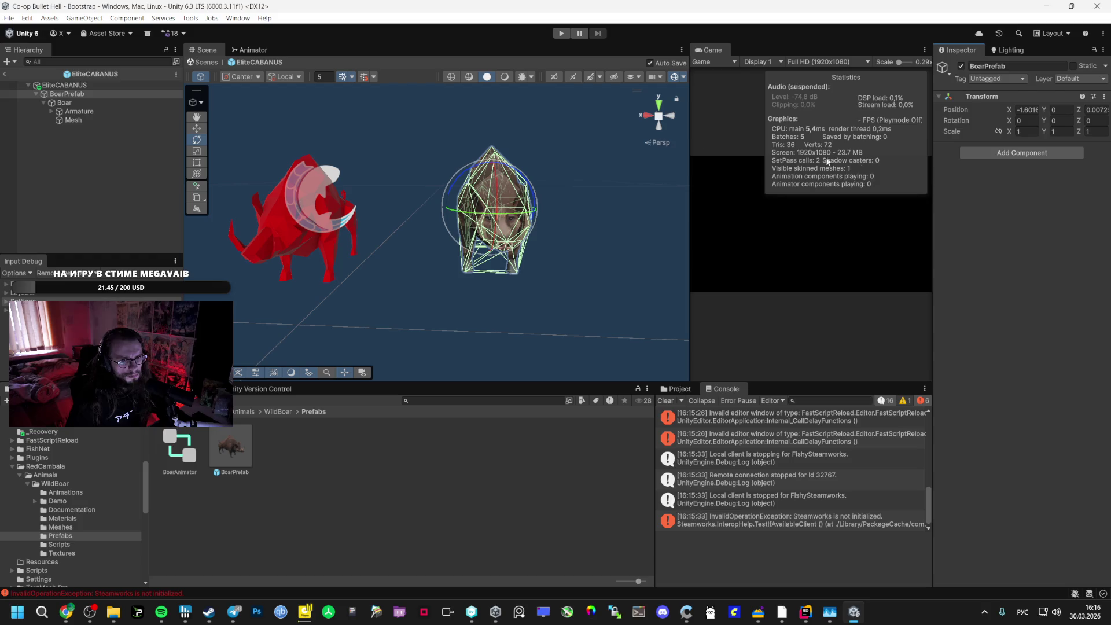
Move Boar directly under EliteCABANUS, delete the empty BoarPrefab, and turn the Armature to Y -29.25
left_click(72, 102)
left_click_drag(72, 102, 64, 86)
left_click(60, 96)
key("Delete")
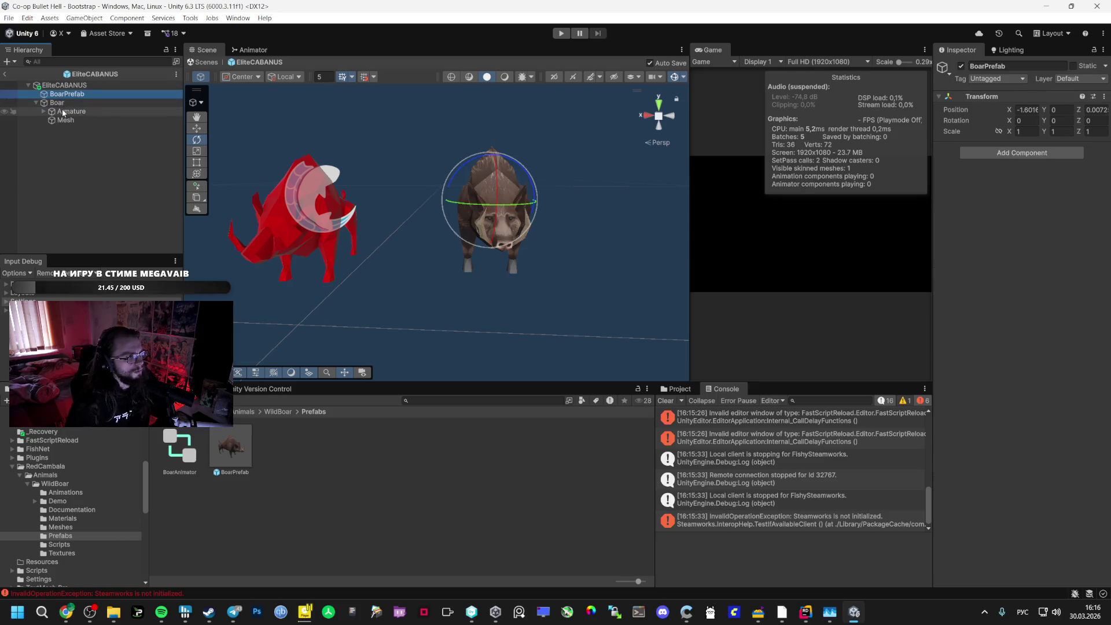
left_click(61, 96)
left_click(62, 86)
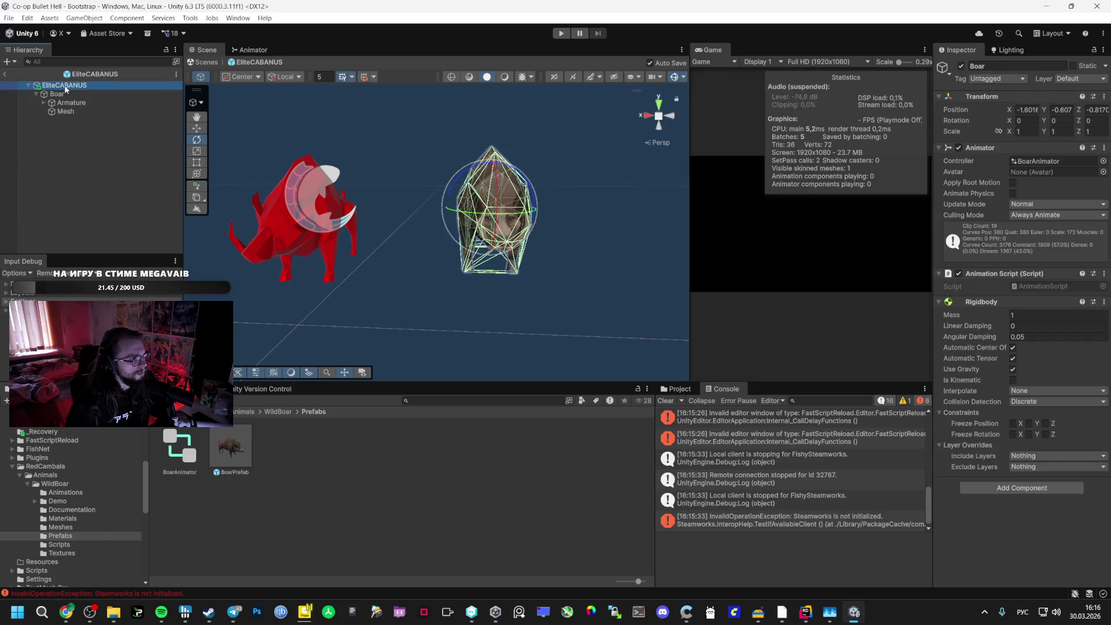
left_click(62, 95)
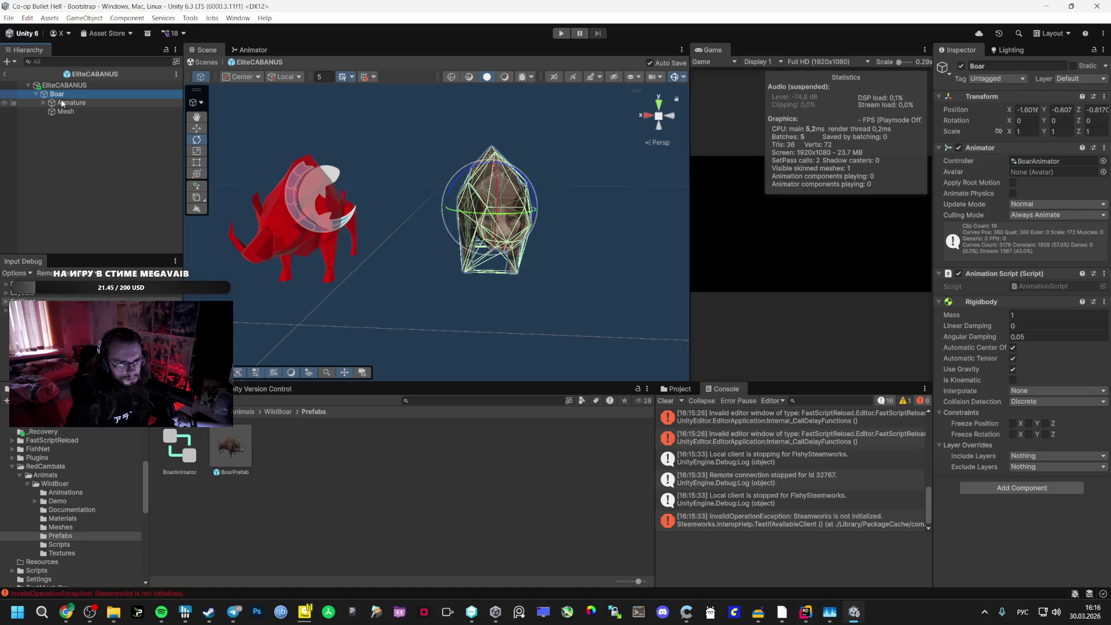
left_click(62, 103)
key("Down")
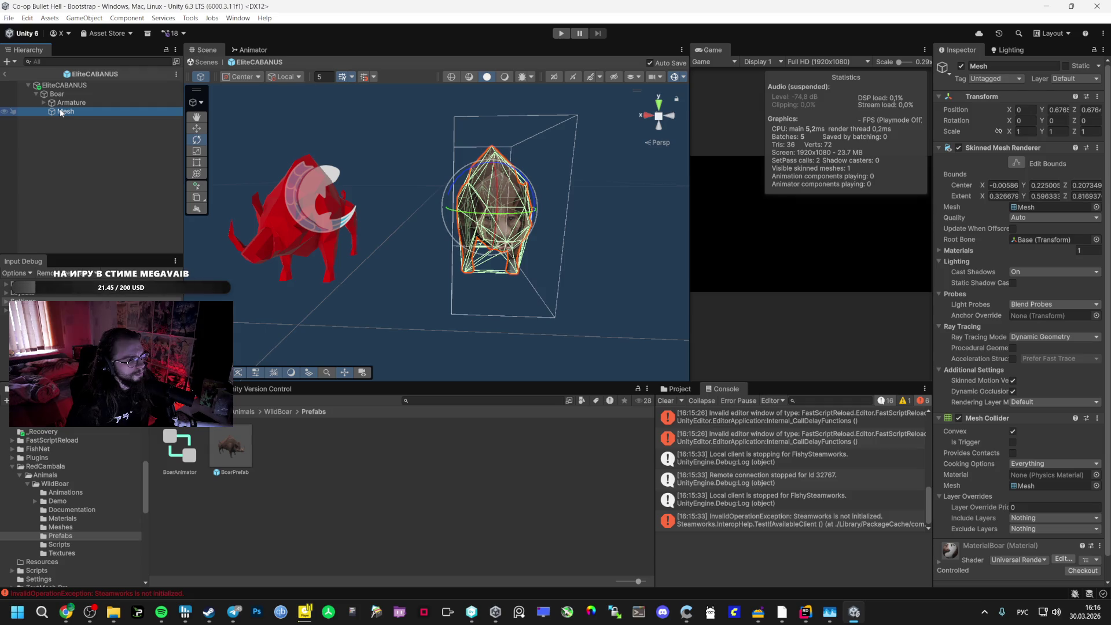
left_click(64, 105)
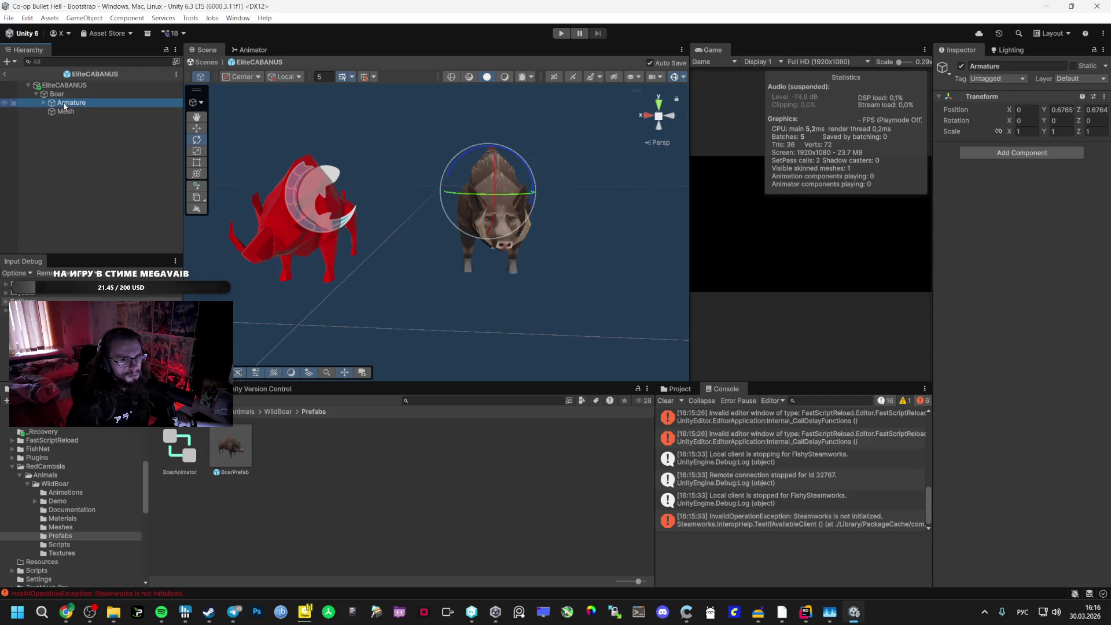
left_click_drag(448, 173, 512, 199)
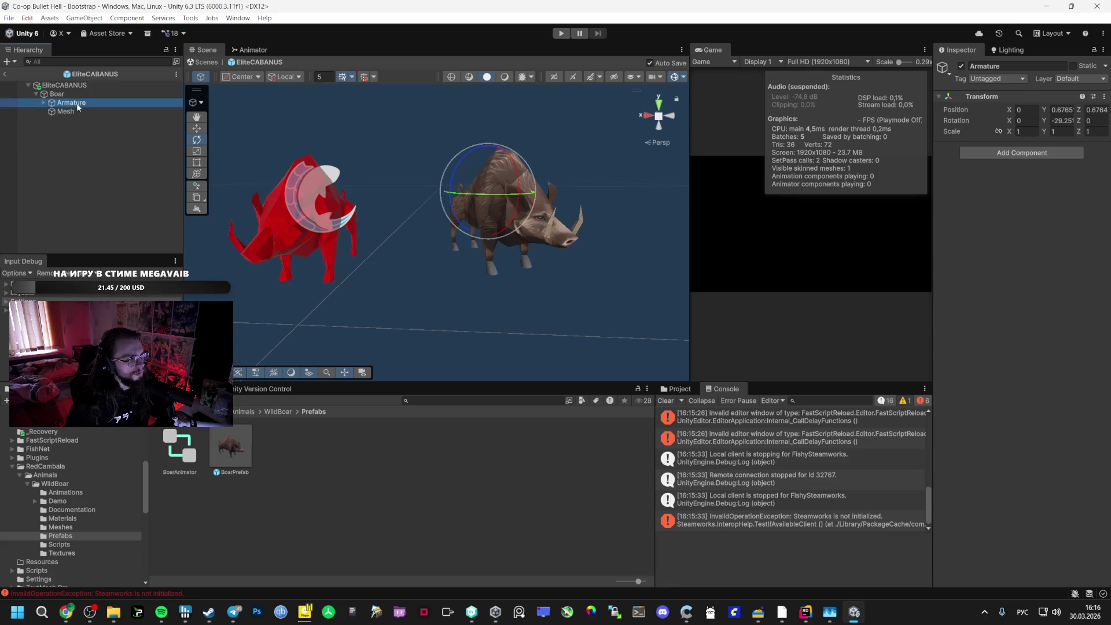
Bend the Back.L2 leg bone to about 22.6 degrees, then collapse the Armature's bones
left_click(60, 112)
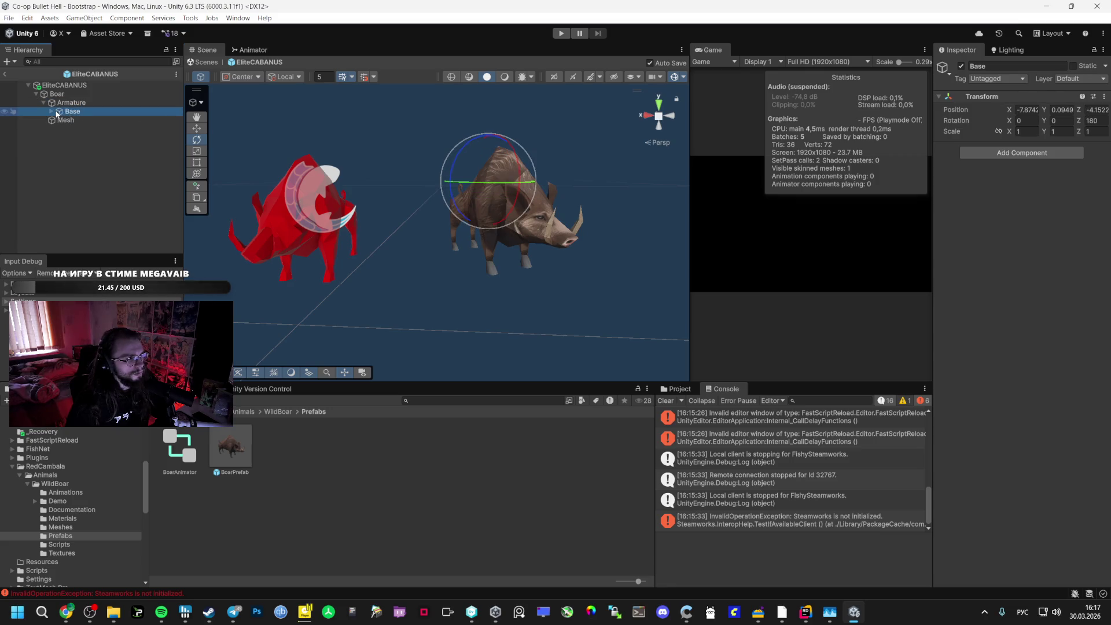
left_click(59, 120)
left_click(79, 121)
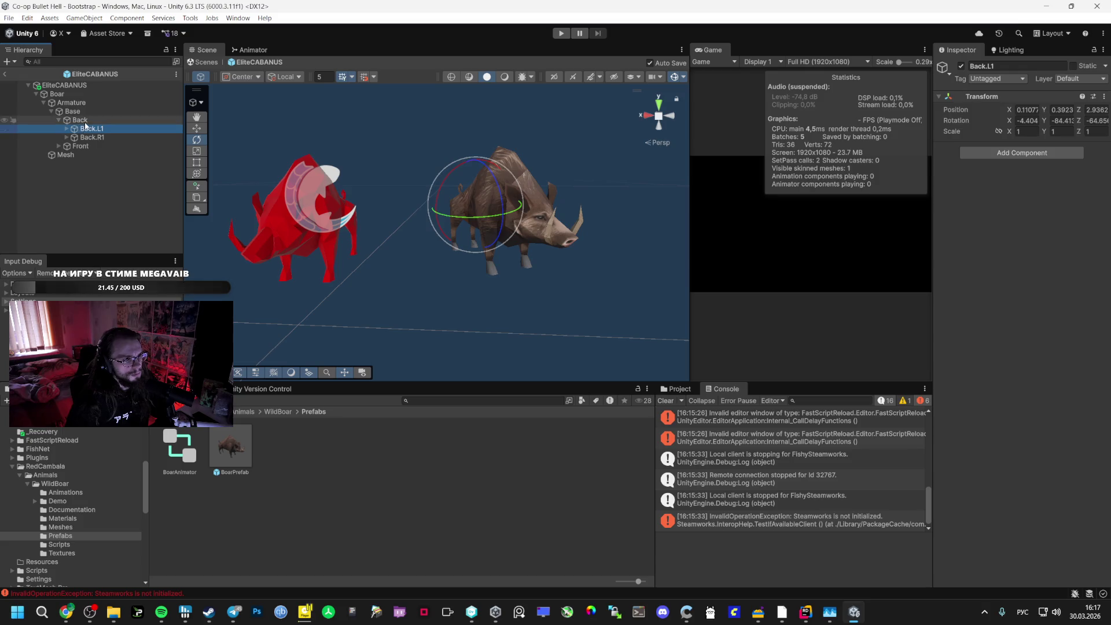
left_click(84, 129)
left_click(67, 128)
left_click(83, 137)
left_click_drag(471, 218, 513, 243)
mouse_move(554, 350)
left_mouse_down()
mouse_move(510, 242)
mouse_move(492, 232)
left_mouse_up()
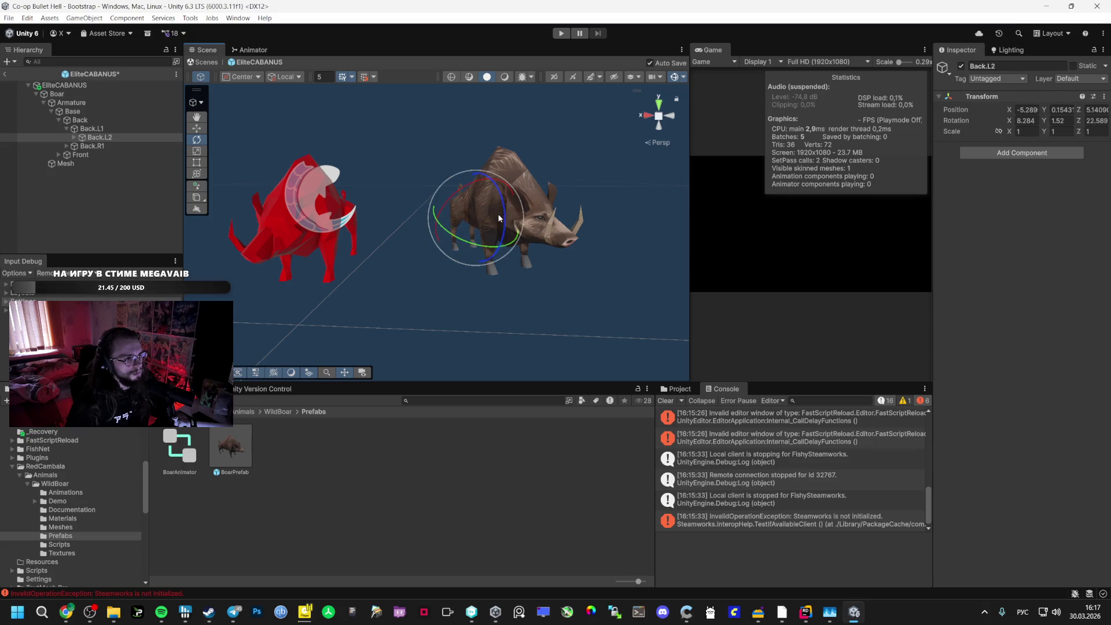
left_click(46, 102)
left_click(44, 102)
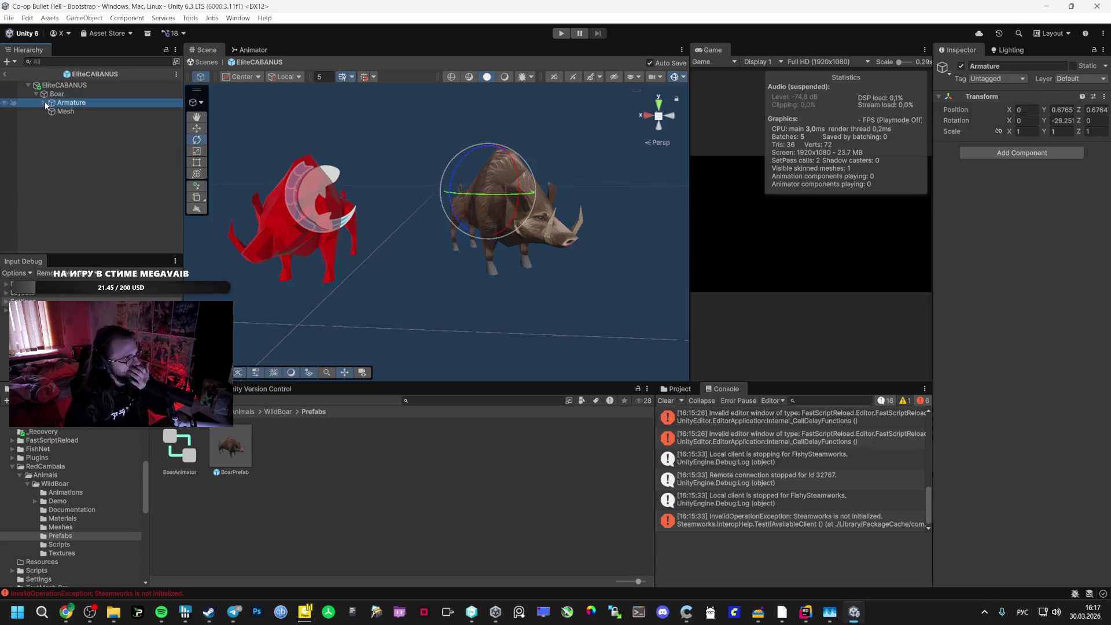
left_click(52, 94)
left_click(67, 87)
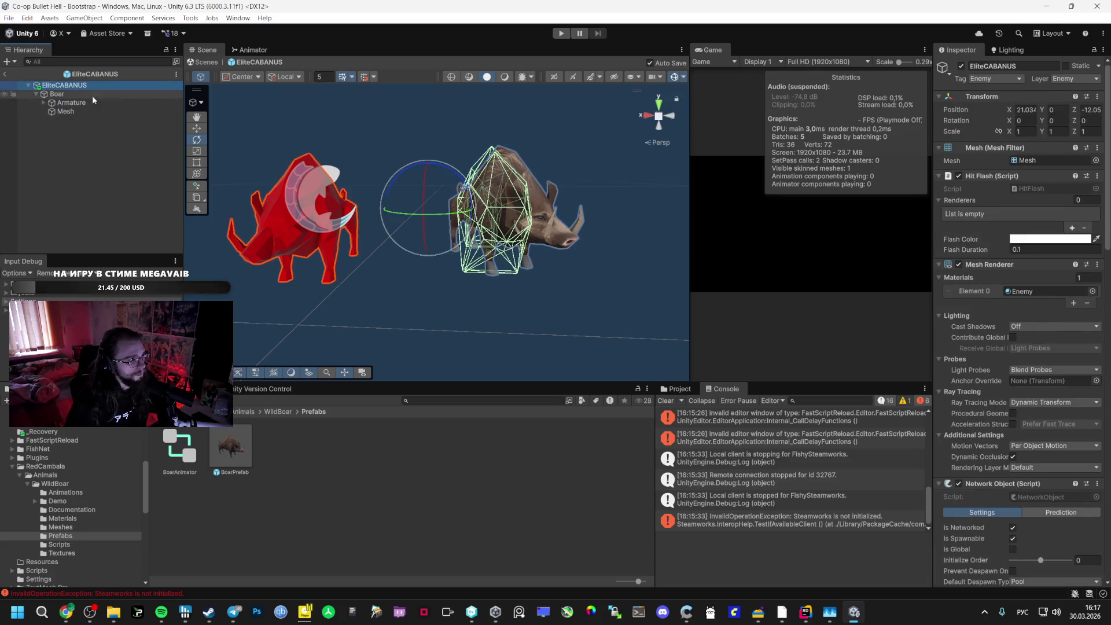
Zero the position of Boar and of the EliteCABANUS root
left_click(99, 94)
left_click(1028, 110)
type("0")
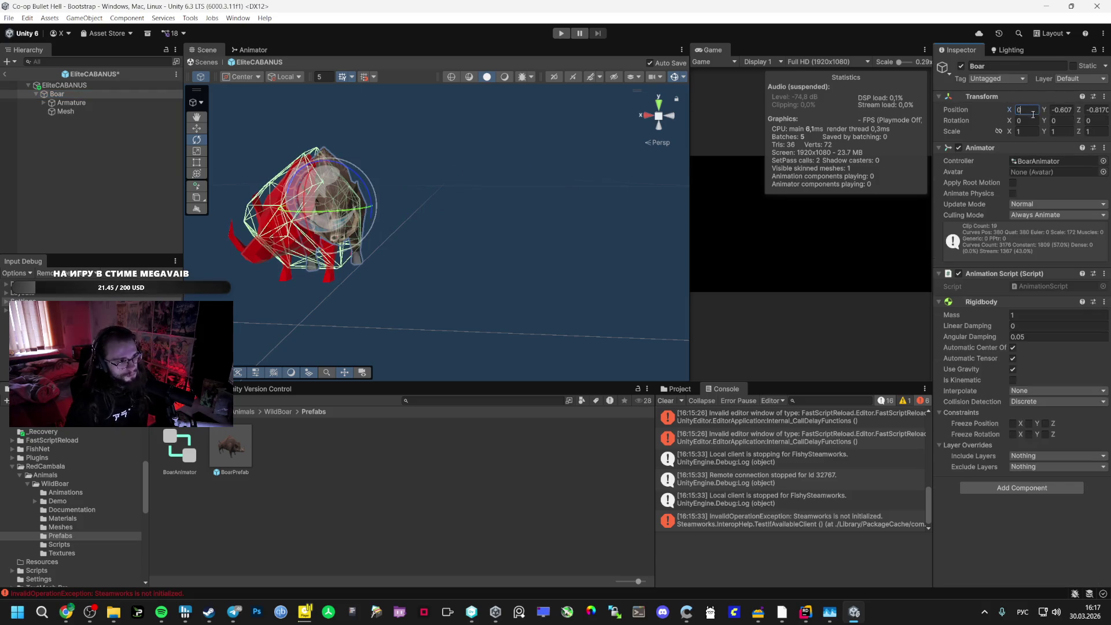
key("Tab")
type("0")
key("Tab")
type("0")
key("Return")
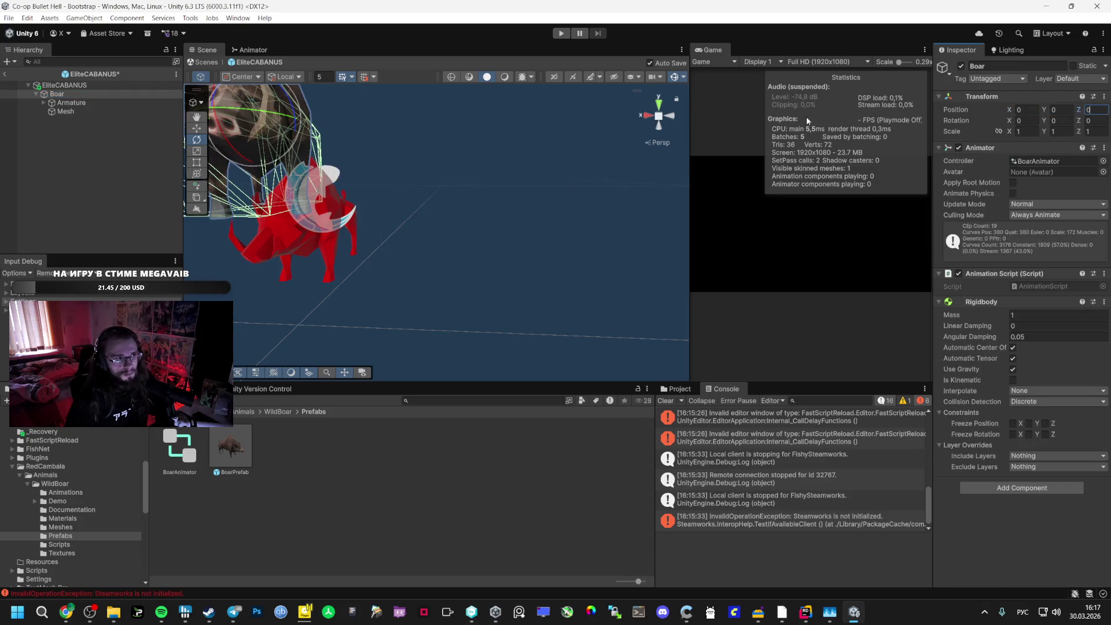
left_click(172, 87)
left_click(1026, 110)
type("0")
key("Tab")
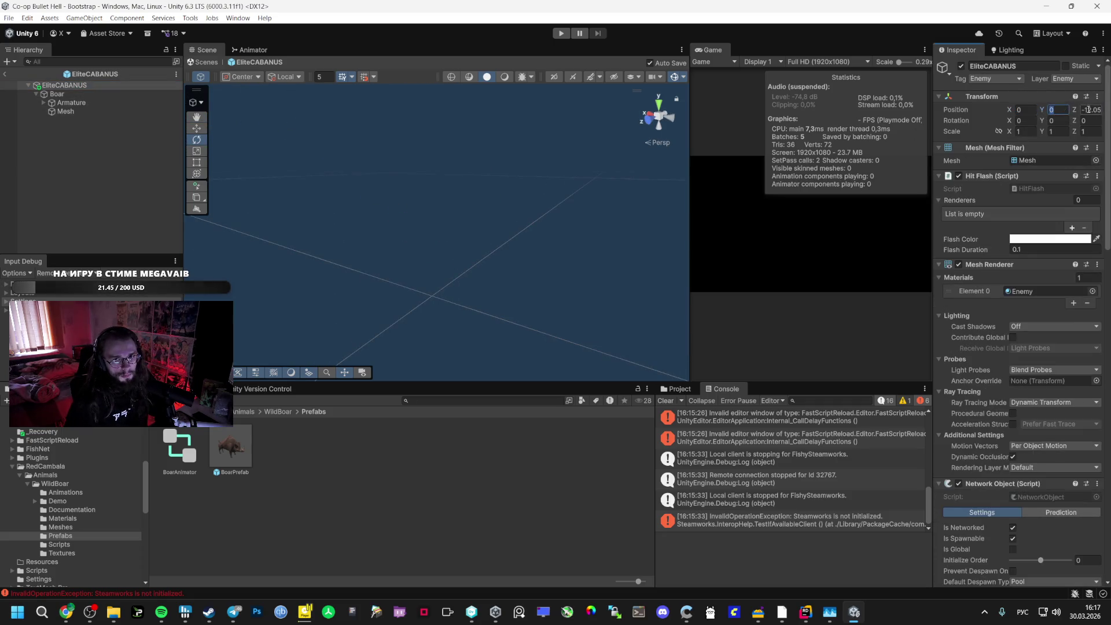
Zero the Armature's position values
mouse_move(347, 191)
left_mouse_down()
mouse_move(237, 163)
mouse_move(324, 139)
left_mouse_up()
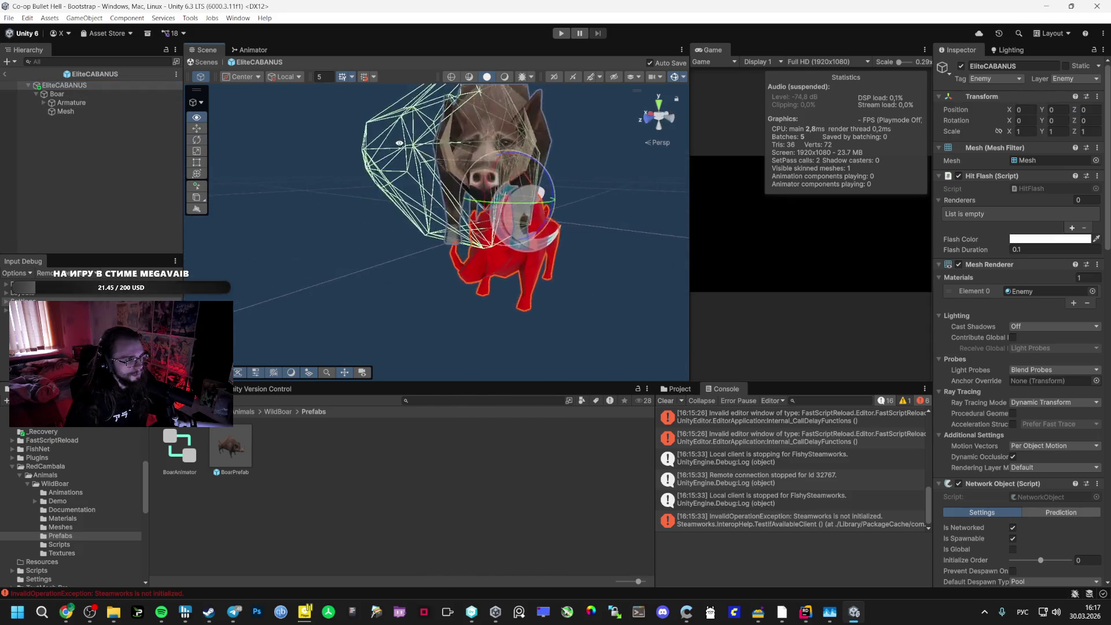
left_click(77, 104)
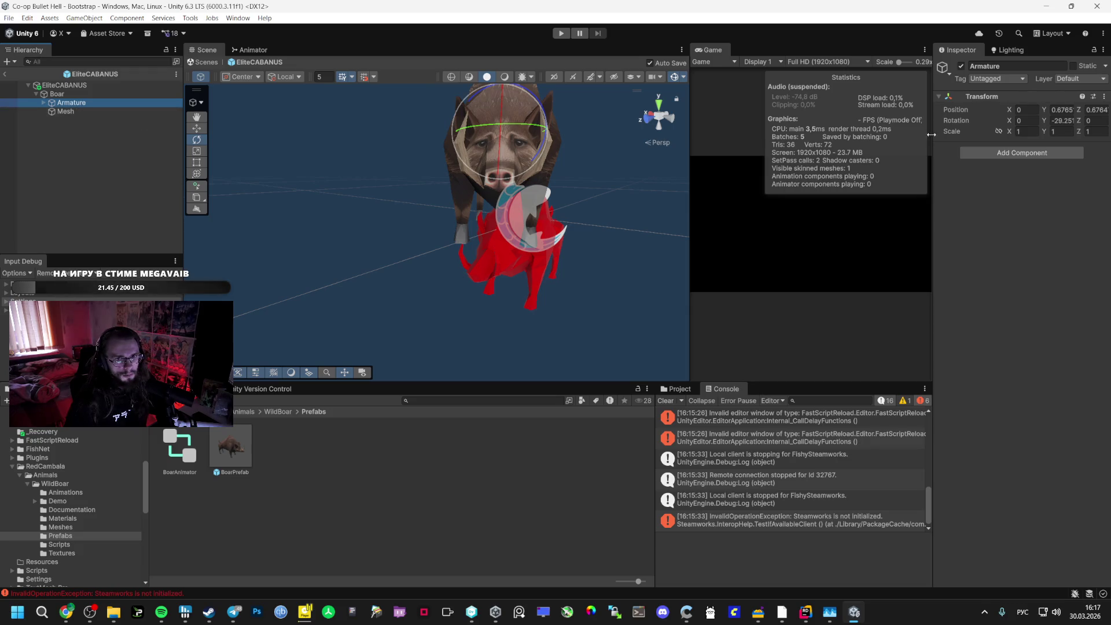
left_click_drag(1045, 124, 1007, 124)
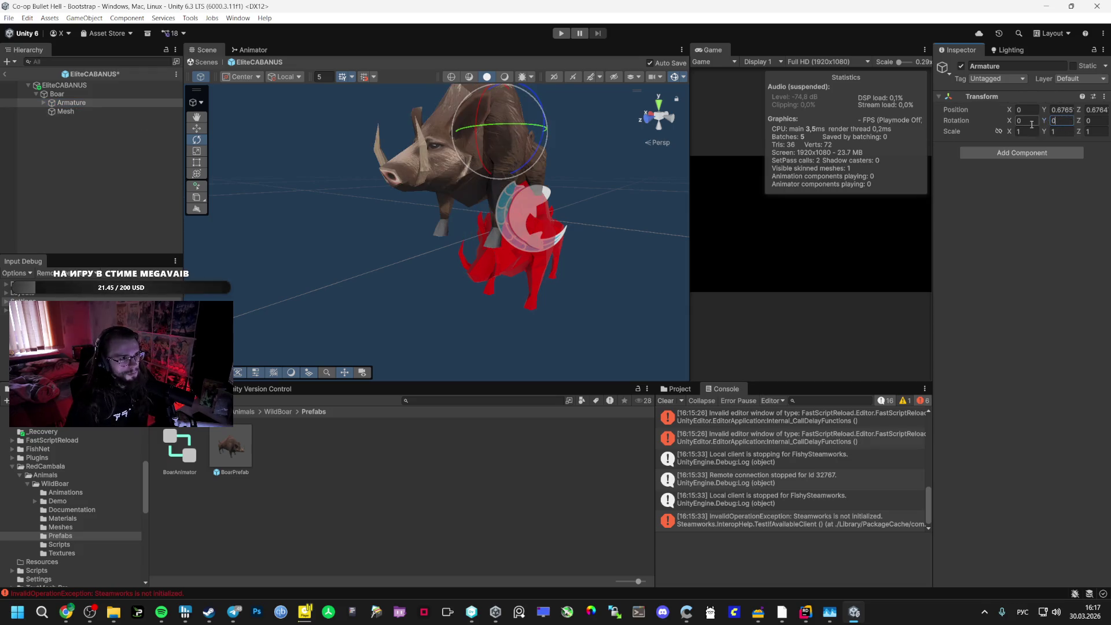
left_click(57, 94)
left_click(78, 103)
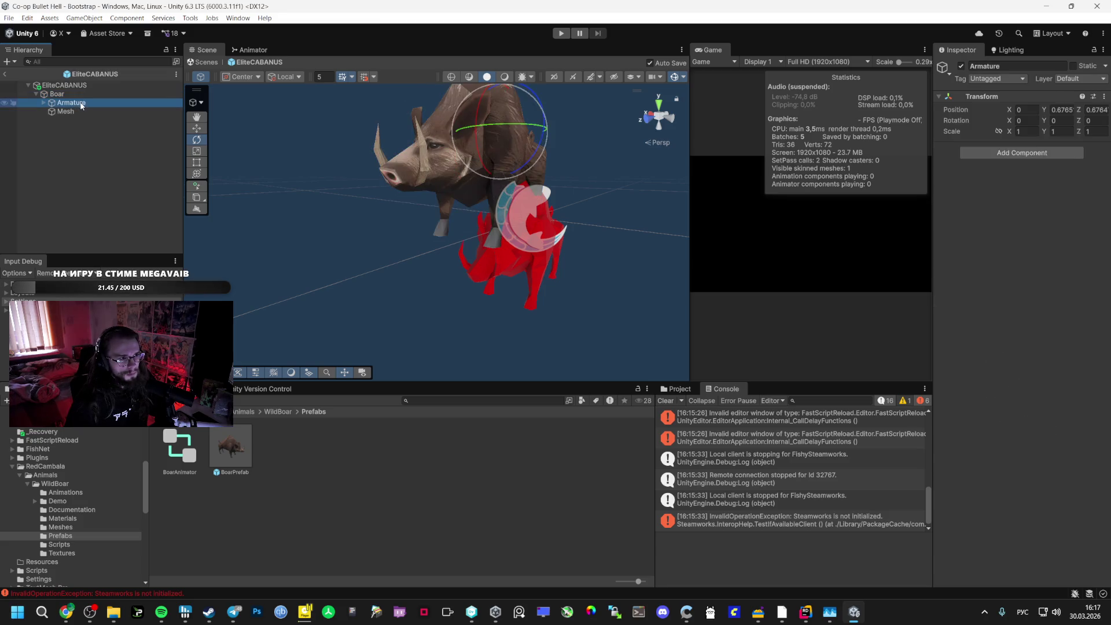
left_click(80, 111)
left_click(80, 104)
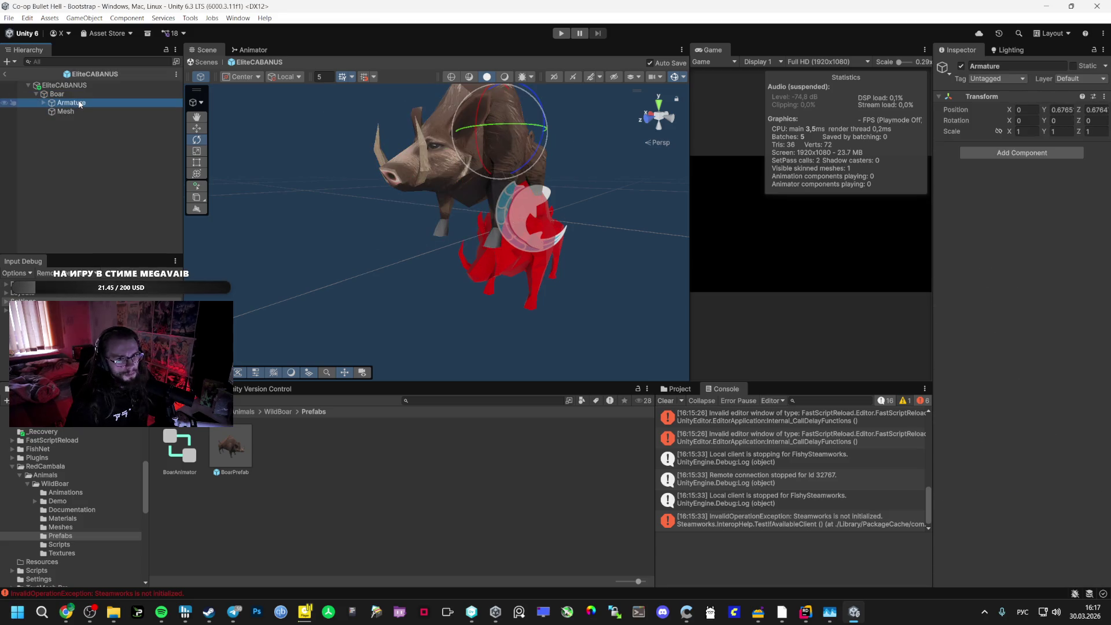
left_click(75, 95)
left_click(77, 103)
left_click(1061, 118)
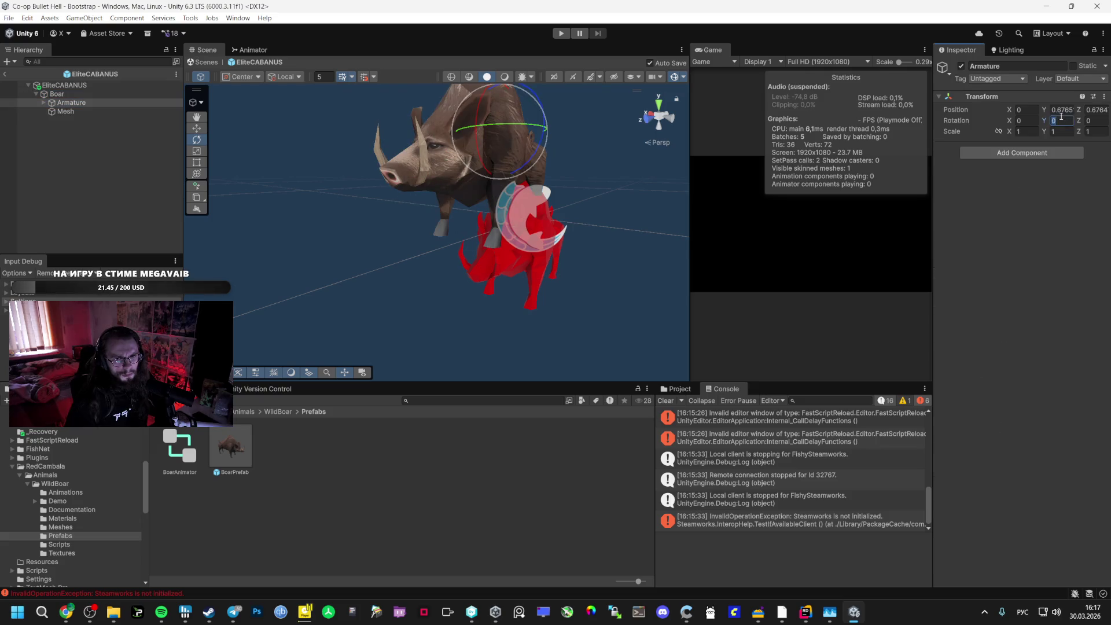
type("0")
key("Tab")
type("0")
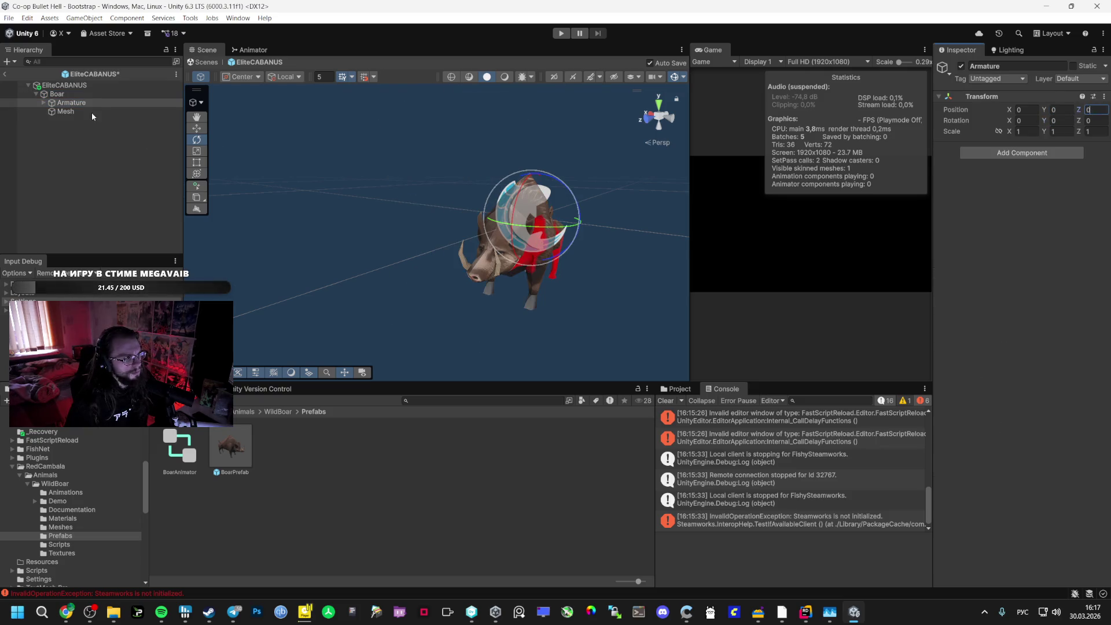
Zero Mesh's position and move Mesh directly under EliteCABANUS
left_click(93, 114)
type("0")
left_click(1092, 110)
type("0")
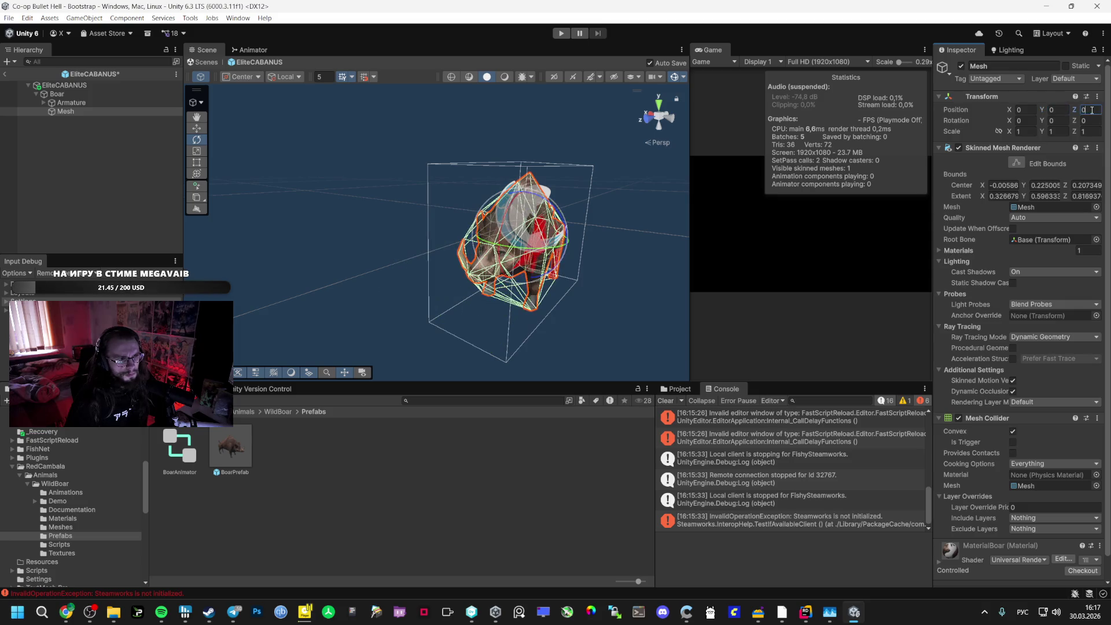
left_click_drag(104, 114, 55, 90)
left_click(56, 91)
left_click(39, 104)
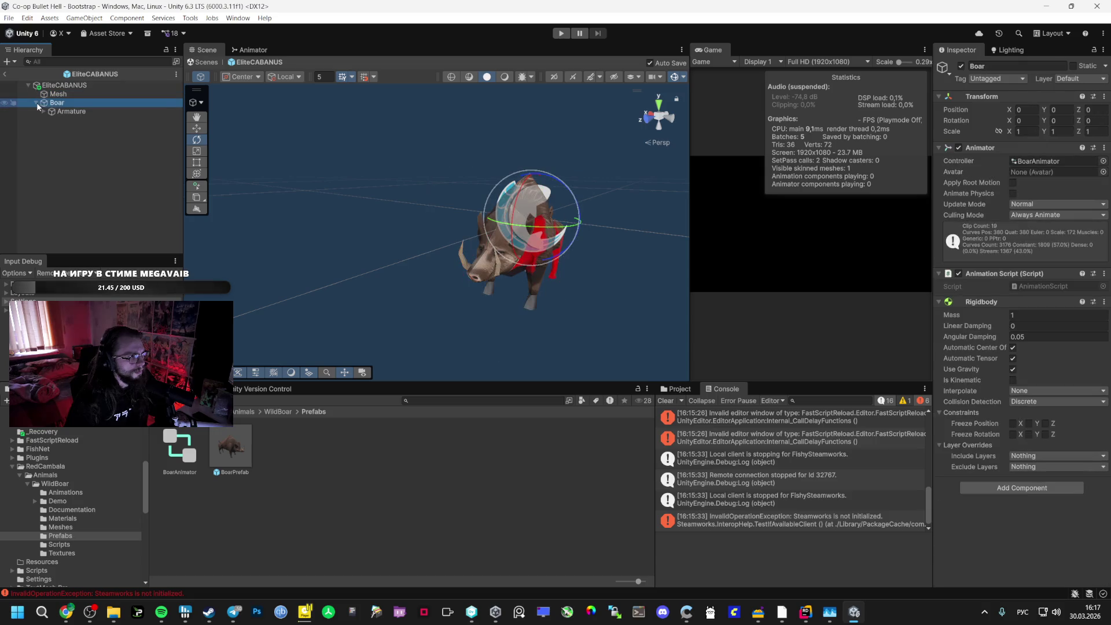
Delete Boar with its Armature, leaving Mesh as EliteCABANUS's only child
key("Delete")
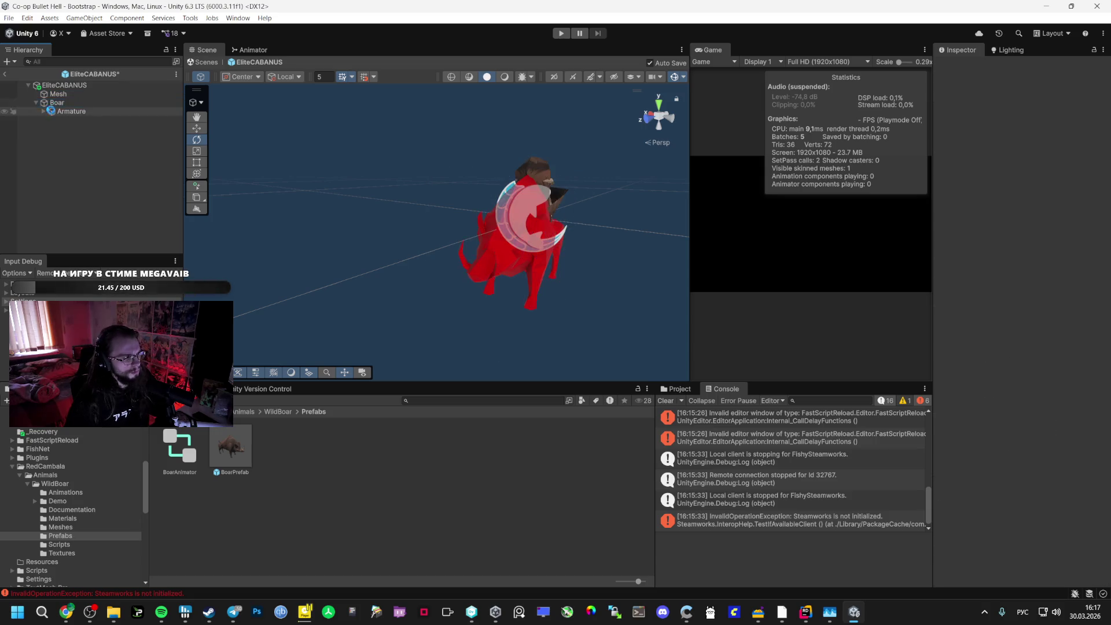
left_click(70, 94)
left_click_drag(571, 131, 344, 134)
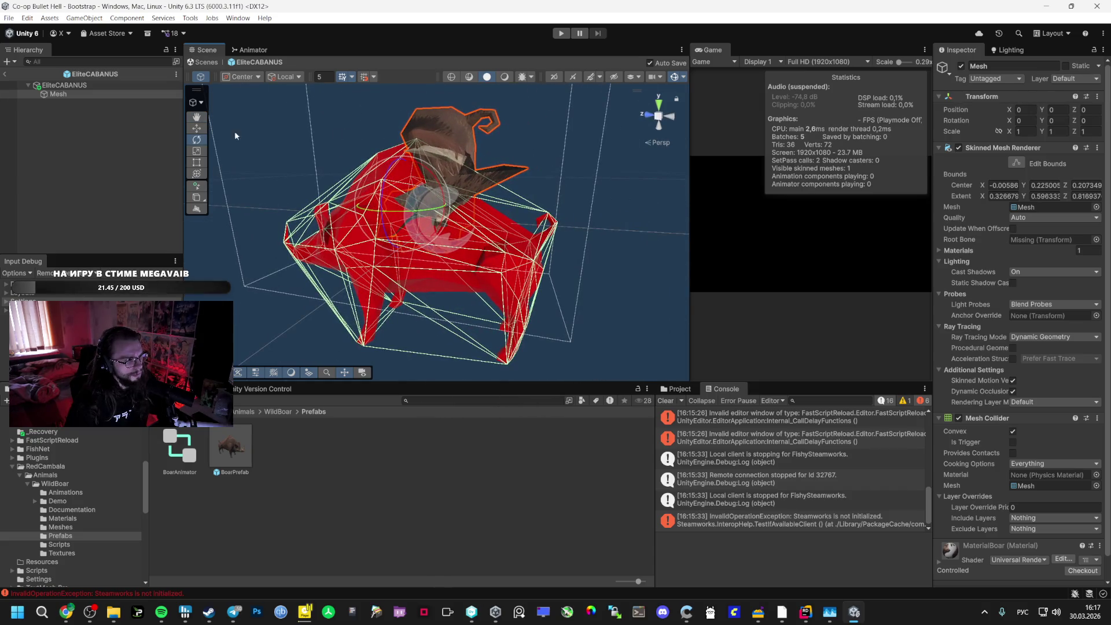
left_click(465, 132)
left_click(444, 165)
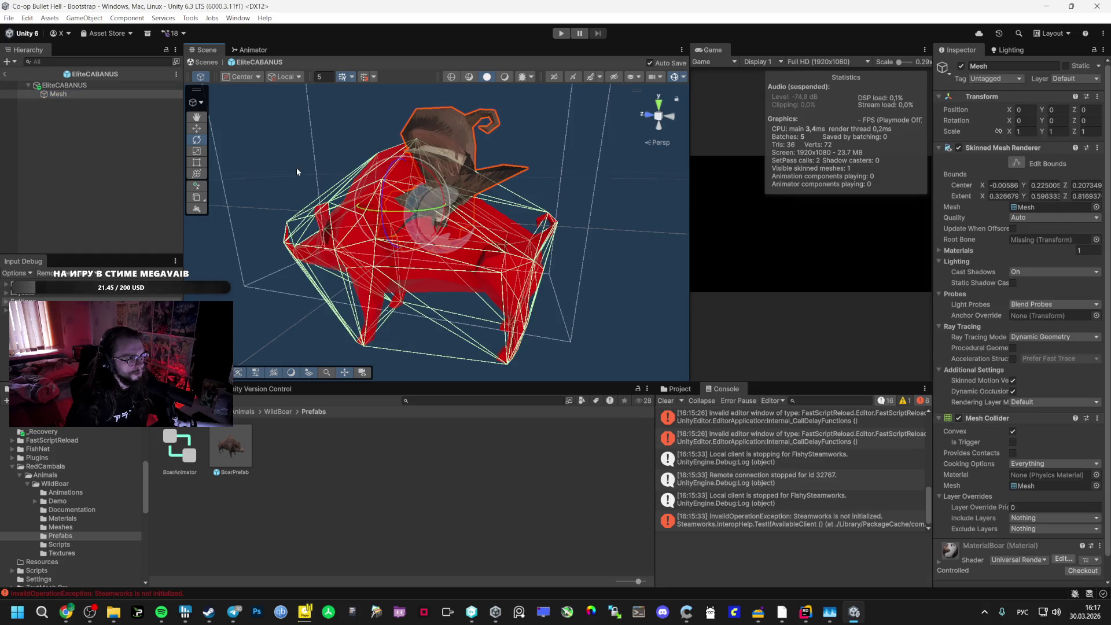
left_click(961, 66)
left_click(962, 67)
left_click_drag(579, 174, 463, 168)
Remove Mesh's Skinned Mesh Renderer, keeping its Mesh Collider, and return from prefab mode to the scene
left_click(959, 148)
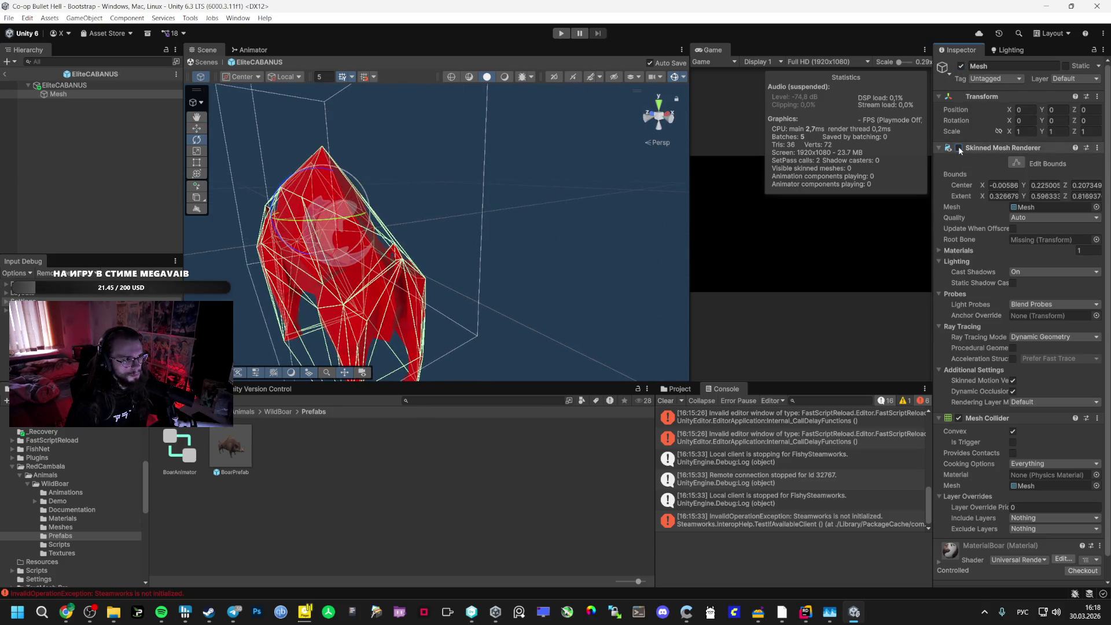
left_click(1097, 147)
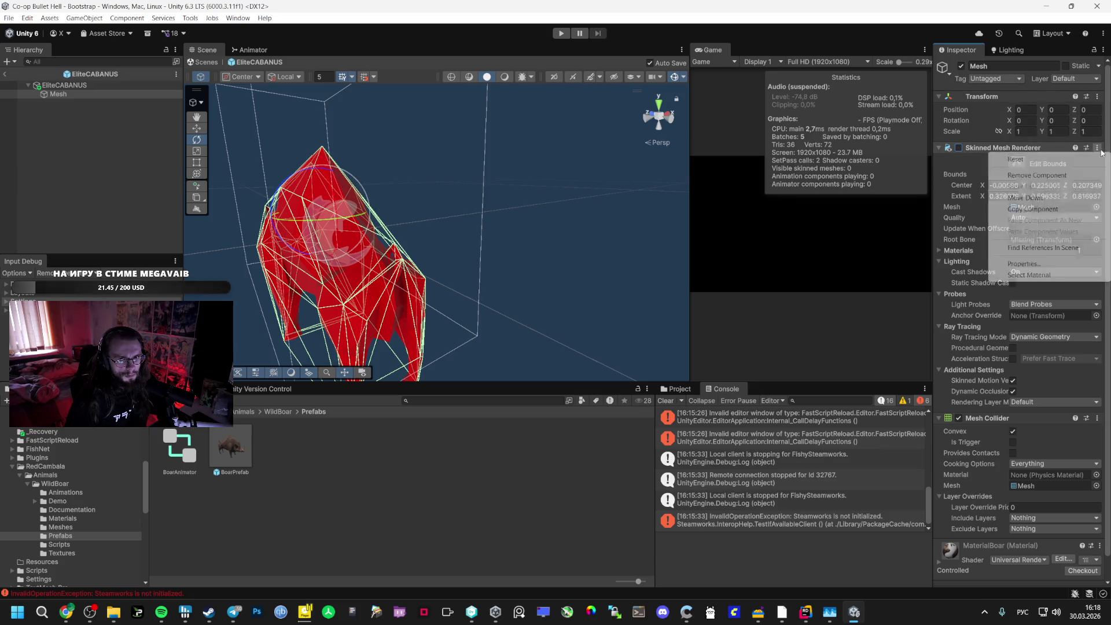
left_click(1024, 175)
mouse_move(579, 172)
left_mouse_down()
mouse_move(560, 171)
mouse_move(655, 176)
left_mouse_up()
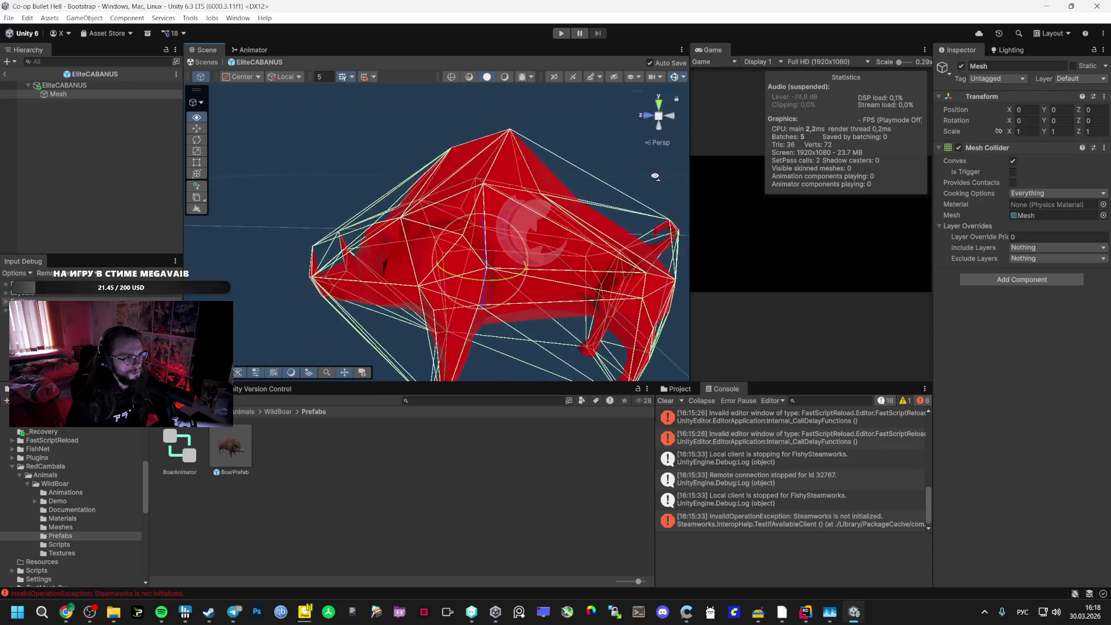
left_click_drag(520, 166, 625, 168)
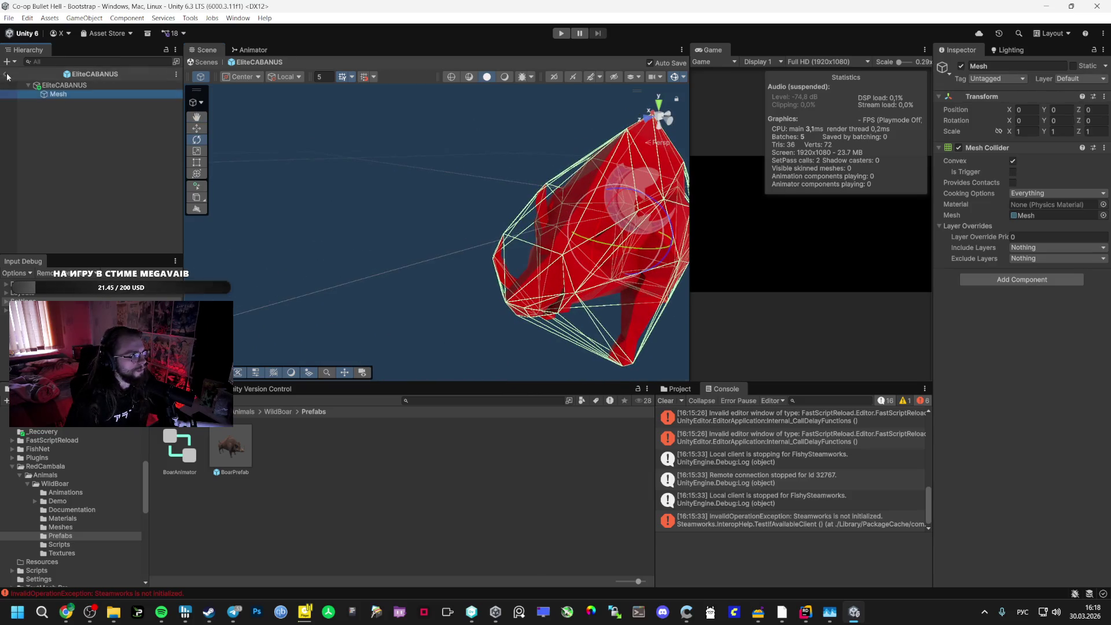
left_click(5, 74)
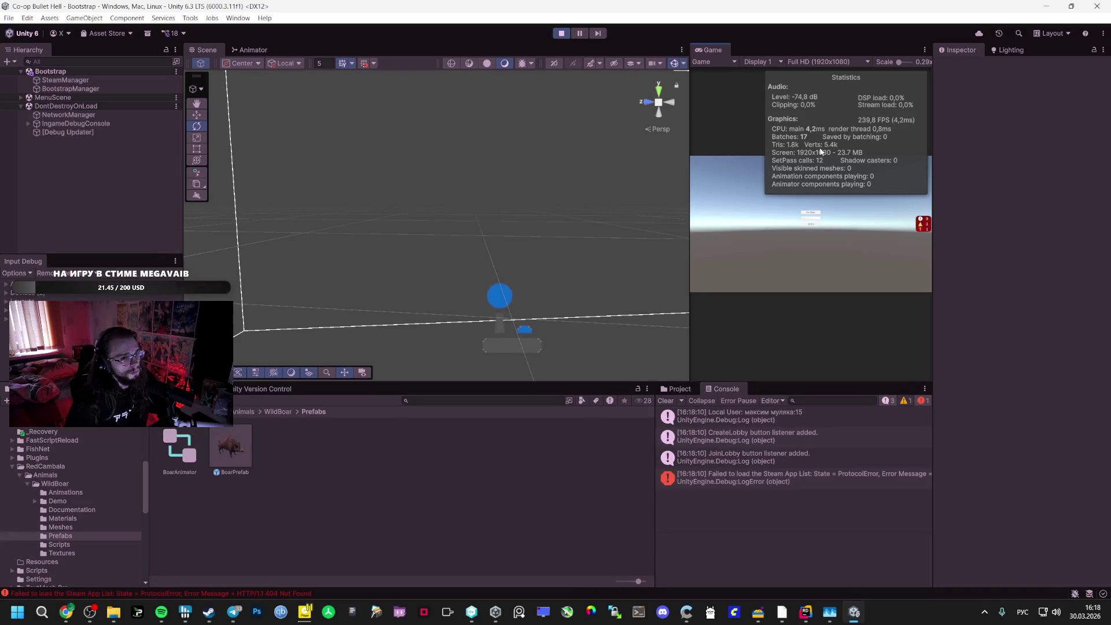
Host the Vestibule lobby and start playing with the Game view maximized
left_click(819, 214)
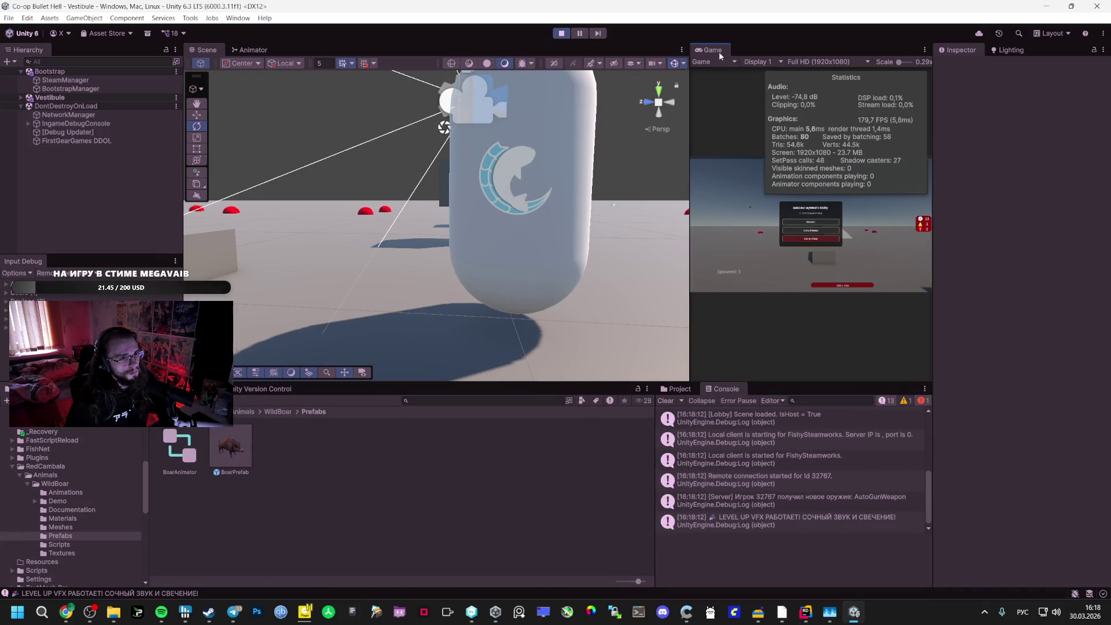
double_click(719, 53)
key("Escape")
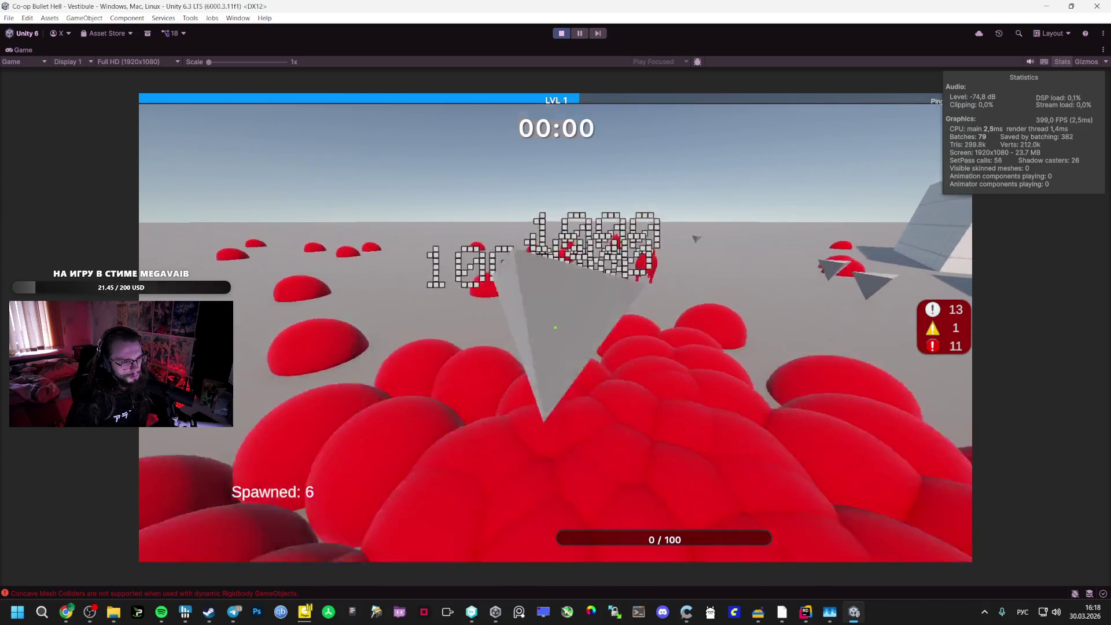
Pick Orbital Weapon and Speed Card upgrades up to level 9, then restore the layout and stop
left_click(567, 339)
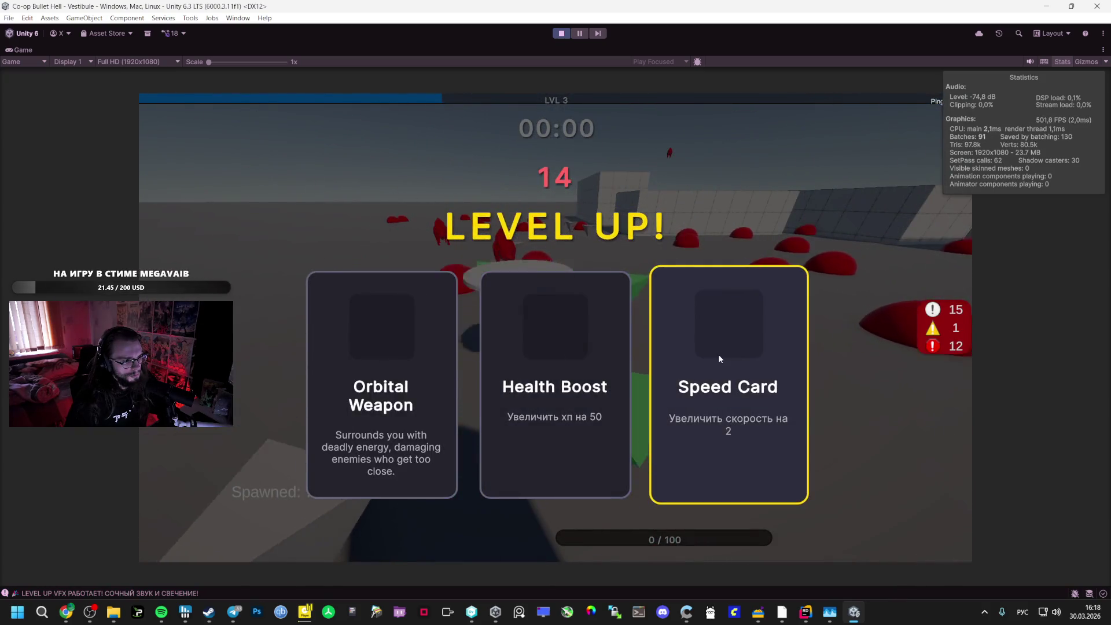
left_click(720, 359)
left_click(706, 348)
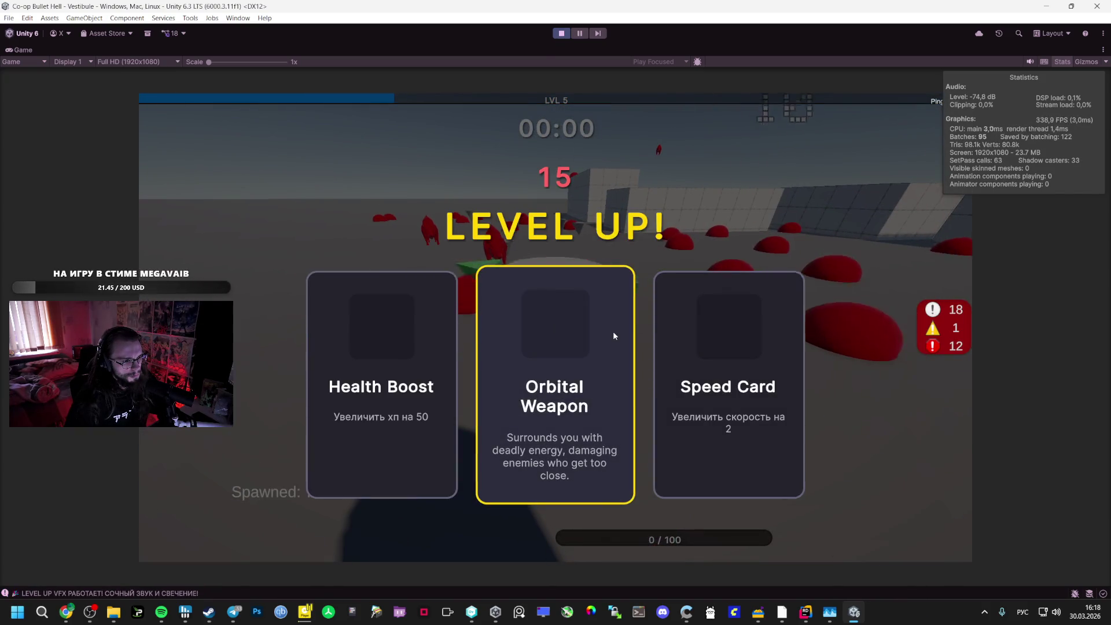
left_click(614, 335)
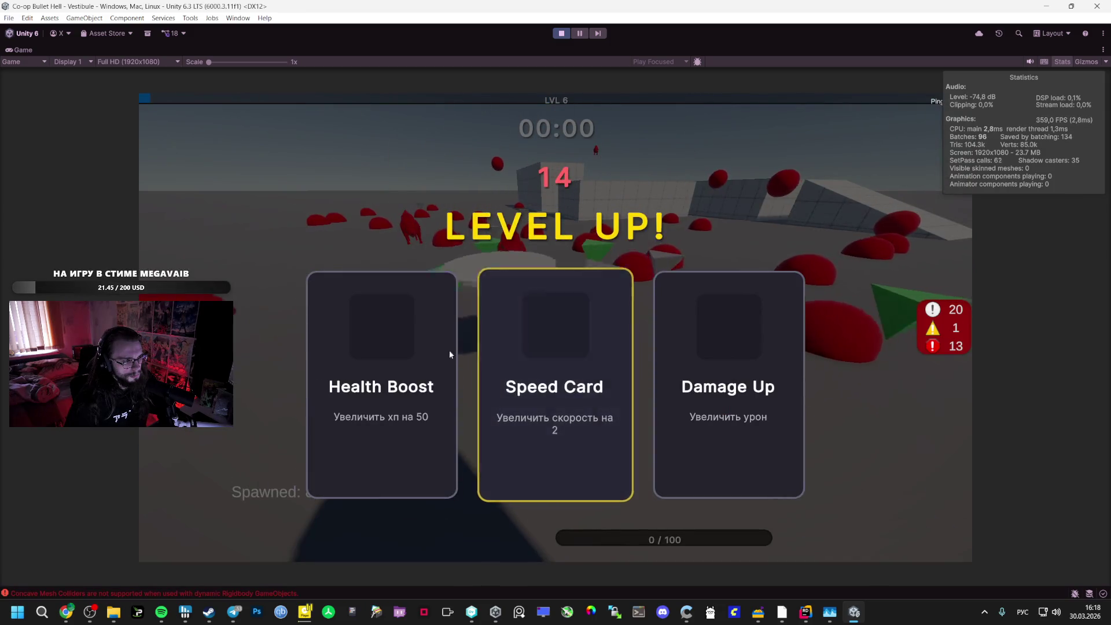
left_click(579, 359)
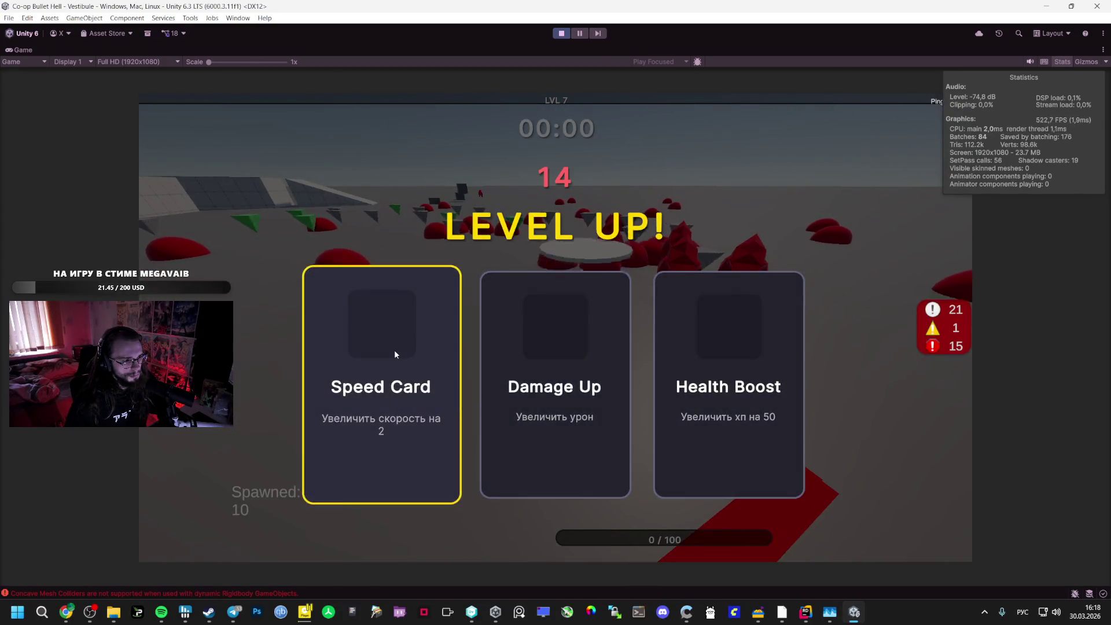
left_click(395, 355)
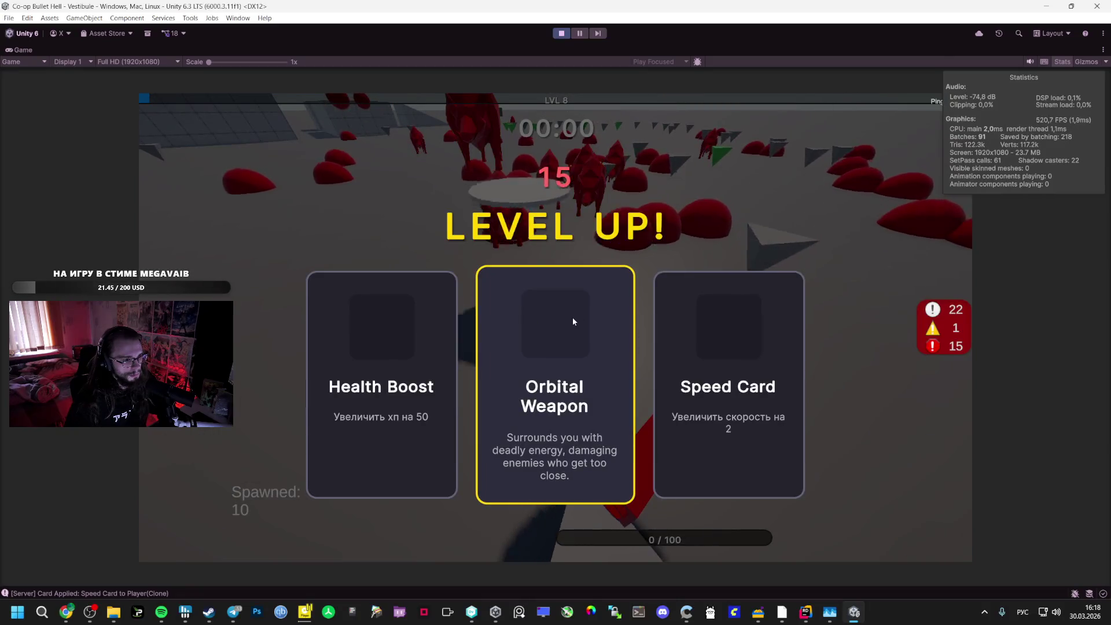
left_click(573, 321)
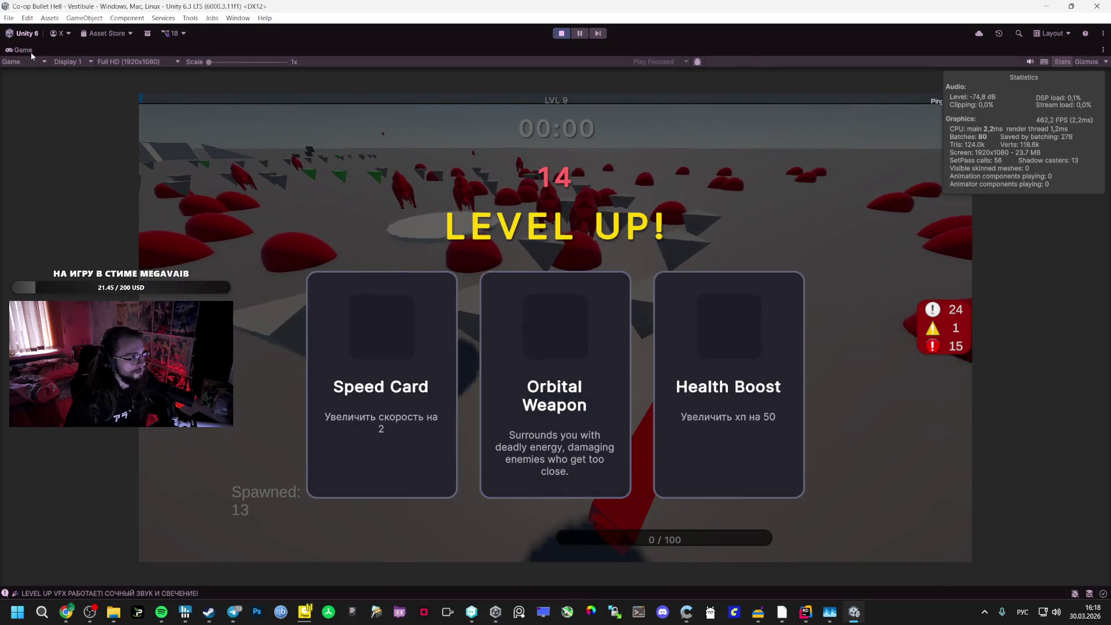
double_click(26, 50)
left_click(562, 33)
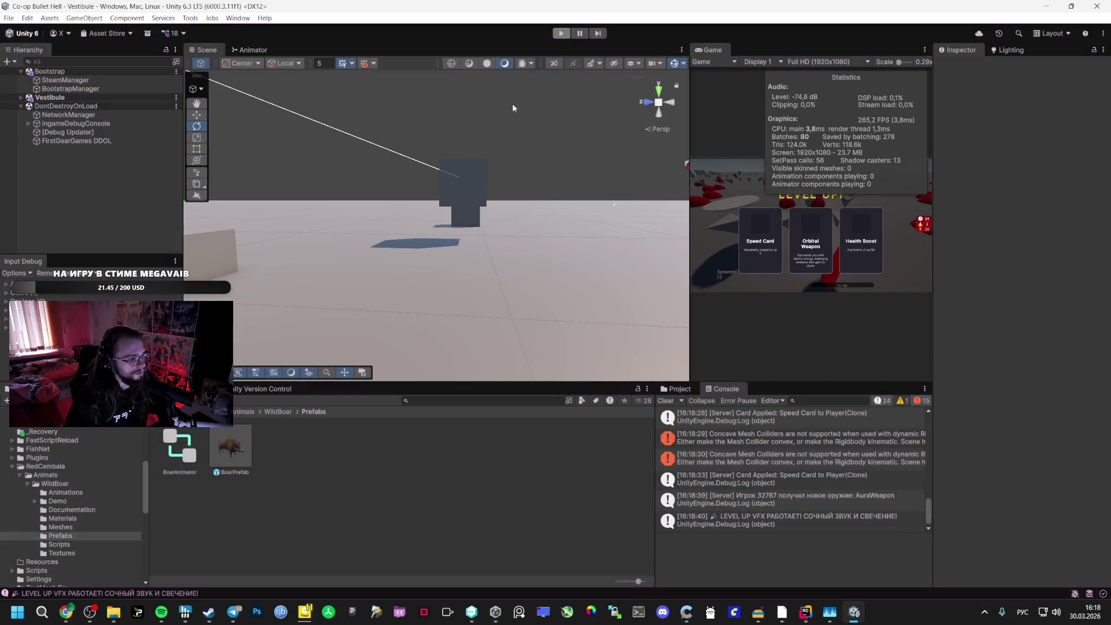
Select the EliteCABANUS prefab in _Prefabs and scroll to its Enemy Dash Ability settings
scroll(65, 446, "up", 5)
scroll(70, 521, "down", 3)
left_click(46, 510)
left_click(292, 457)
scroll(1019, 308, "down", 10)
scroll(1052, 314, "down", 5)
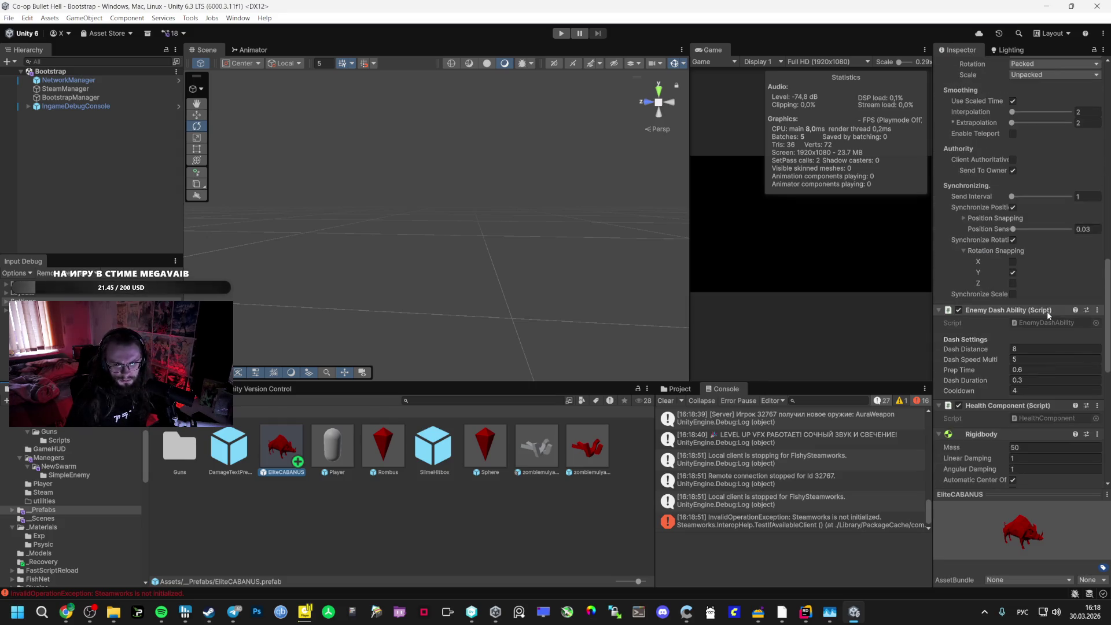
scroll(1049, 314, "down", 3)
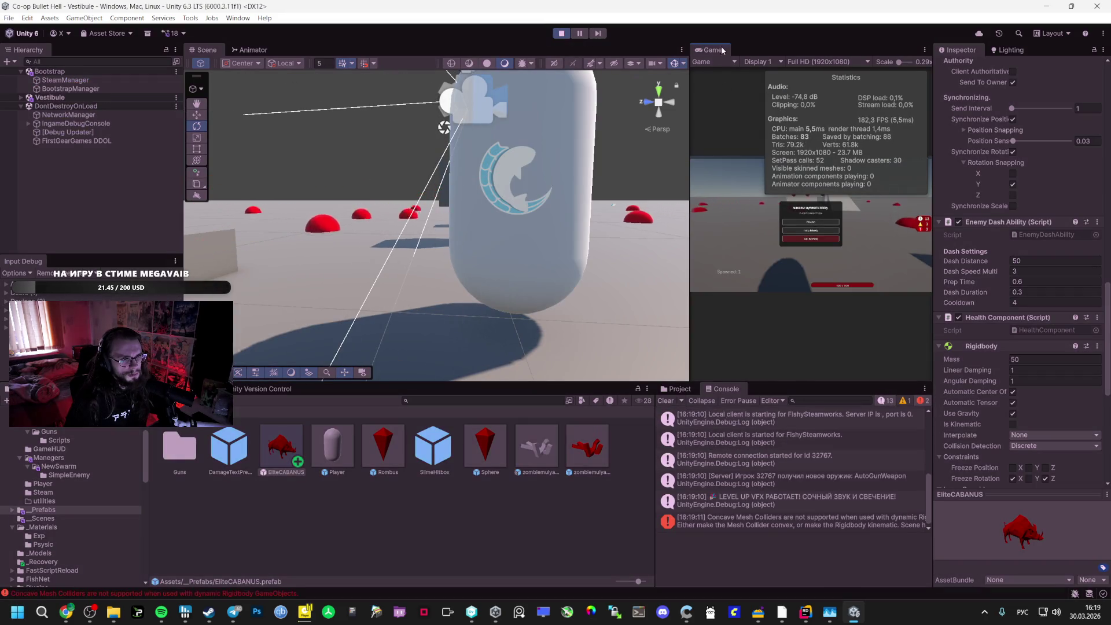
Maximize the running game, resume the match from the lobby, then stop play
double_click(721, 52)
left_click(599, 315)
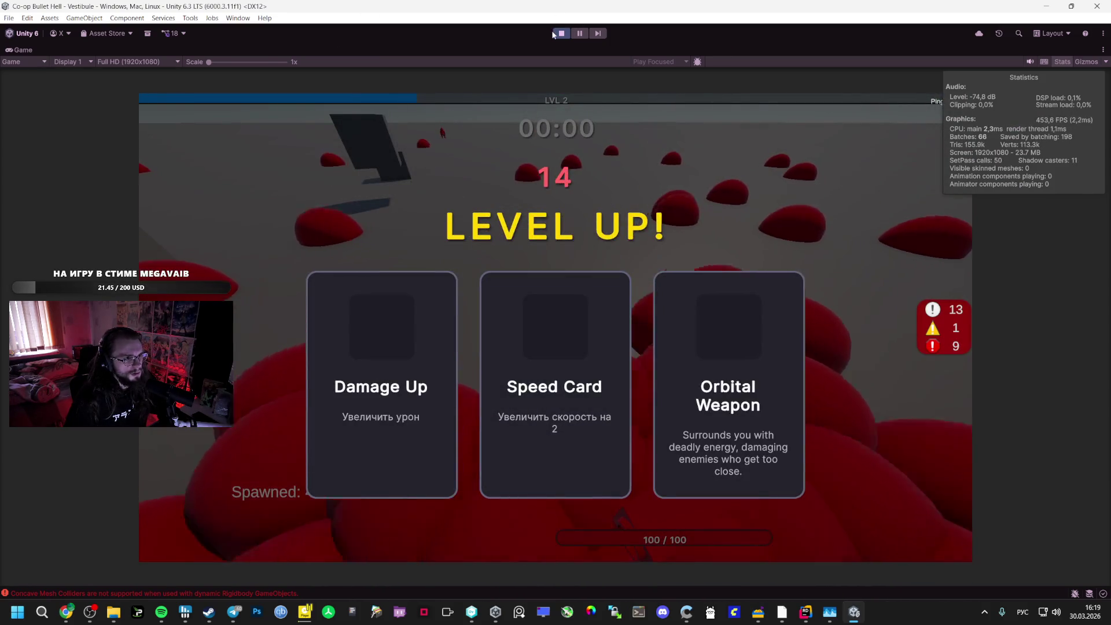
left_click(554, 33)
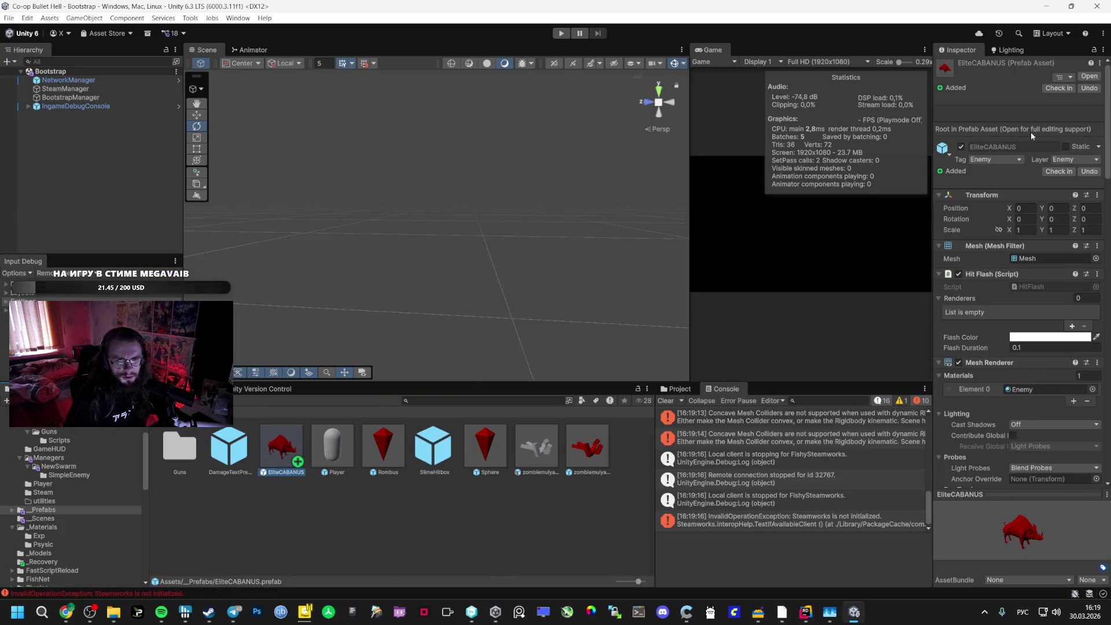
Set the prefab's scale to 2 and run a quick playtest of the bigger enemy
type("2")
key("Return")
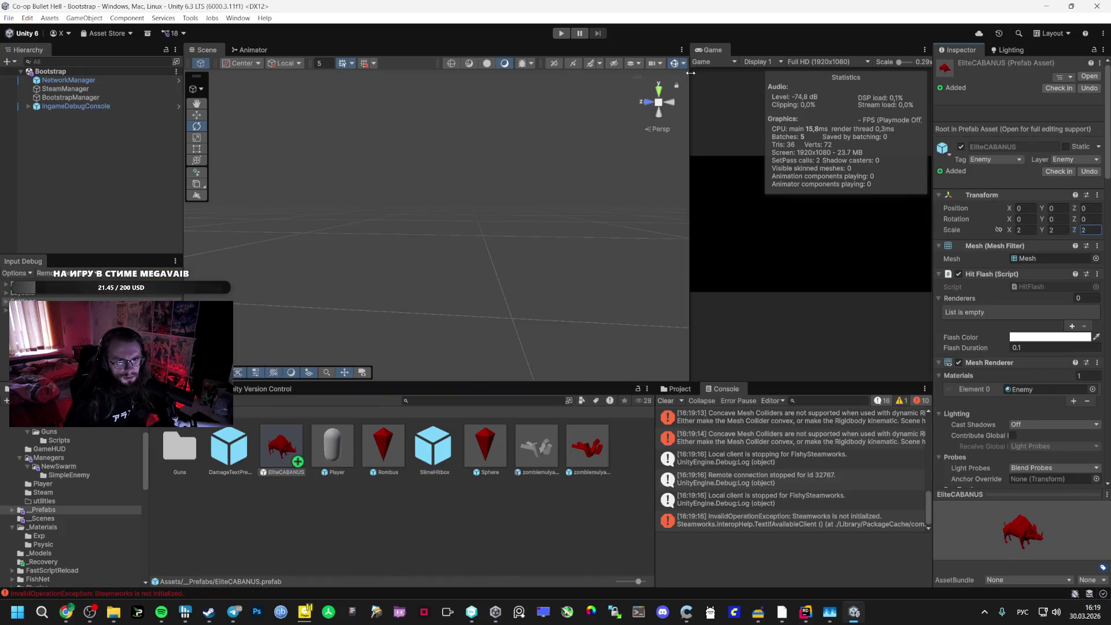
left_click(561, 33)
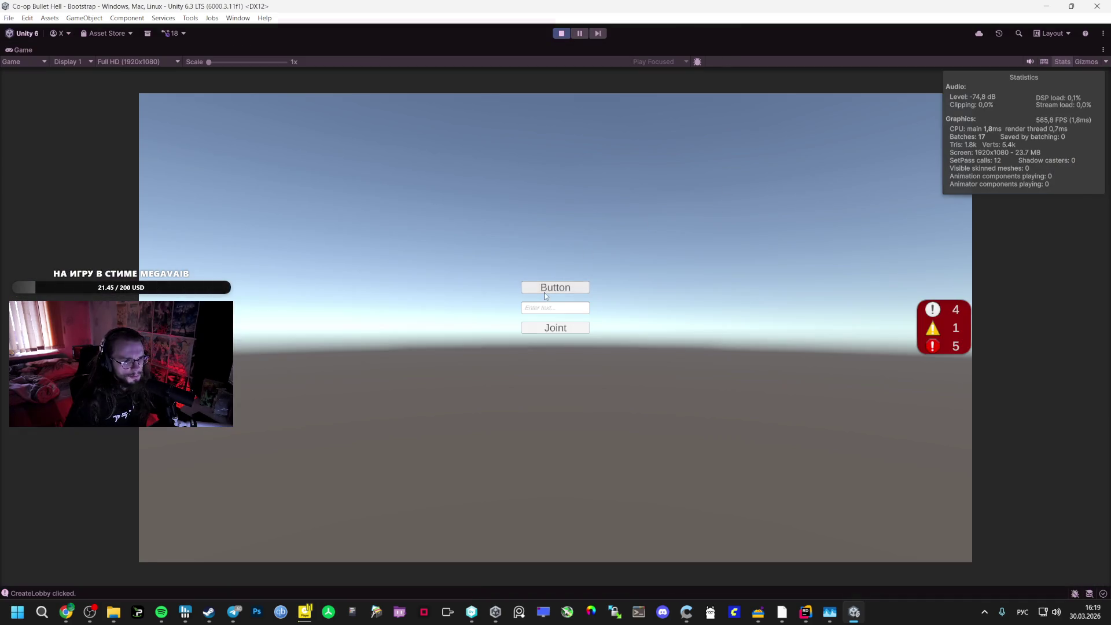
left_click(555, 288)
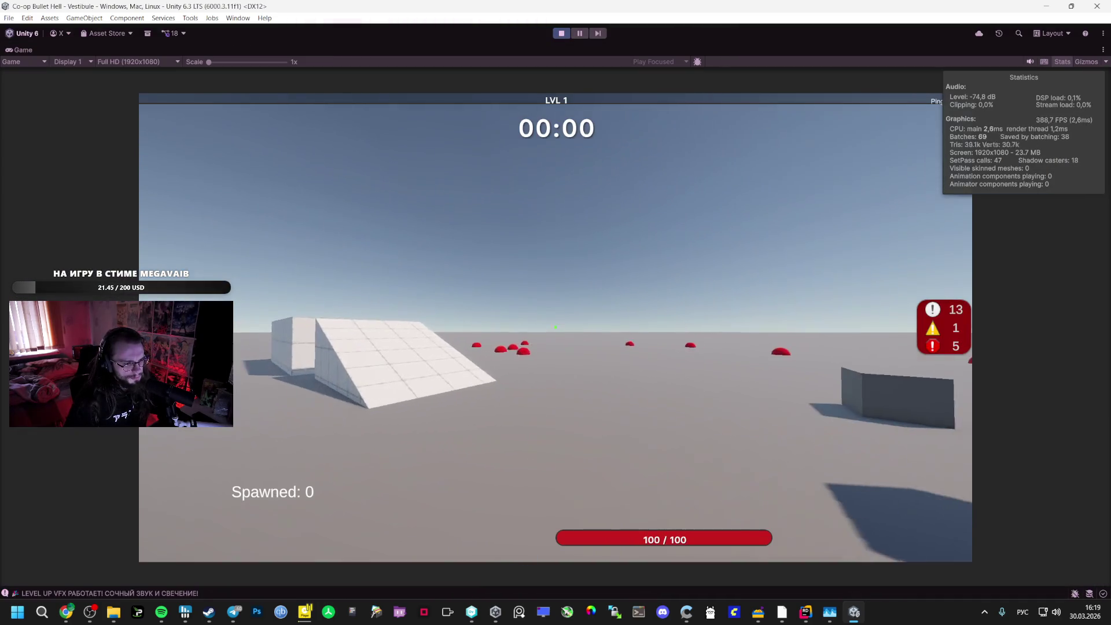
key("Escape")
key("ctrl+p")
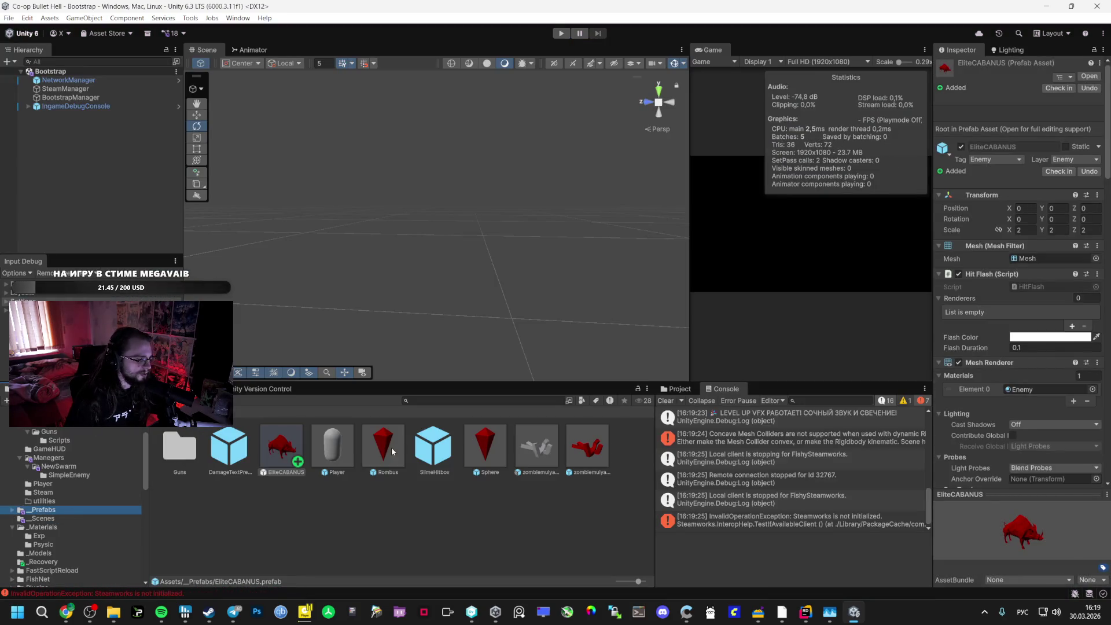
Open the Vestibule scene and select the SimpleSpawner under _Managers, with Max Enemies 0
left_click(42, 520)
double_click(333, 448)
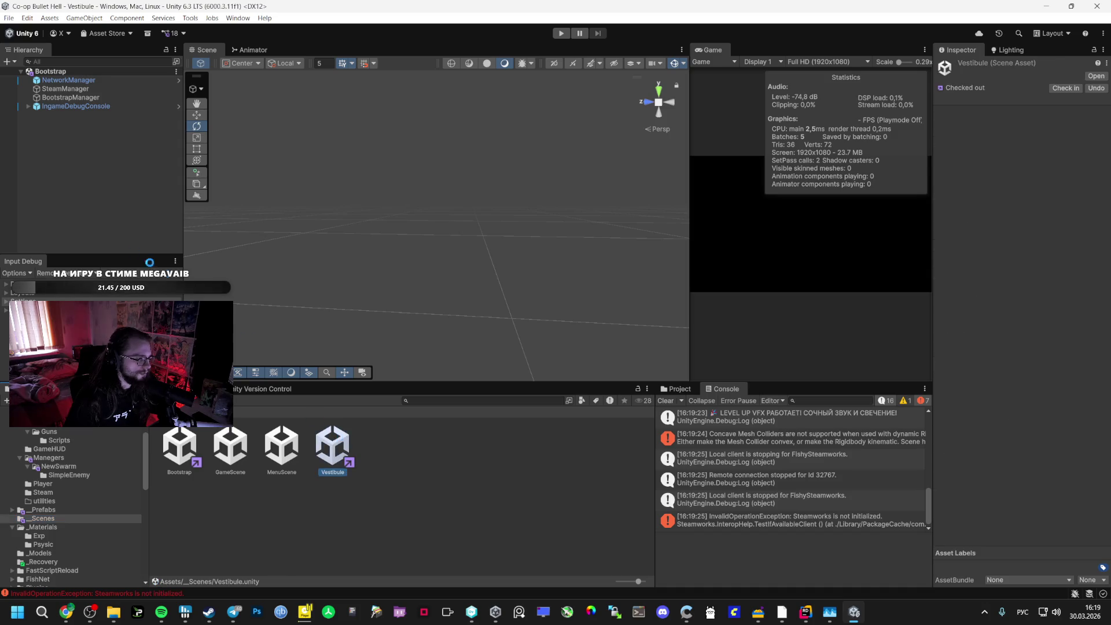
left_click(25, 168)
left_click(25, 168)
left_click(57, 176)
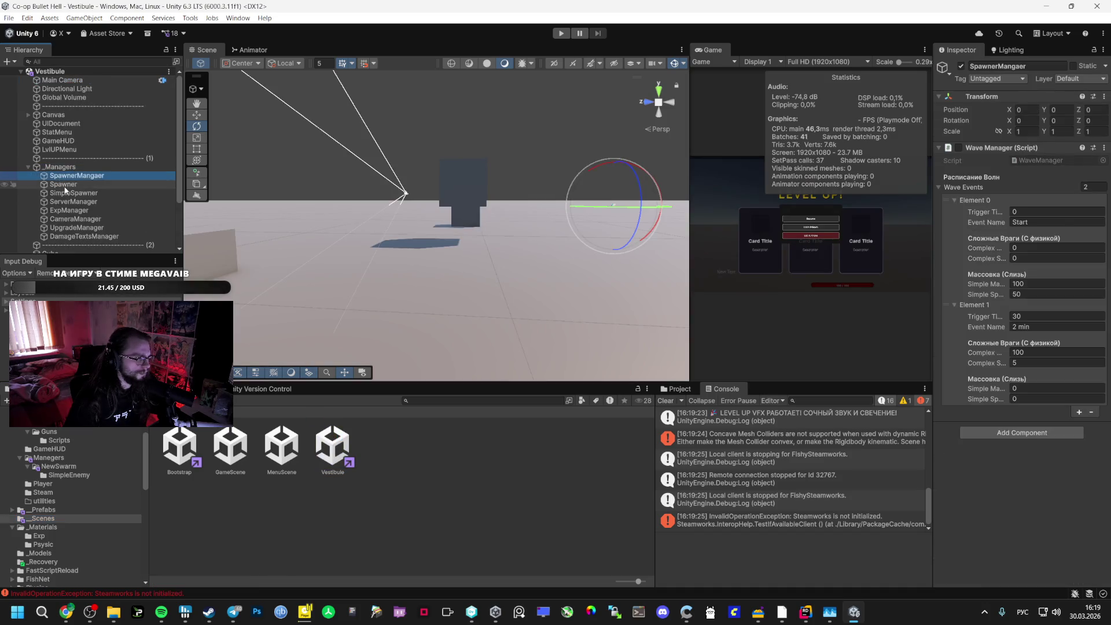
left_click(160, 193)
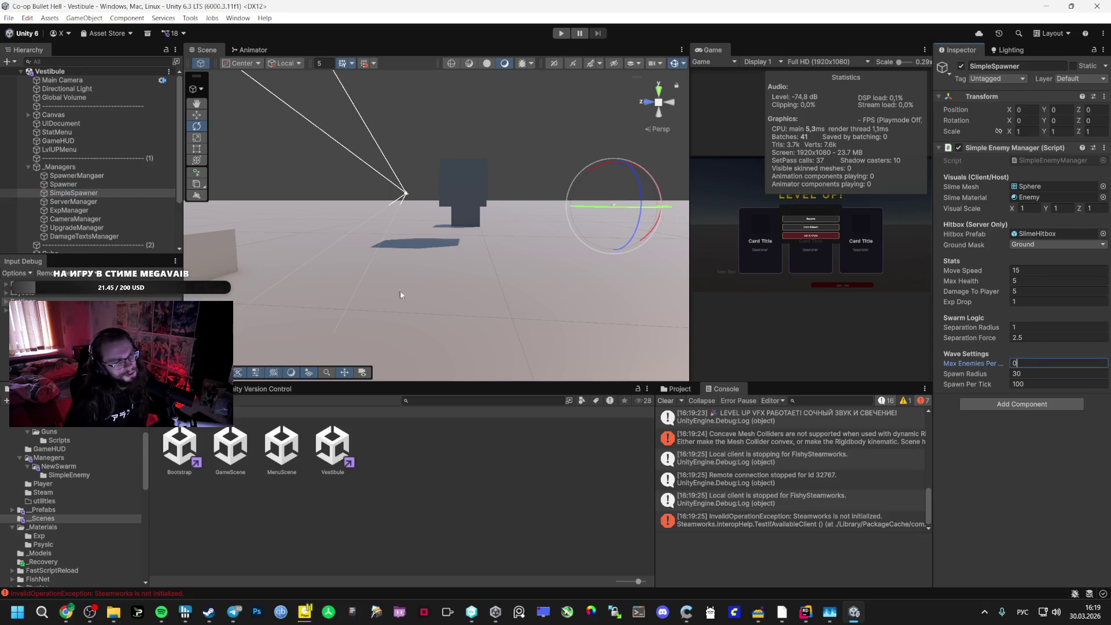
Playtest from the Bootstrap scene by hosting the Vestibule lobby fullscreen, then stop
double_click(179, 446)
key("ctrl+p")
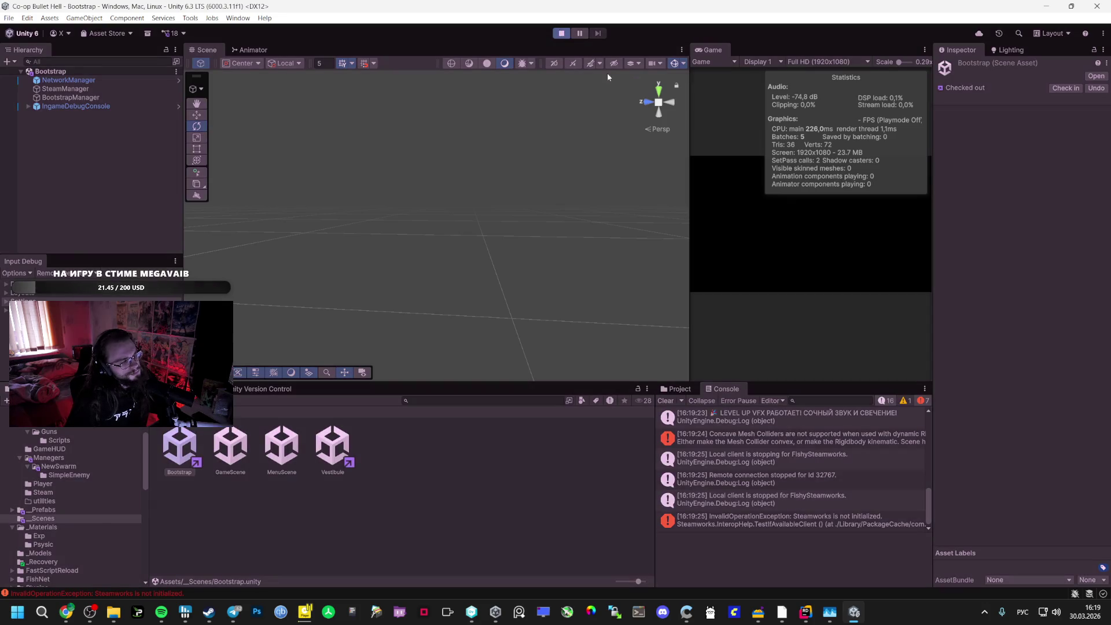
left_click(818, 215)
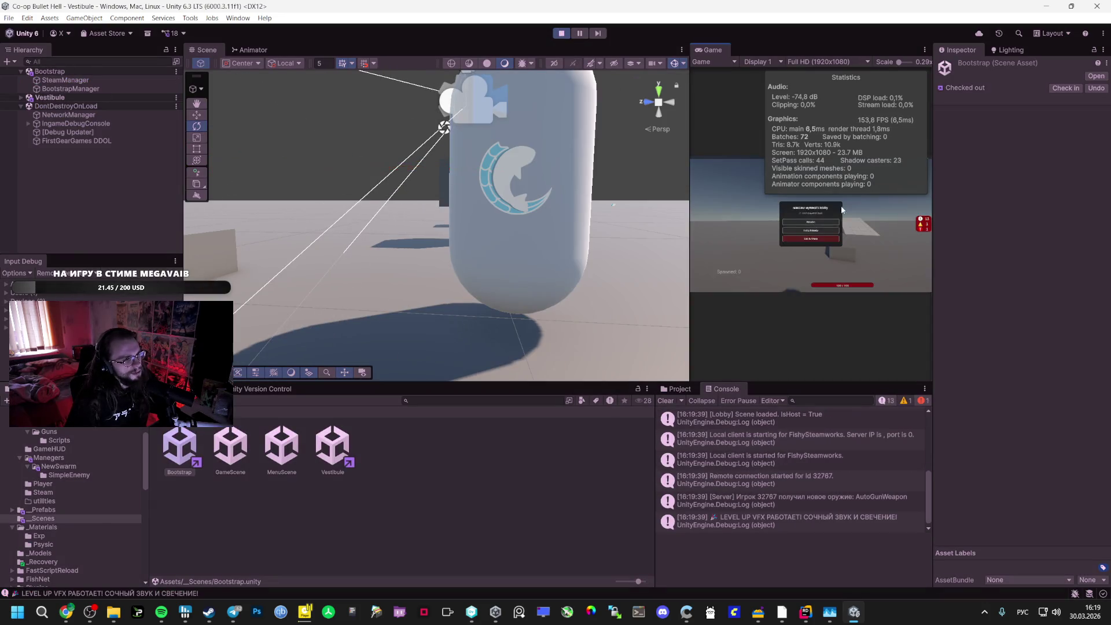
key("shift+space")
key("Escape")
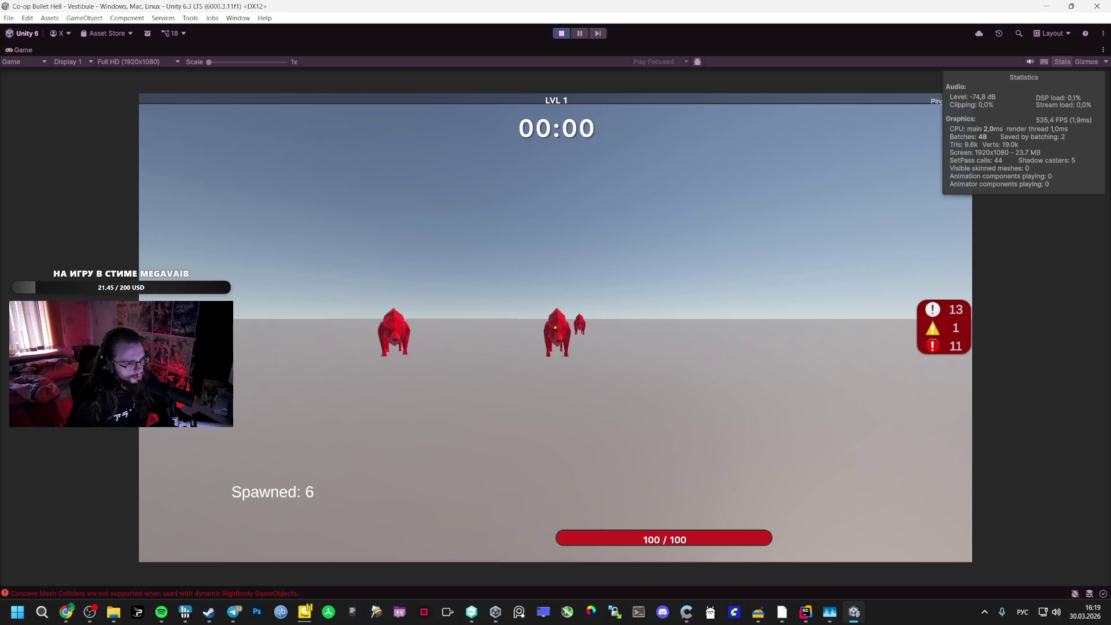
key("Escape")
left_click(561, 33)
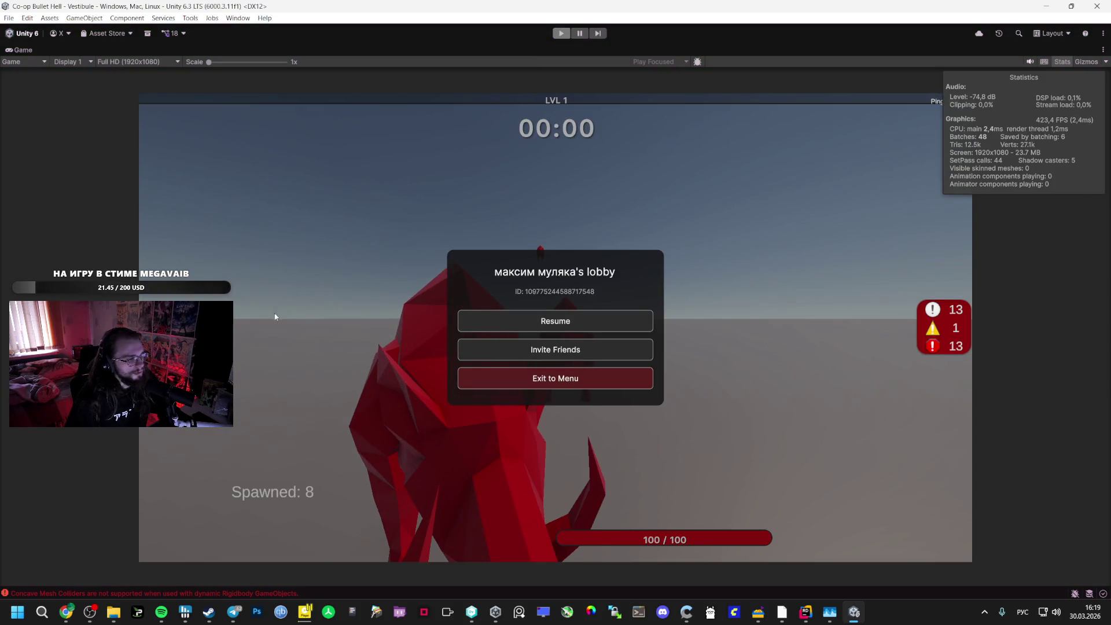
left_click(44, 509)
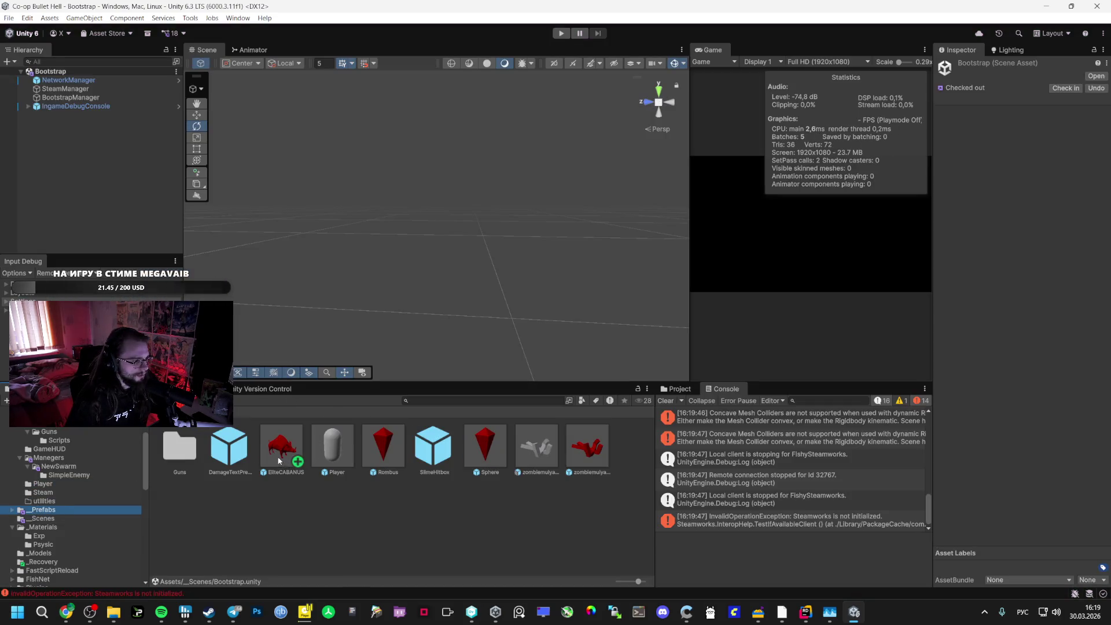
Inspect EliteCABANUS and the concave Mesh Collider error, then open the prefab in Prefab Mode
left_click(279, 451)
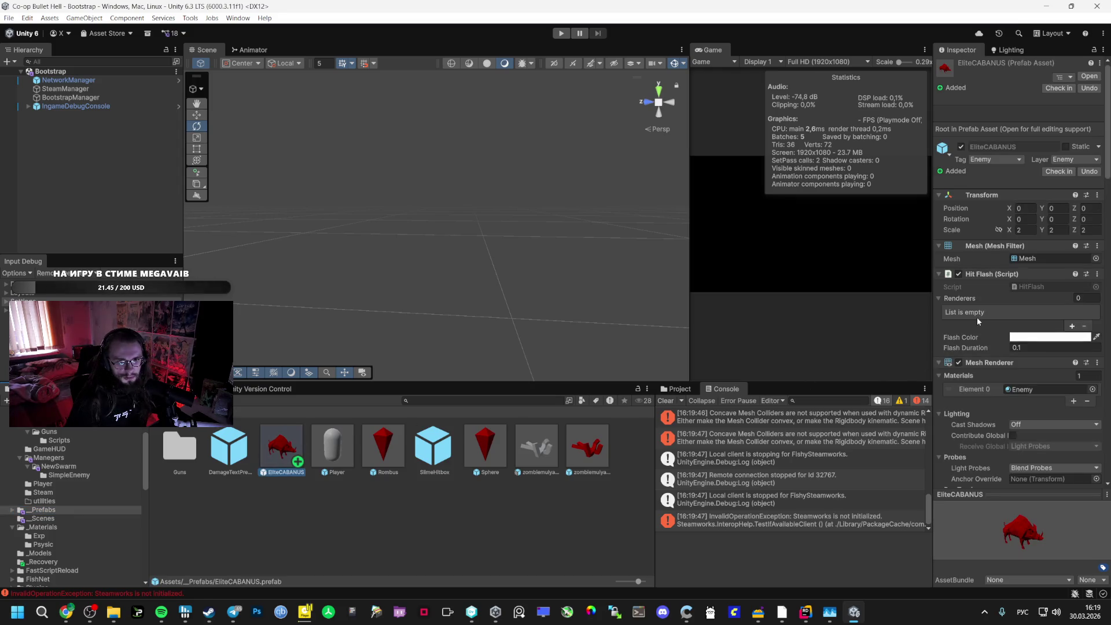
left_click(943, 299)
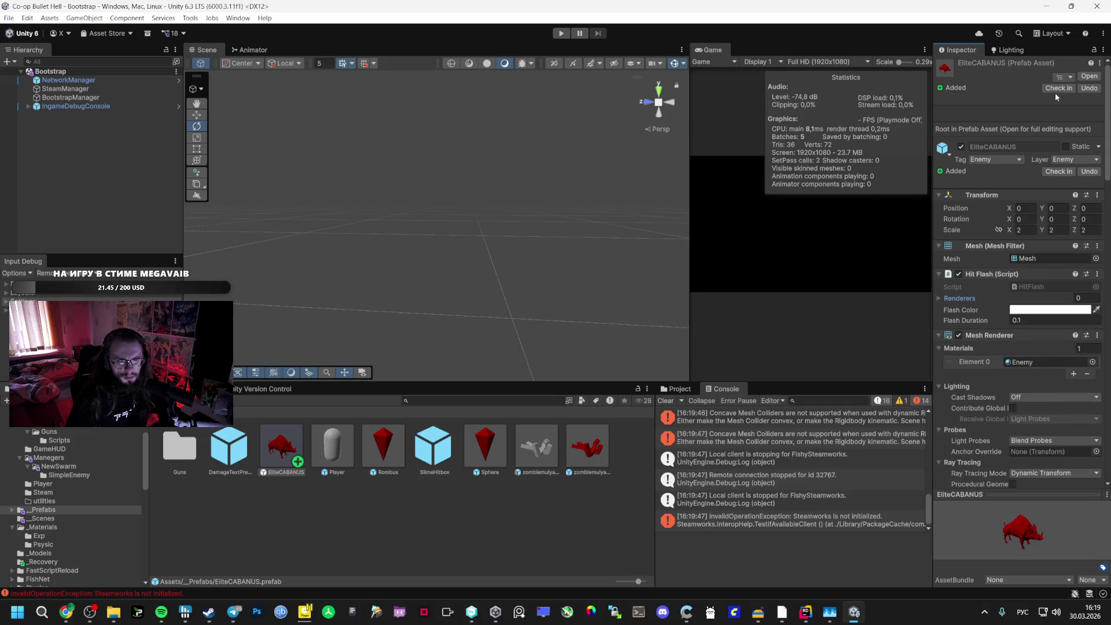
scroll(996, 285, "down", 10)
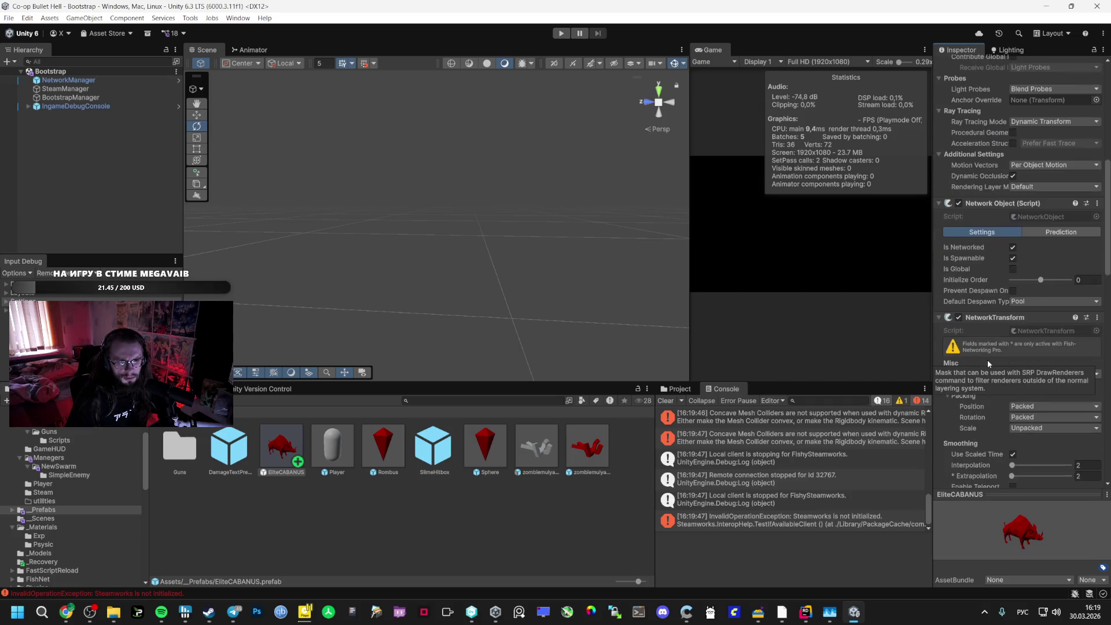
scroll(987, 402, "down", 12)
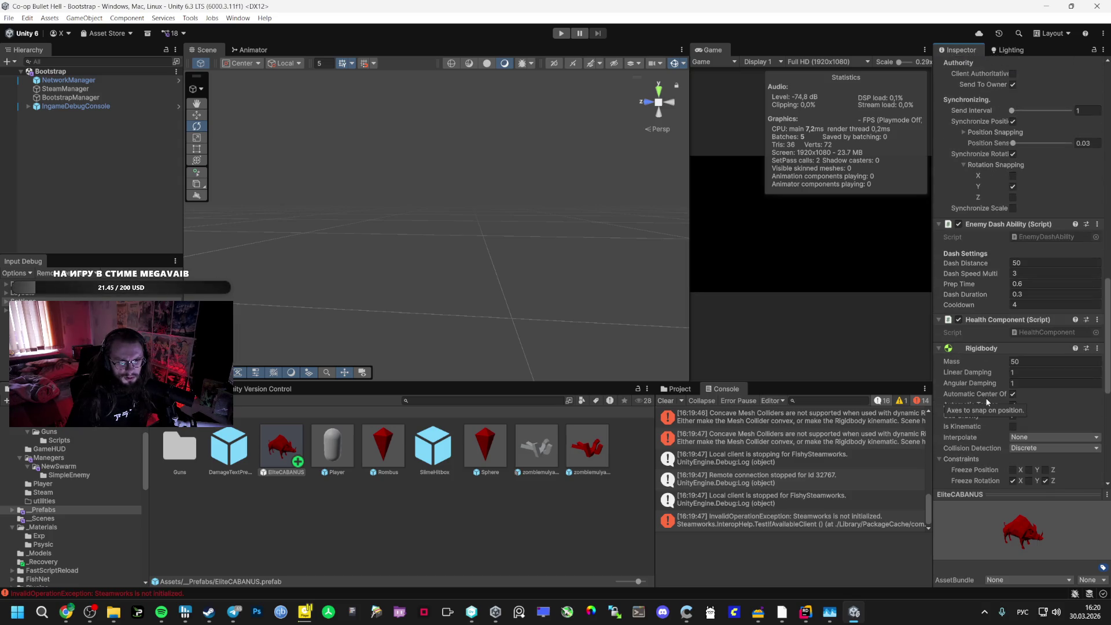
mouse_move(828, 619)
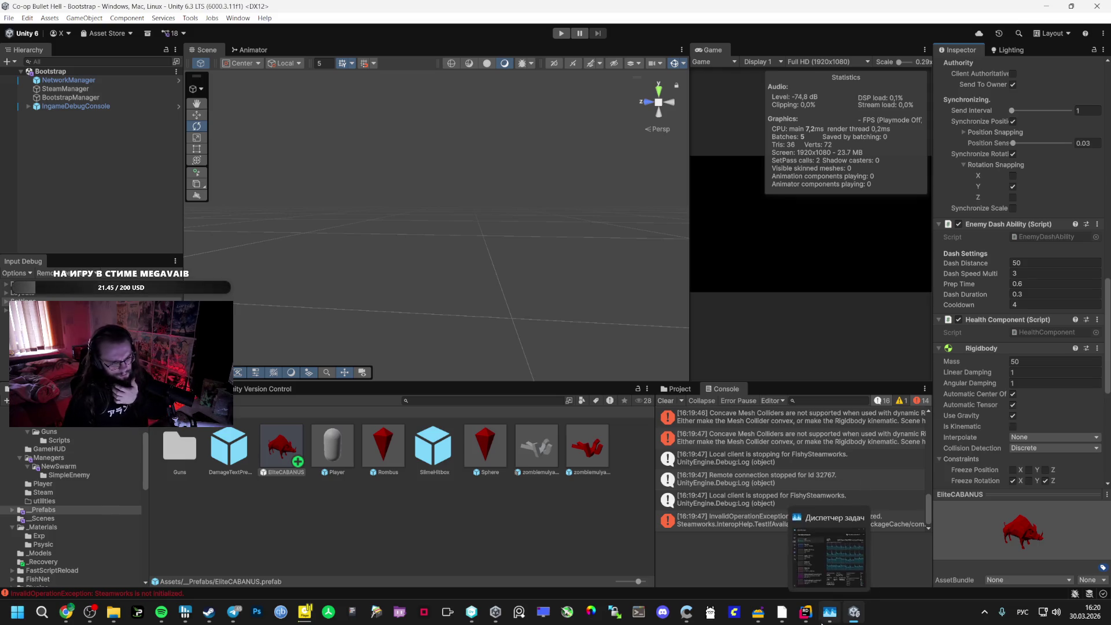
left_click(769, 443)
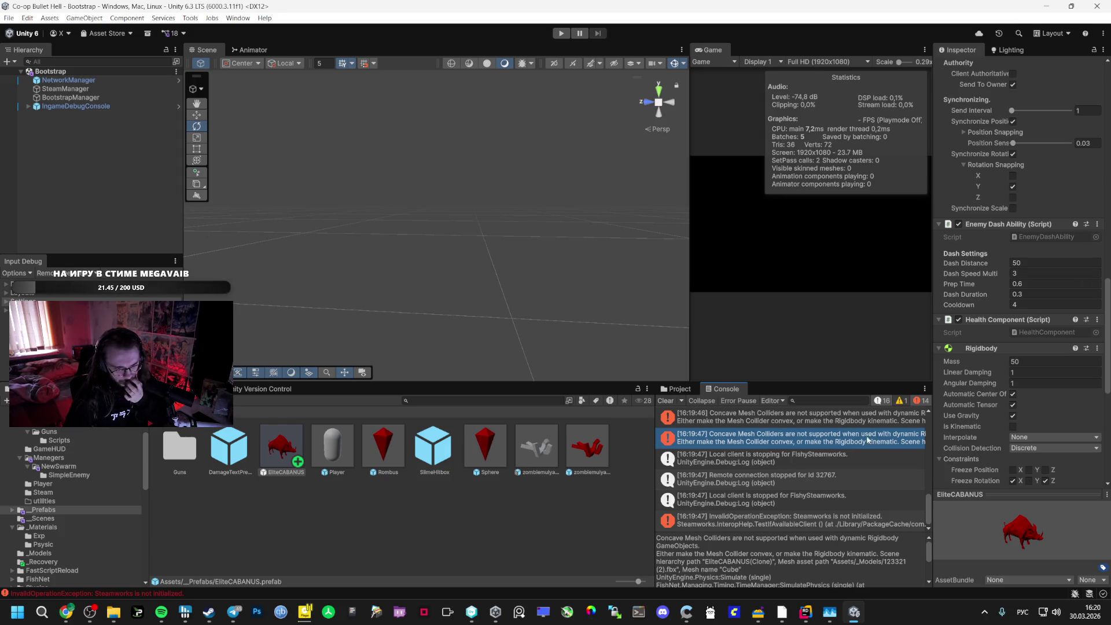
double_click(289, 446)
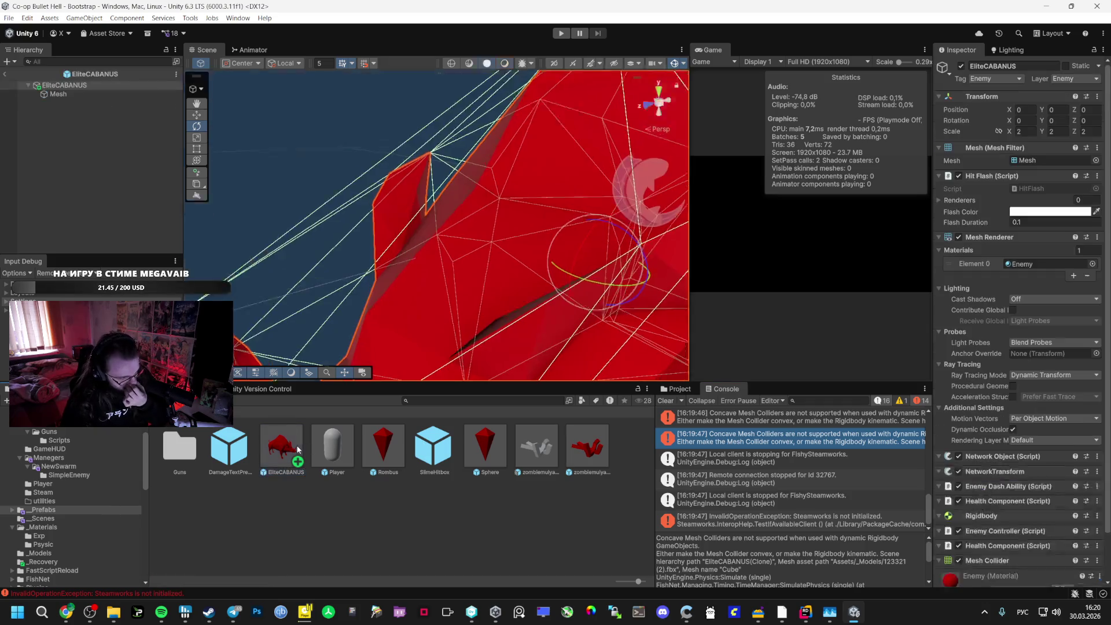
Remove the Mesh Collider component from the EliteCABANUS prefab root
left_click(55, 94)
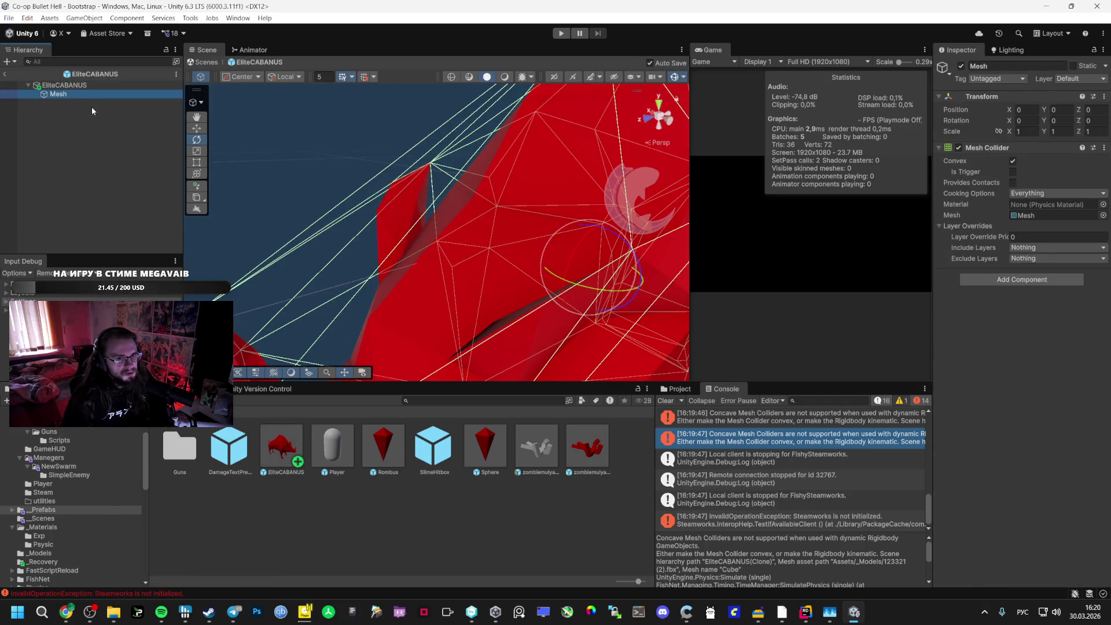
left_click(114, 85)
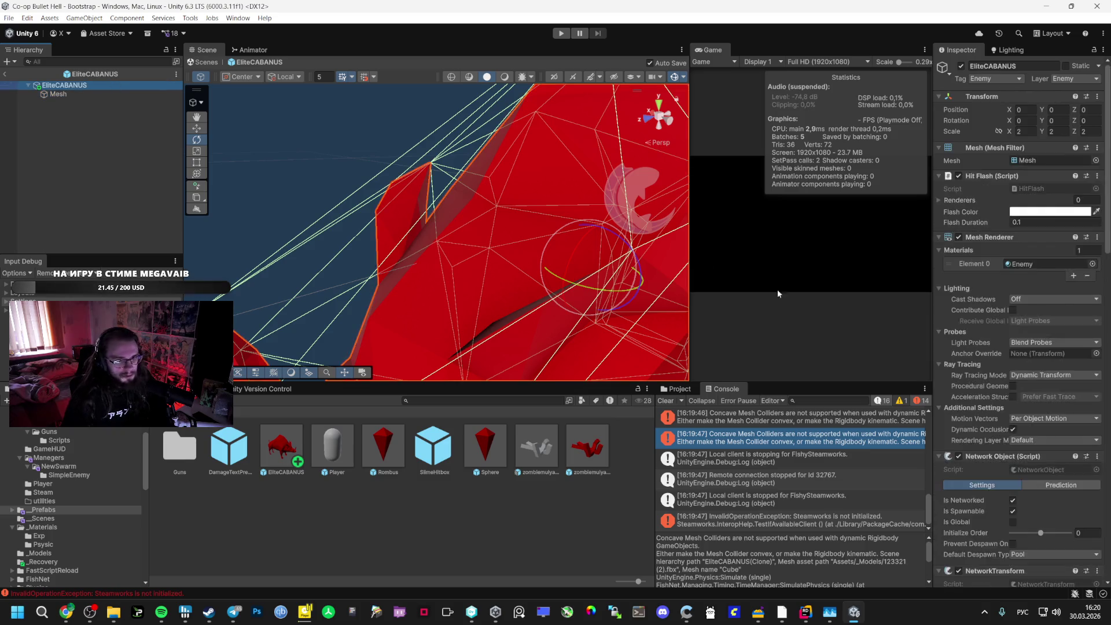
scroll(1030, 290, "down", 10)
scroll(1066, 346, "down", 5)
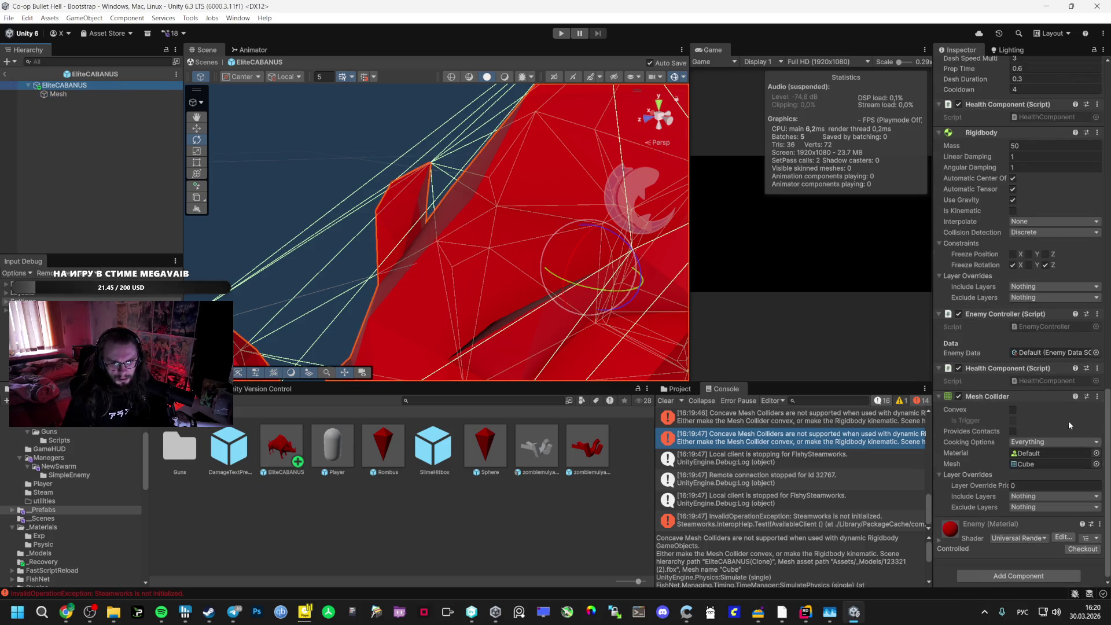
left_click(1097, 397)
left_click(1057, 424)
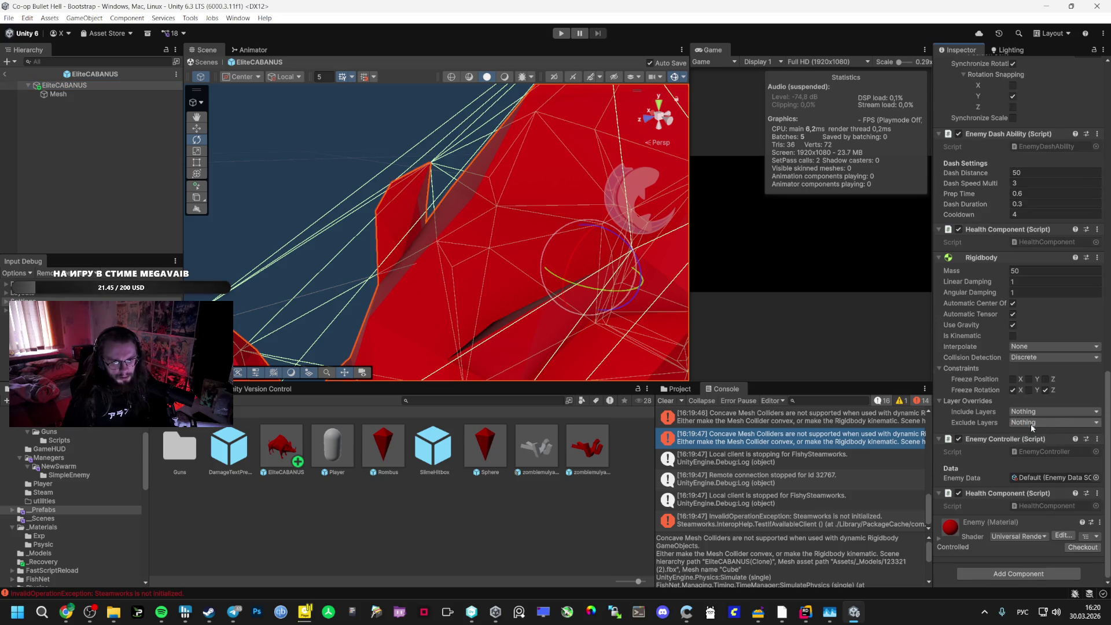
Playtest by hosting the Vestibule lobby and watch the red boar enemies spawn
left_click(562, 33)
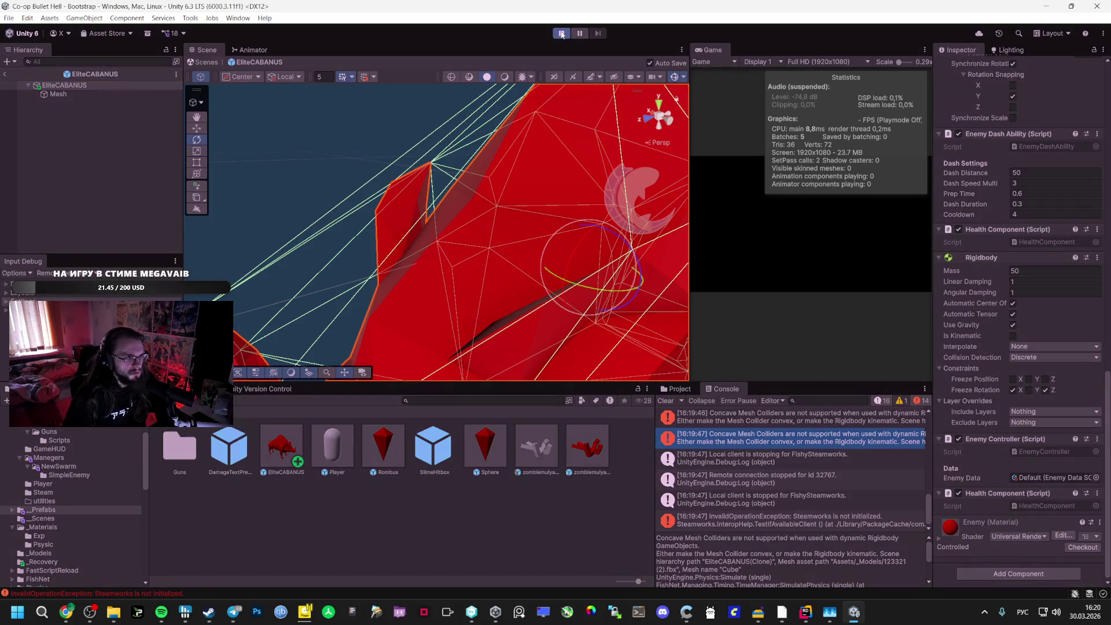
left_click(813, 220)
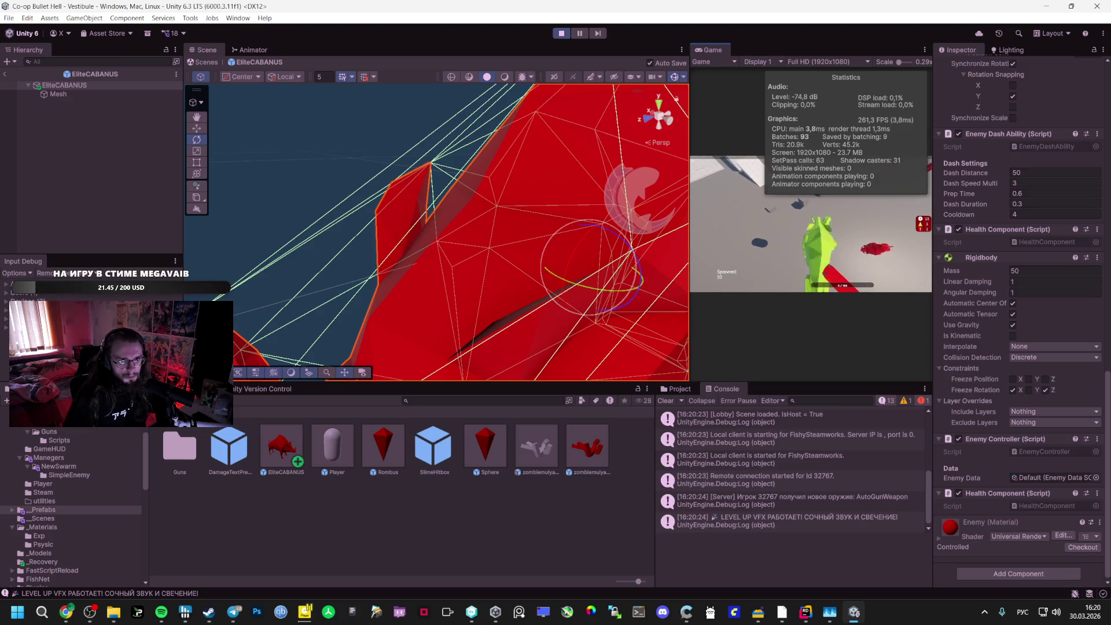
scroll(1030, 220, "up", 5)
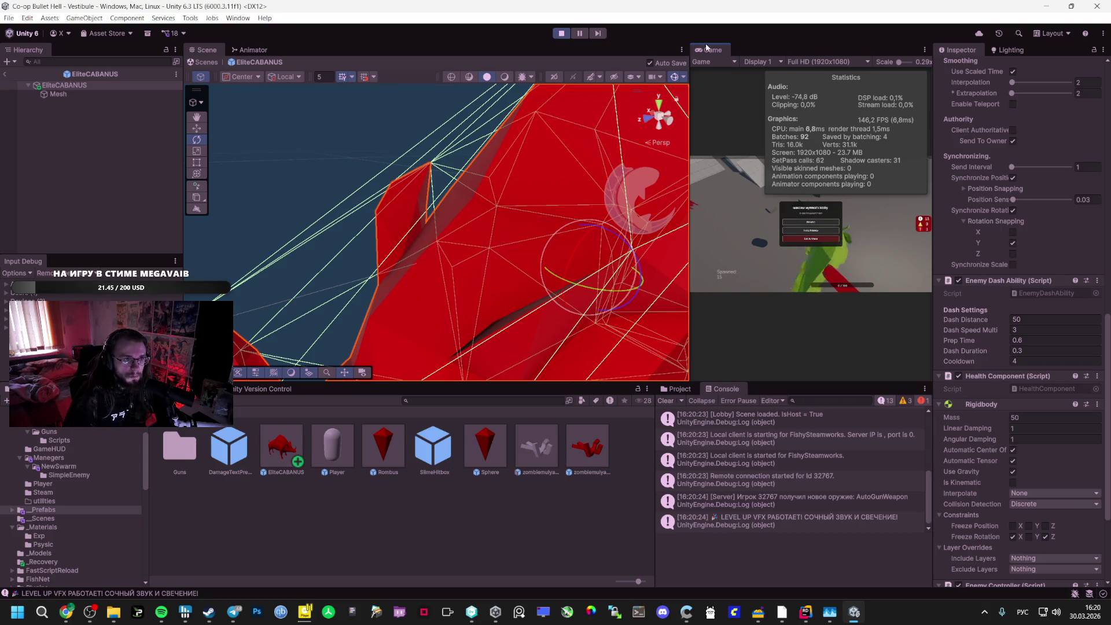
scroll(1019, 173, "up", 10)
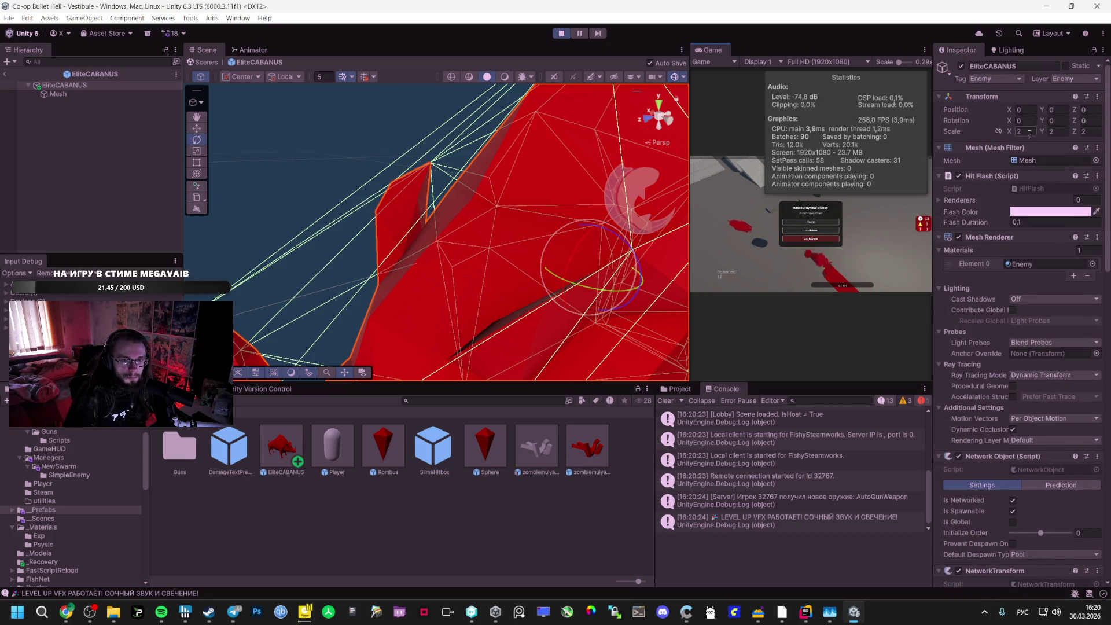
Set the enemy's scale to 2, then restart and stop play mode
double_click(1059, 131)
type("2")
left_click(562, 33)
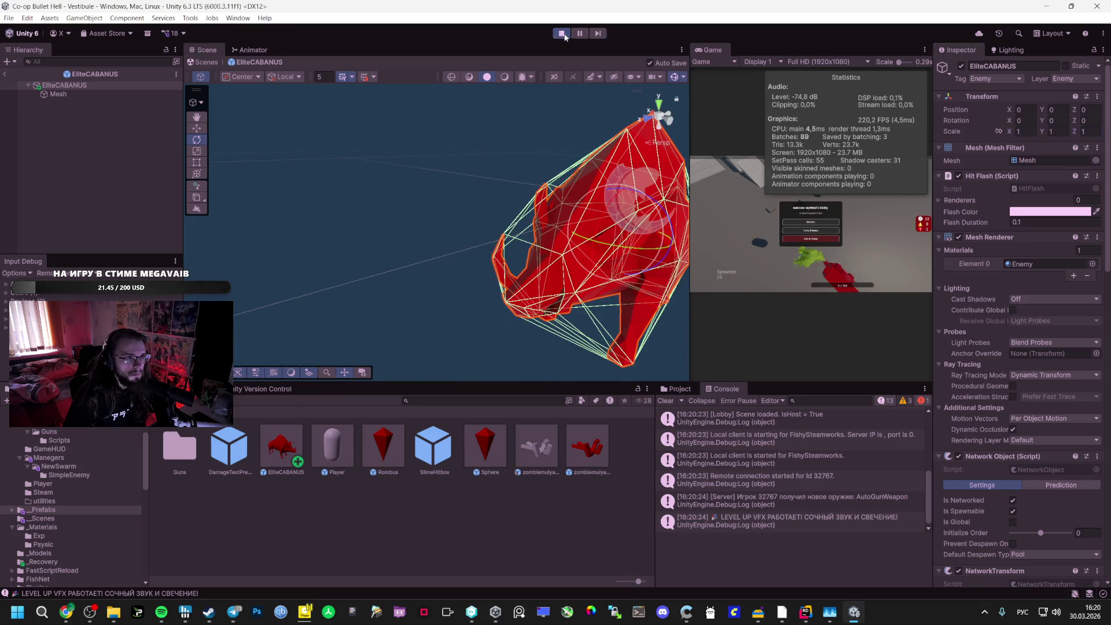
left_click(562, 34)
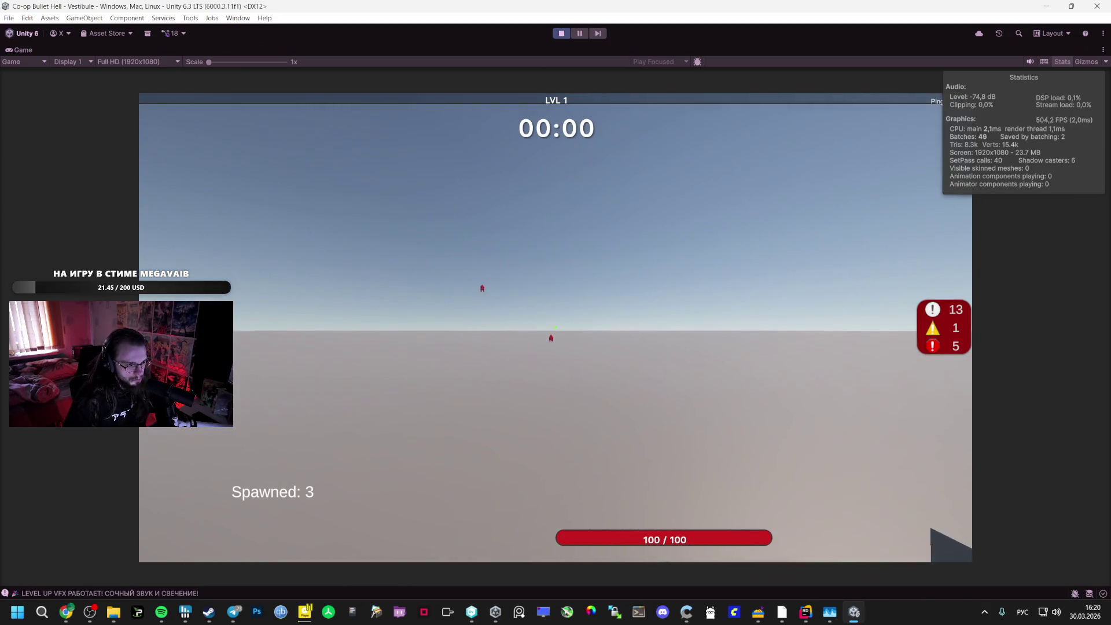
key("Escape")
left_click(568, 37)
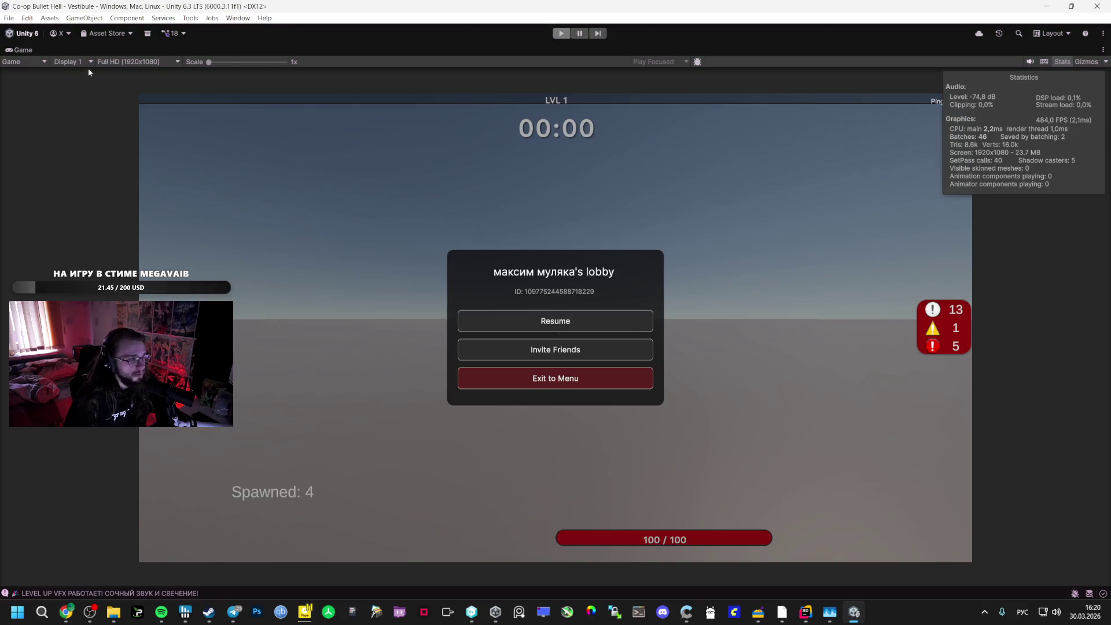
Copy the Mesh child's Mesh Collider and paste it as a new component on EliteCABANUS
left_click(56, 94)
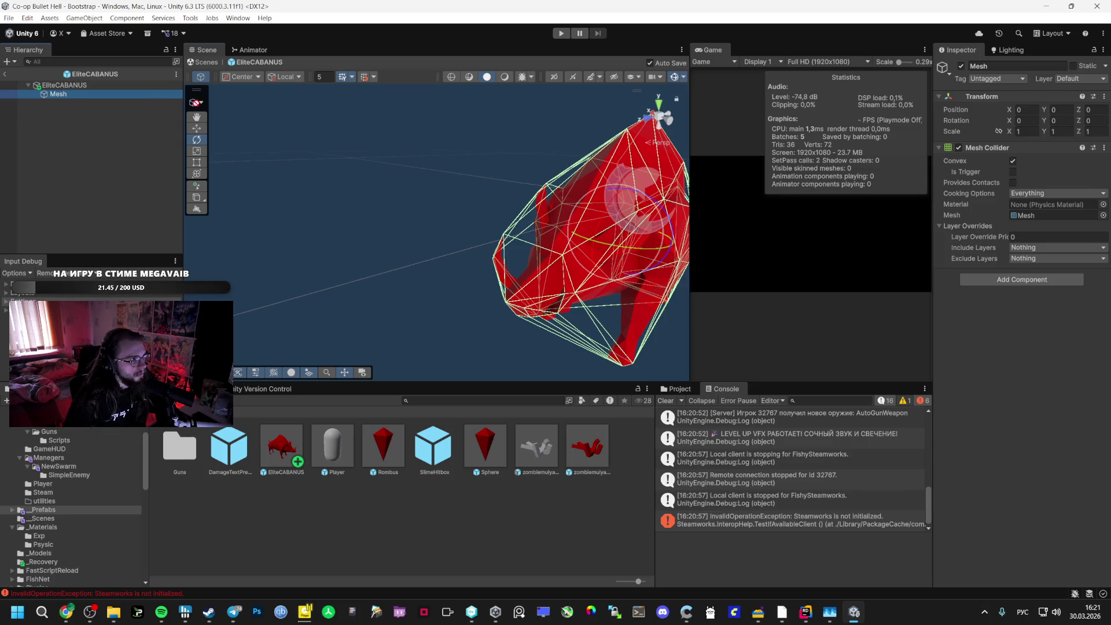
right_click(989, 148)
left_click(1018, 201)
left_click(86, 85)
scroll(1002, 538, "down", 15)
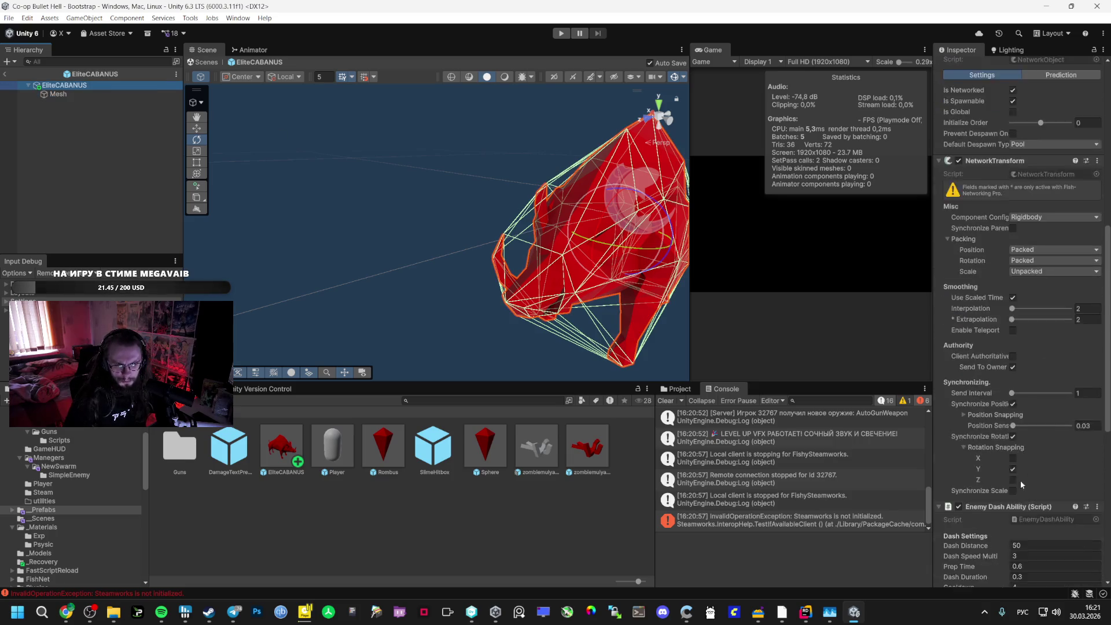
right_click(991, 526)
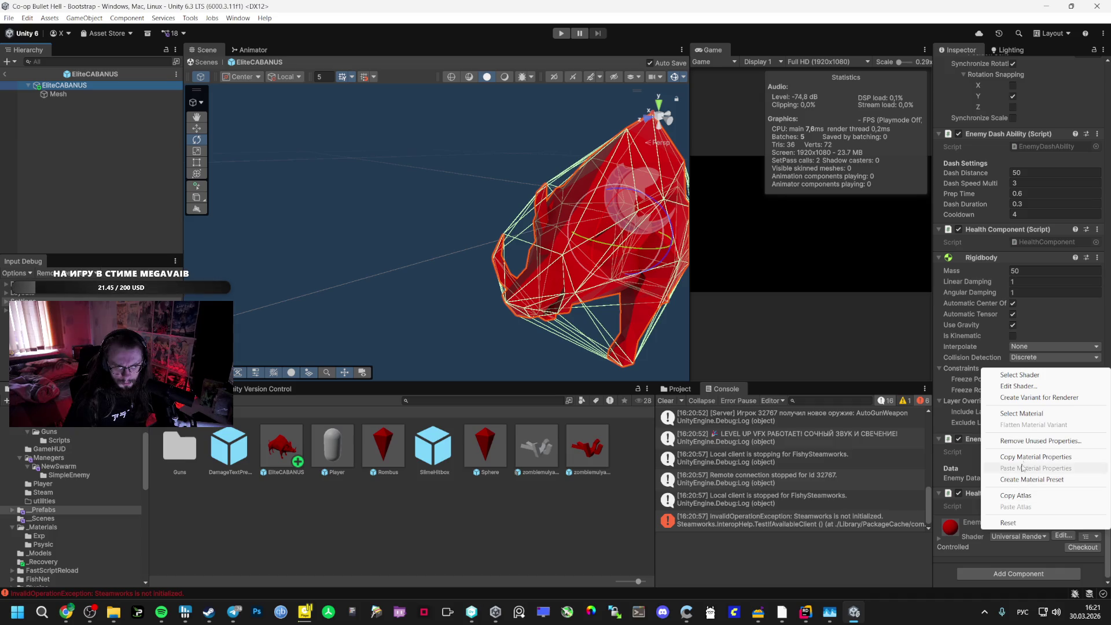
left_click(1016, 446)
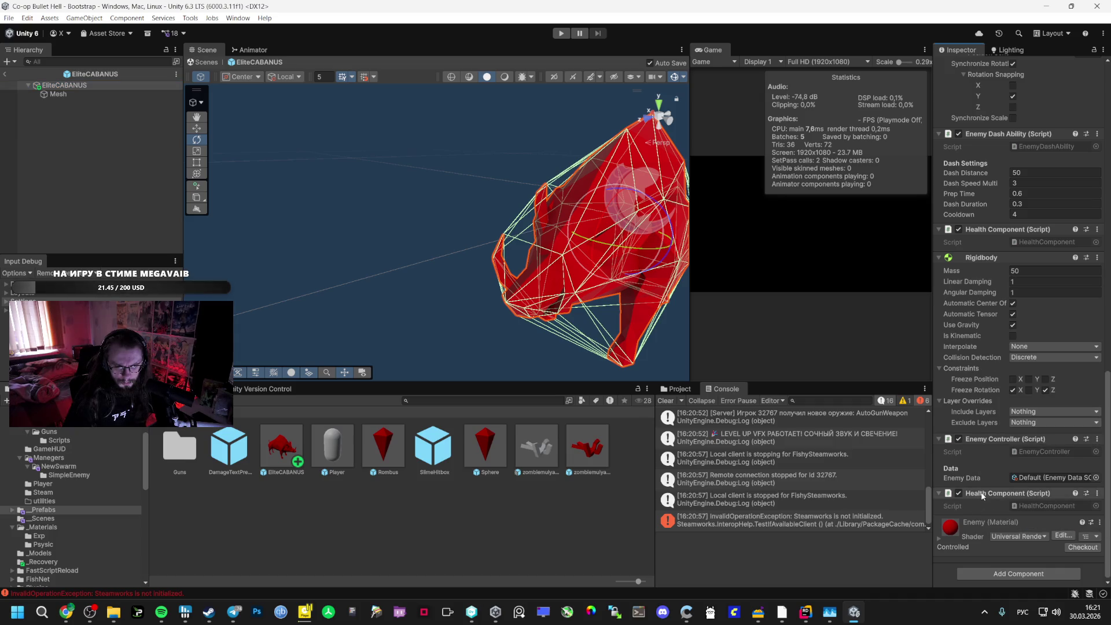
right_click(982, 495)
left_click(1036, 415)
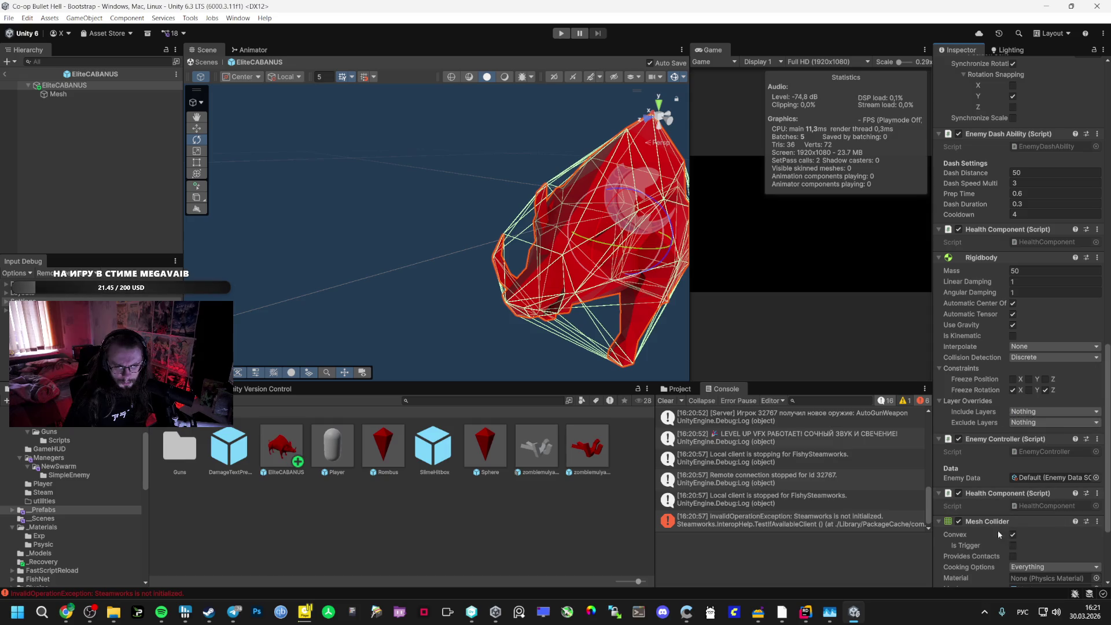
Make the pasted Mesh Collider on EliteCABANUS Convex and start play mode
left_click(961, 66)
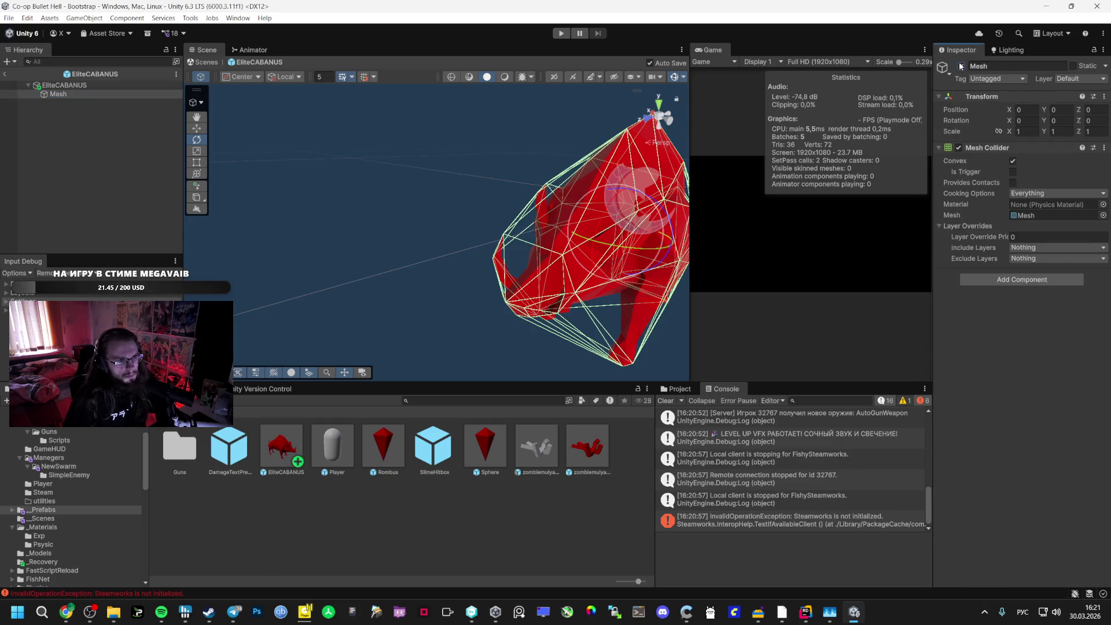
left_click(99, 87)
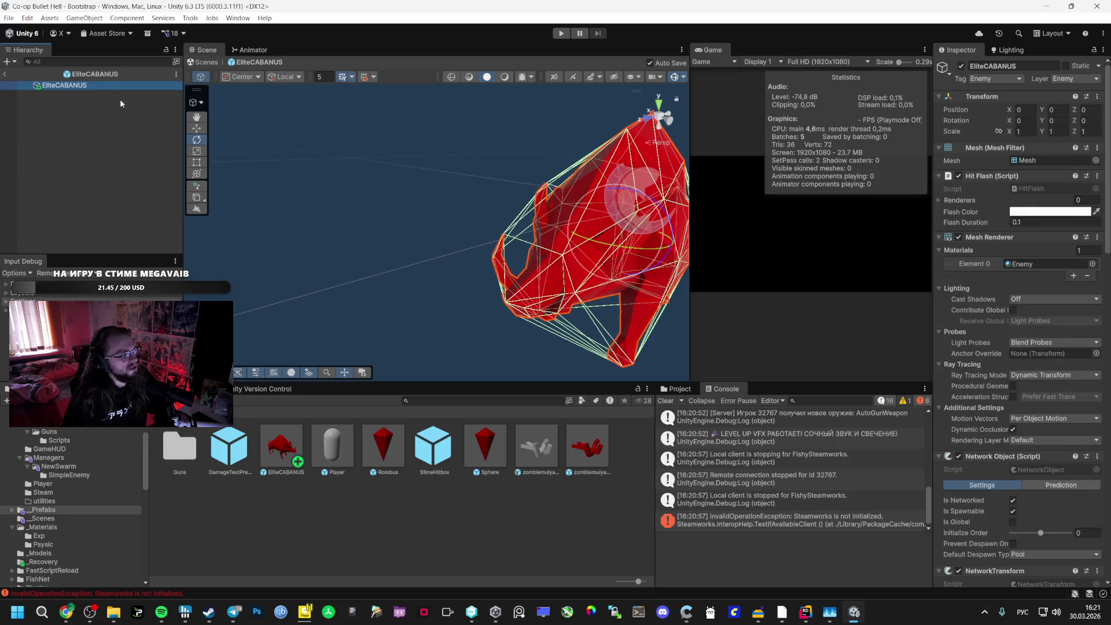
scroll(968, 463, "down", 15)
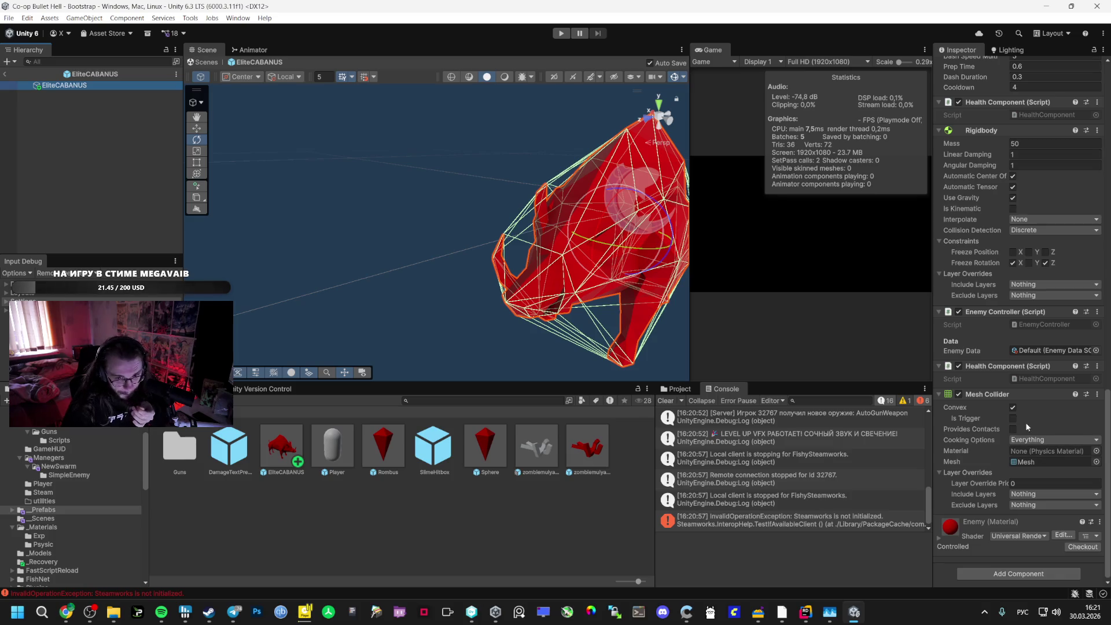
left_click(1012, 408)
left_click(1013, 408)
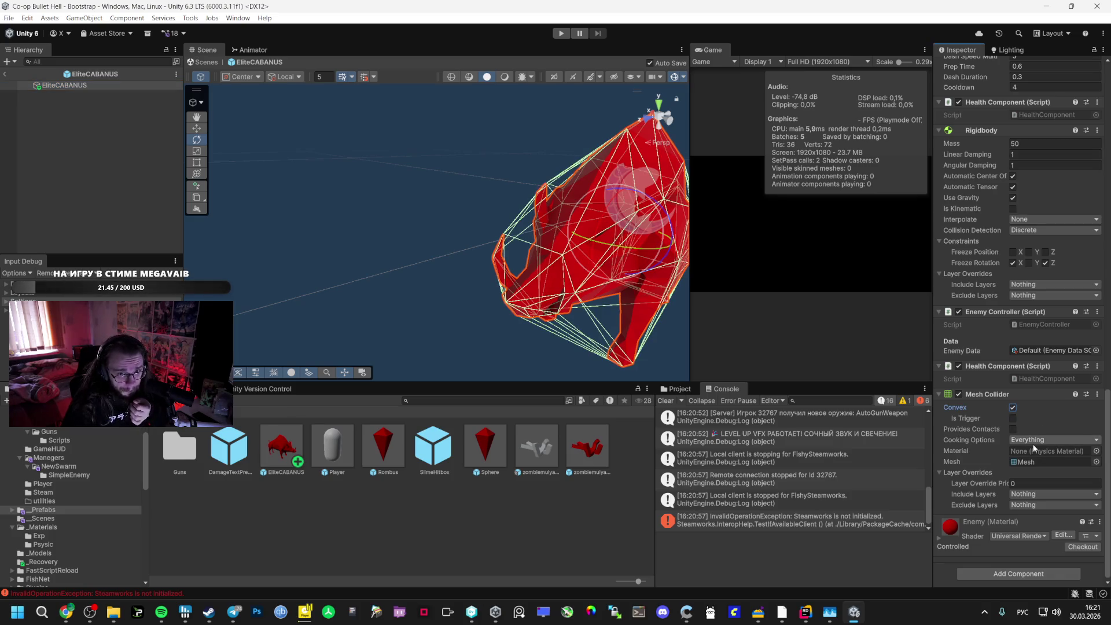
left_click(554, 33)
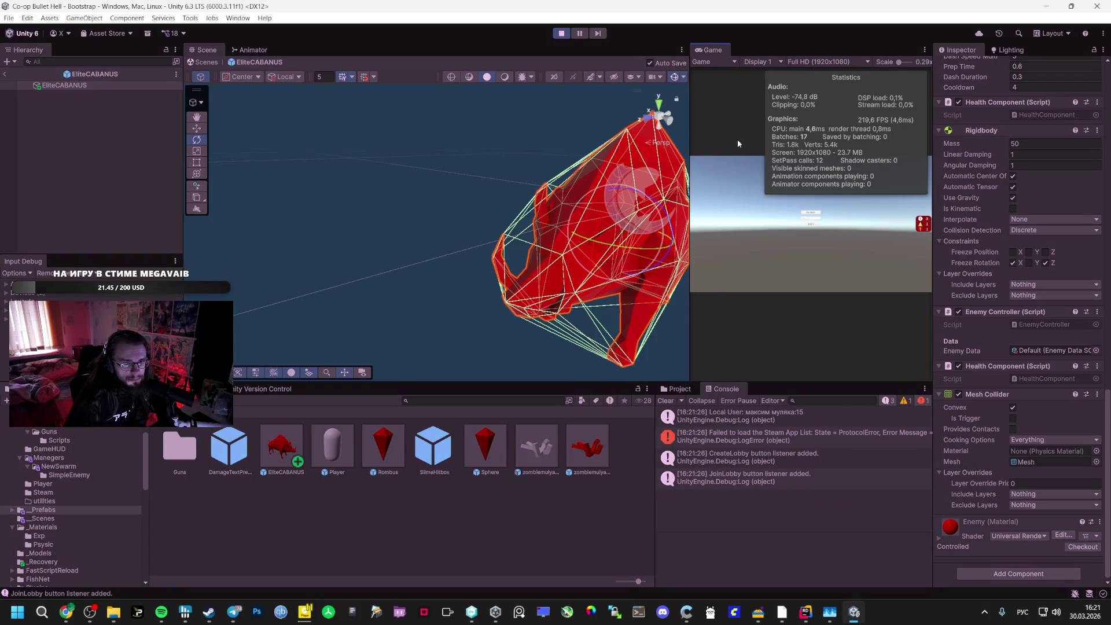
double_click(707, 50)
left_click(566, 287)
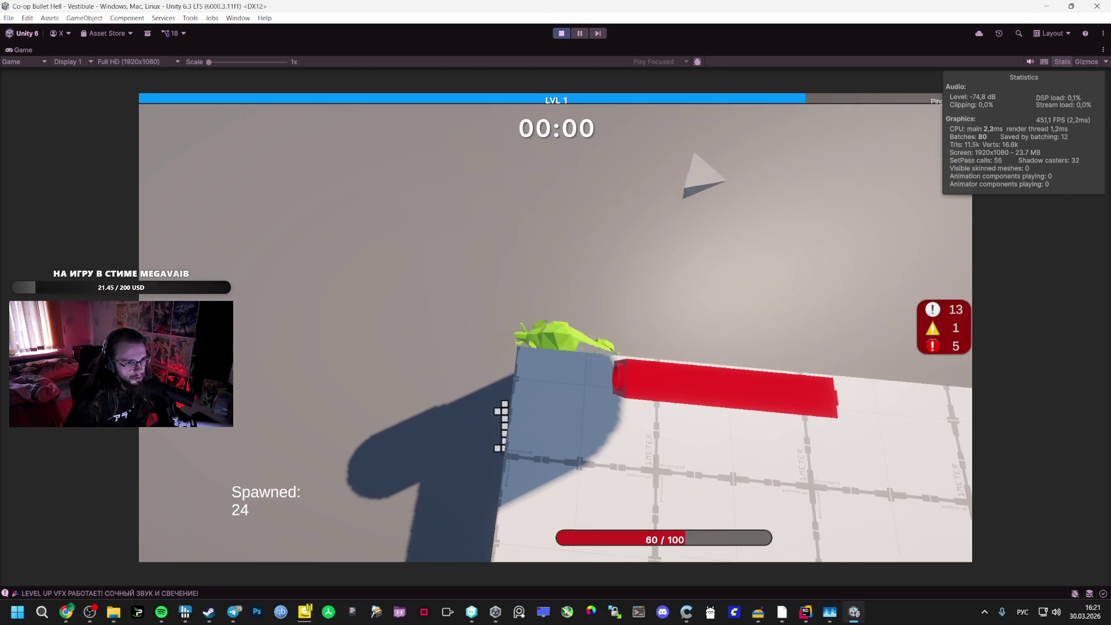
key("Escape")
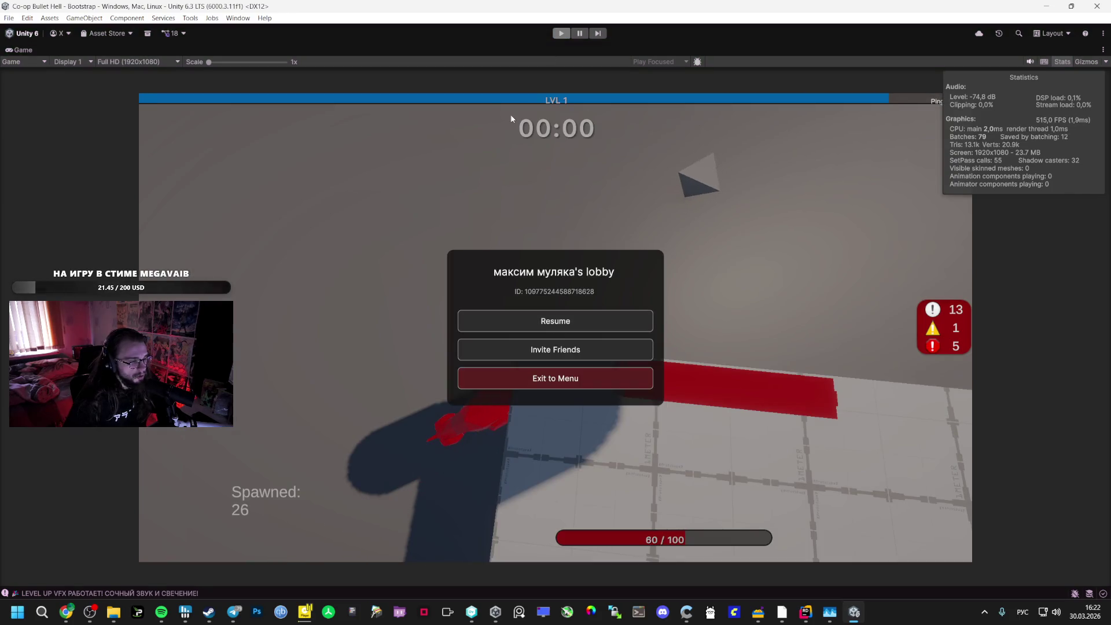
key("ctrl+p")
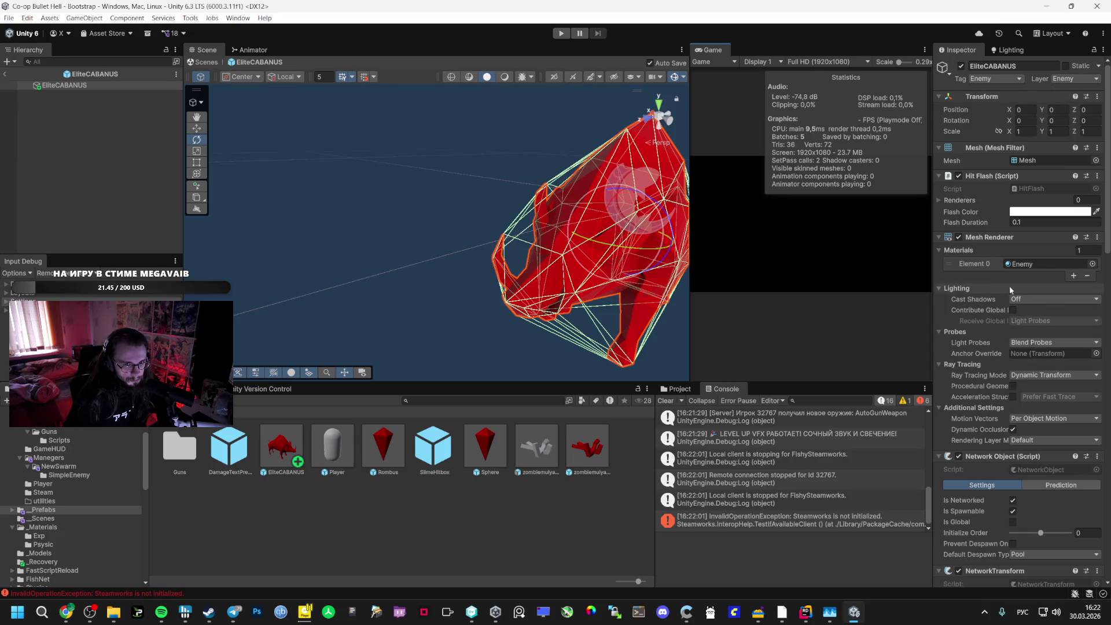
scroll(979, 315, "down", 5)
scroll(987, 301, "down", 10)
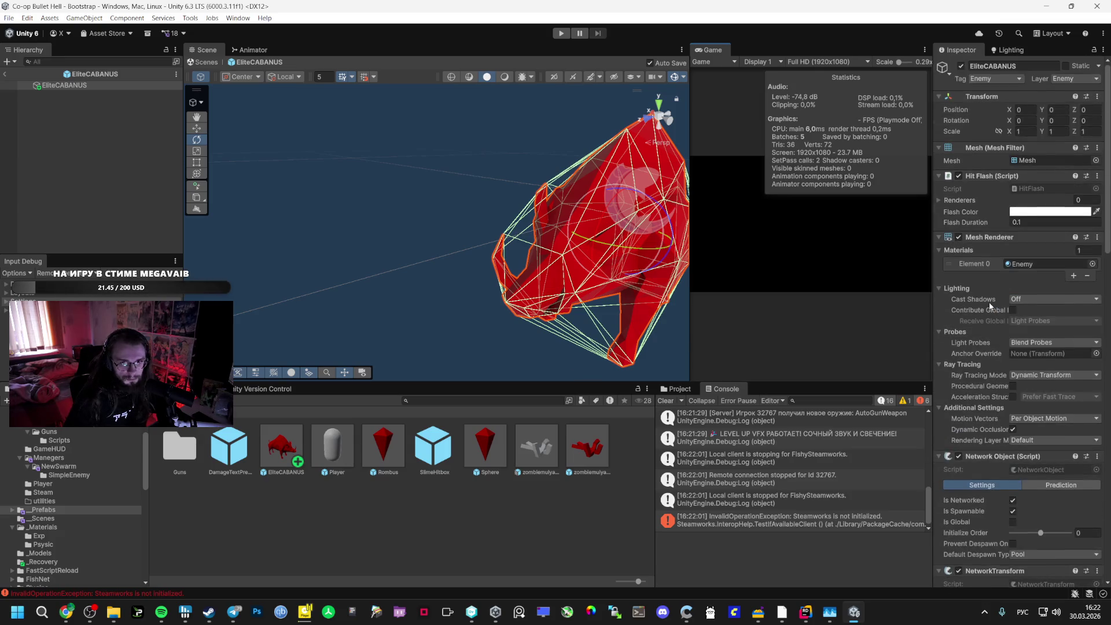
left_click(1026, 342)
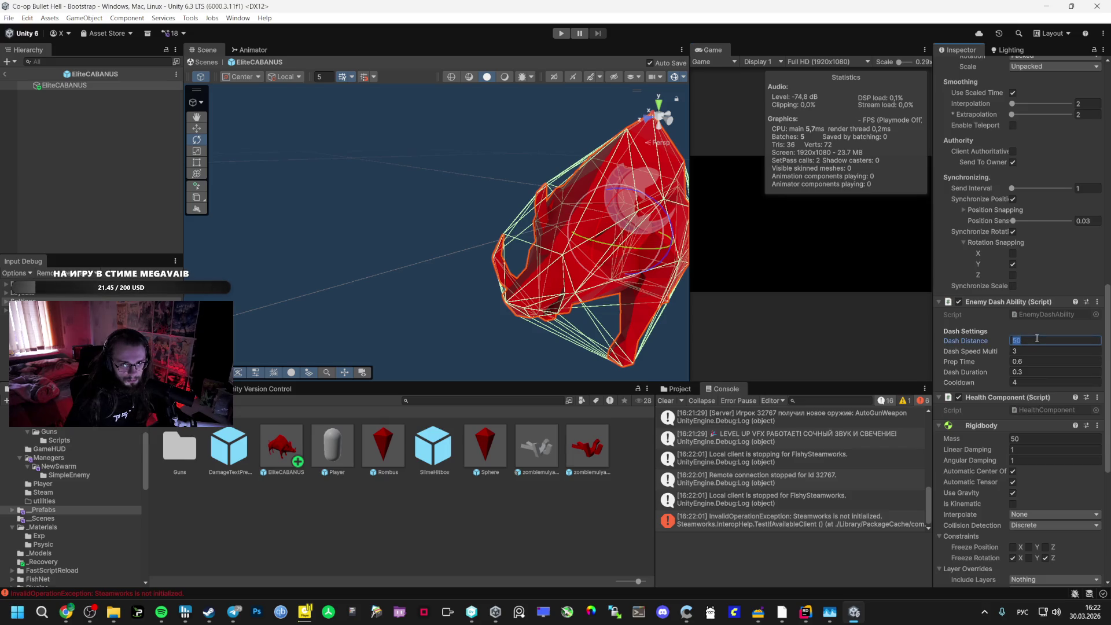
Set Dash Distance to 10 and playtest the dash against the enemy swarm, then stop
type("1000")
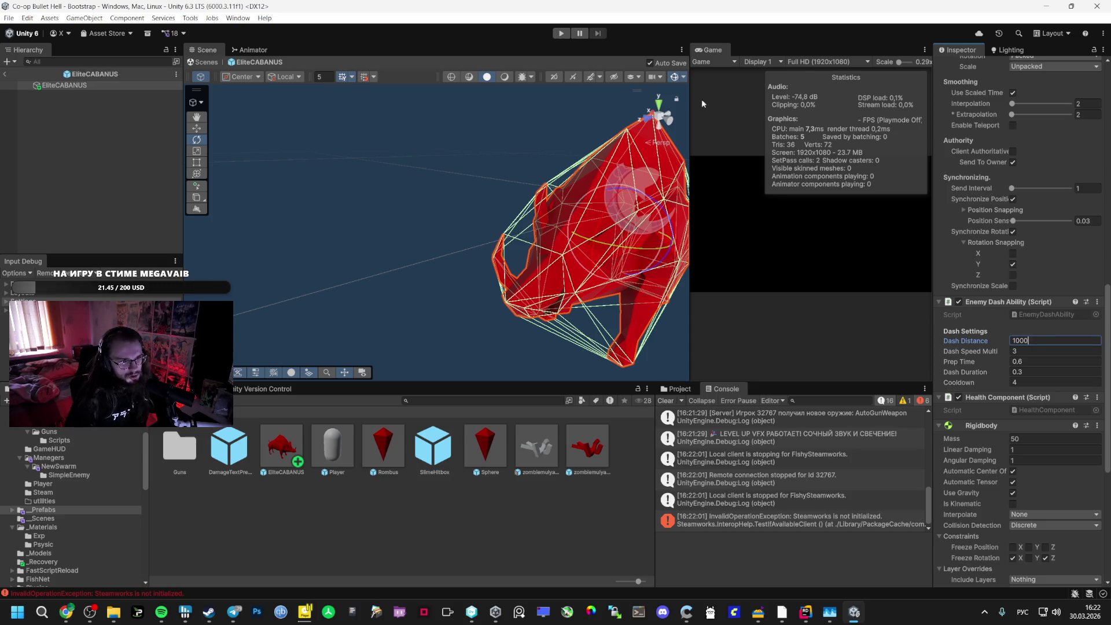
left_click(564, 34)
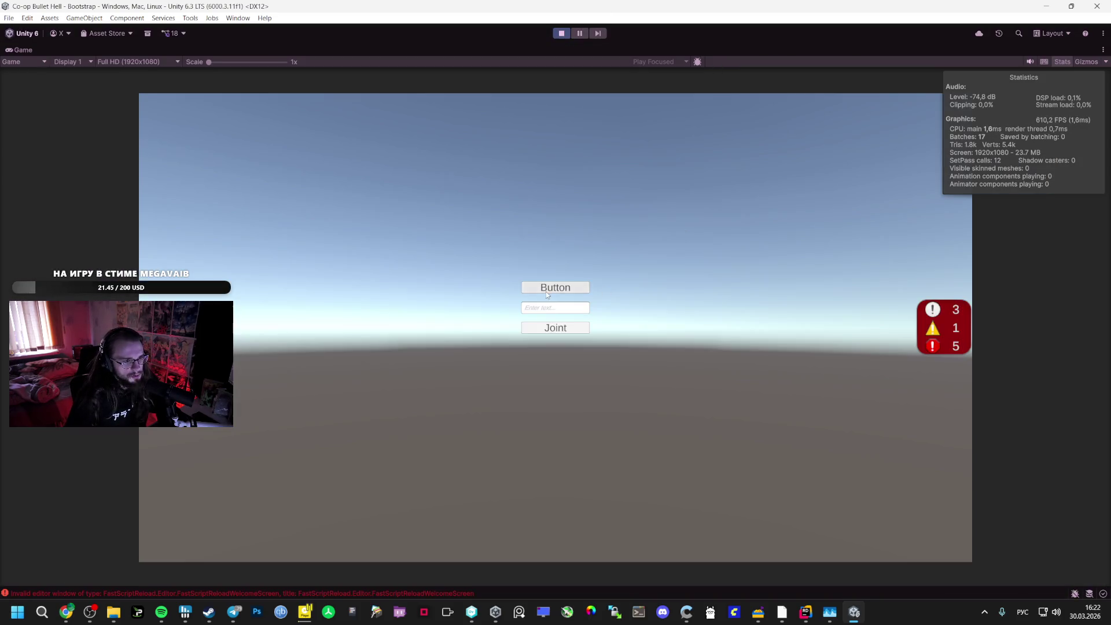
left_click(547, 290)
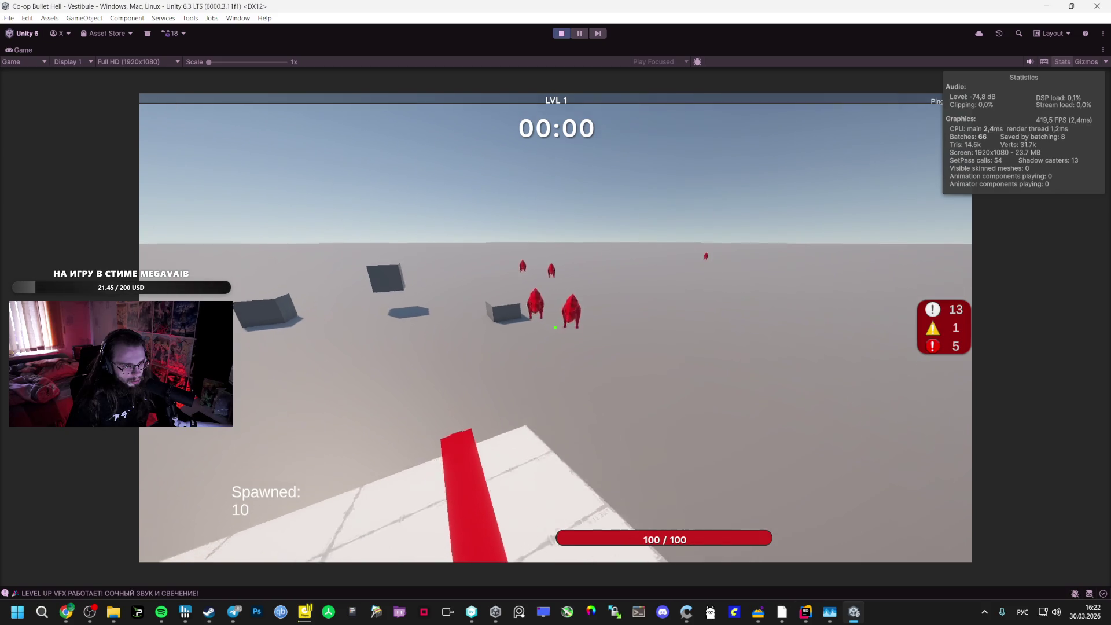
key("w")
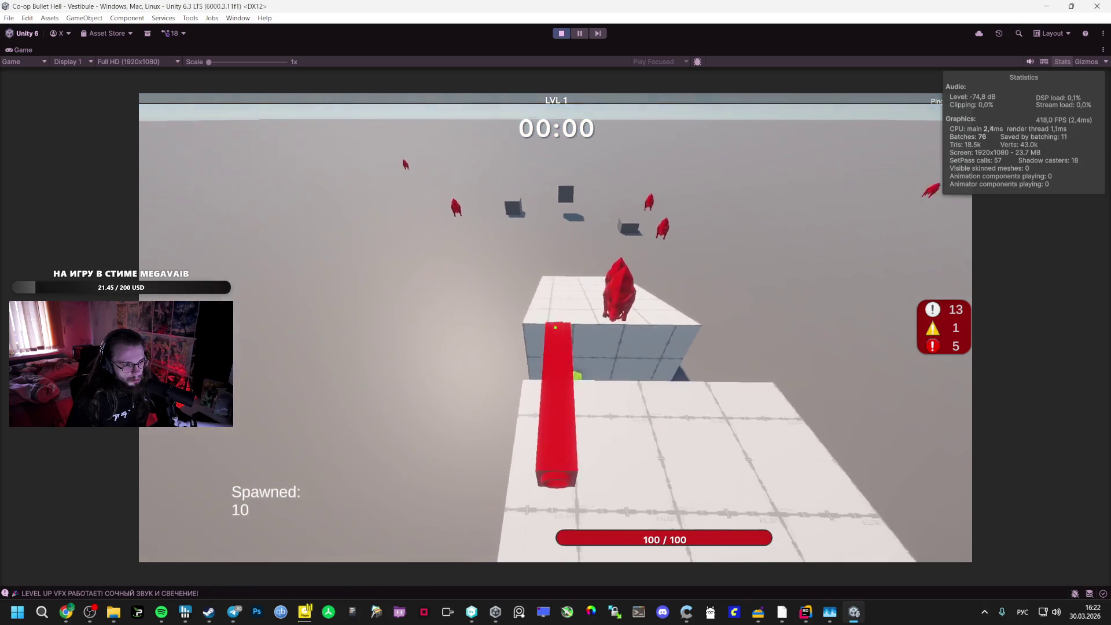
key("s")
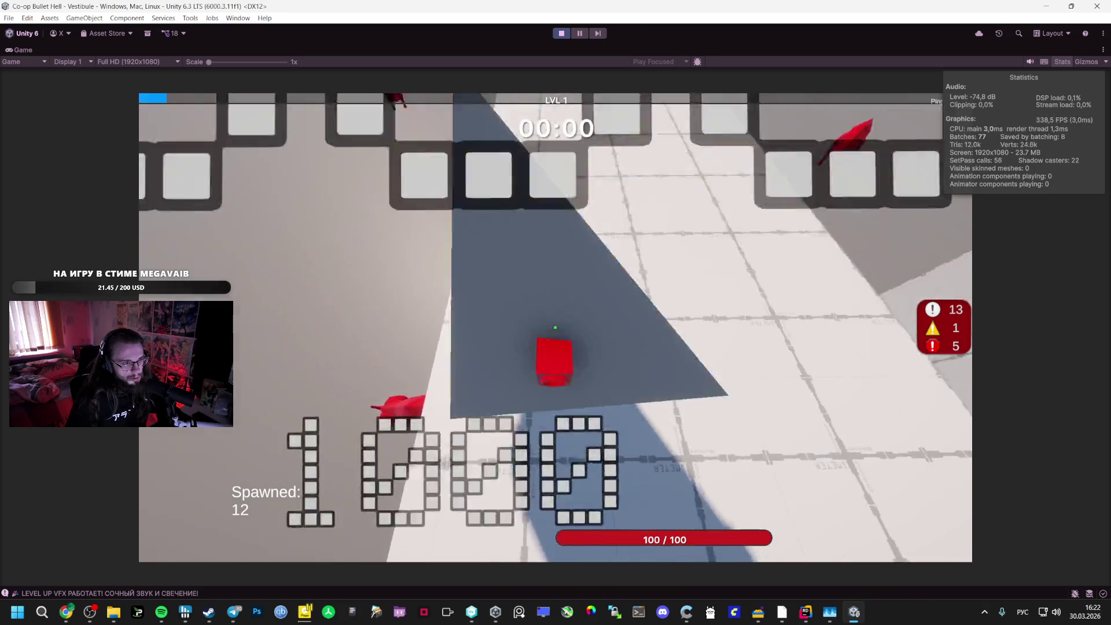
key("Escape")
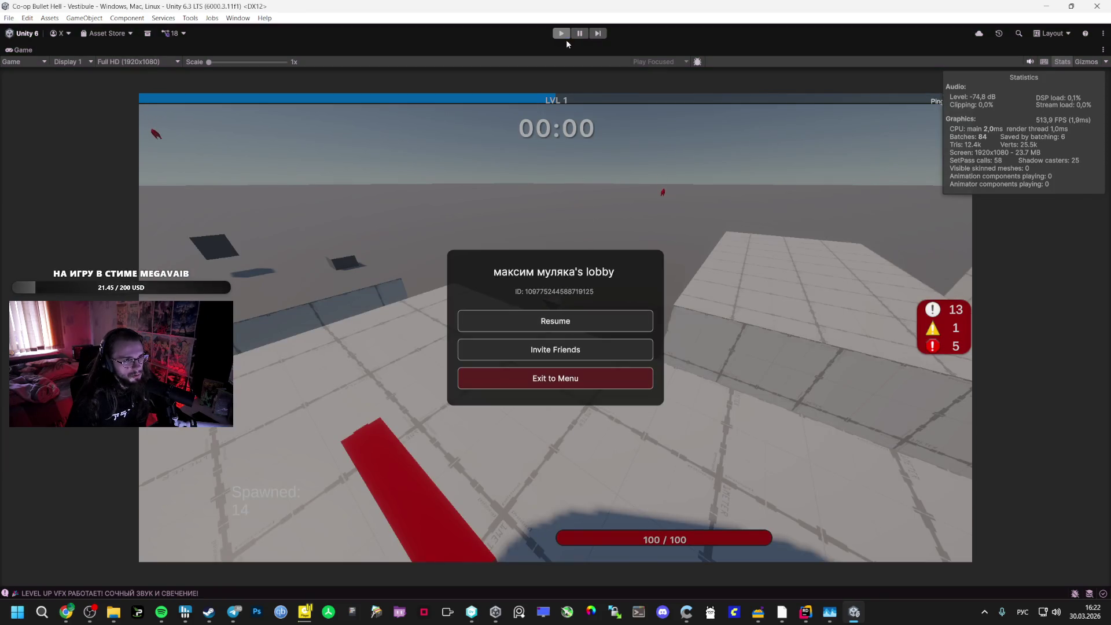
left_click(561, 33)
scroll(1028, 258, "down", 15)
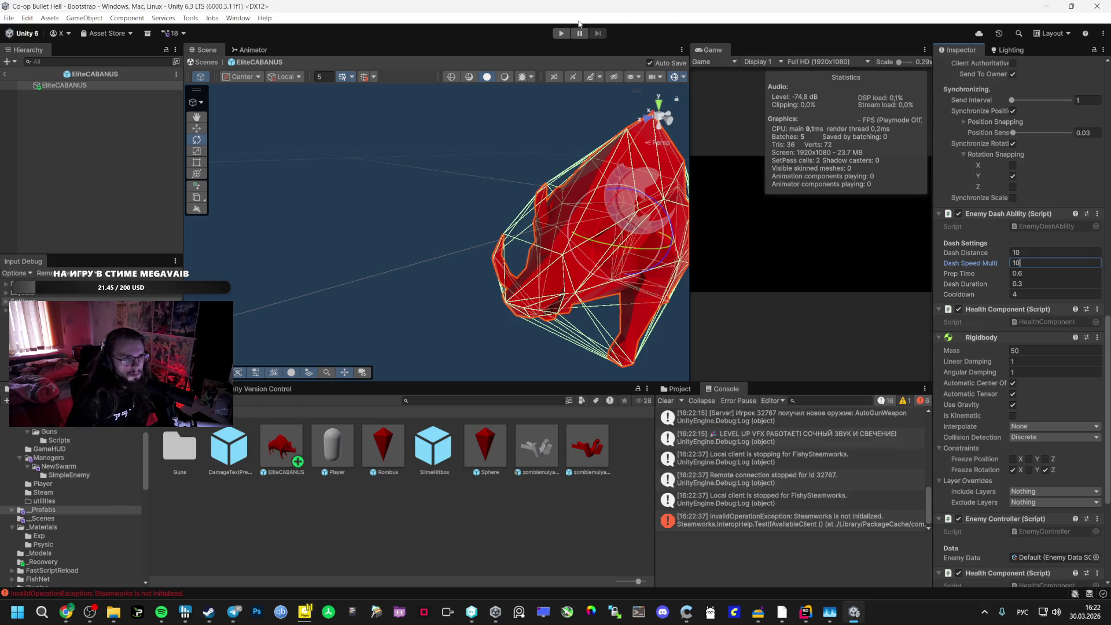
Load the Vestibule level in play mode, pause, and bring up EnemyDashAbility.cs in Rider
left_click(562, 33)
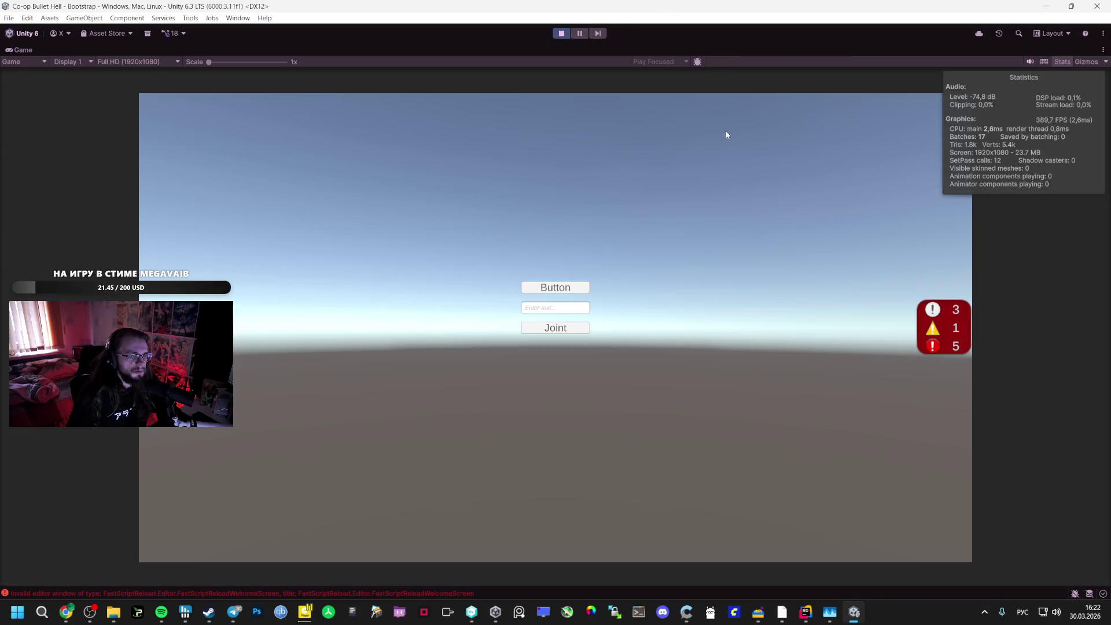
left_click(560, 287)
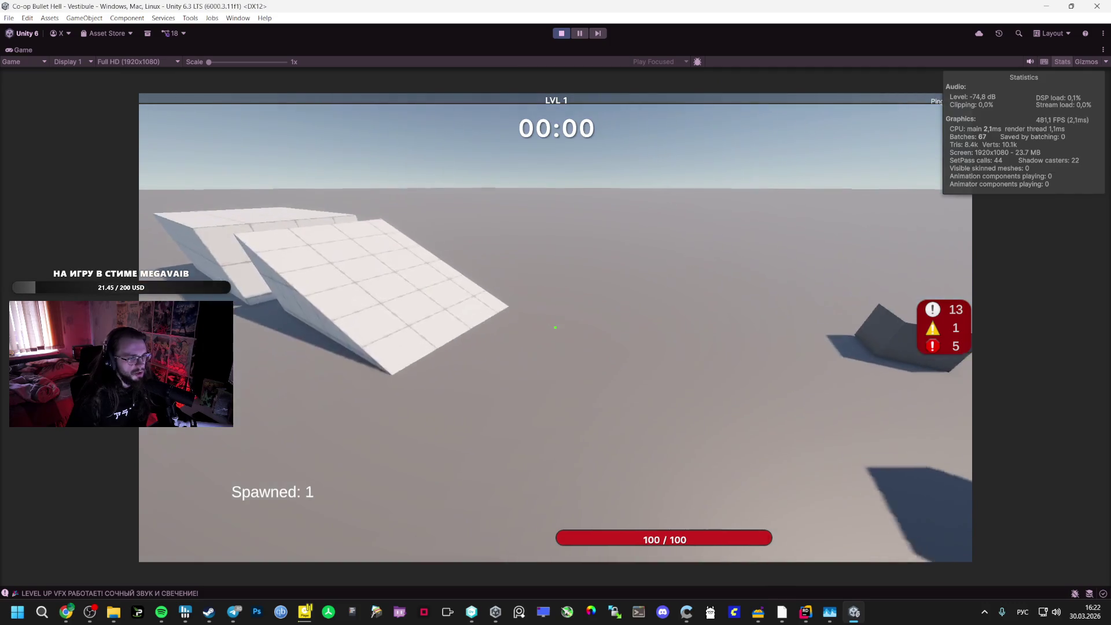
key("Escape")
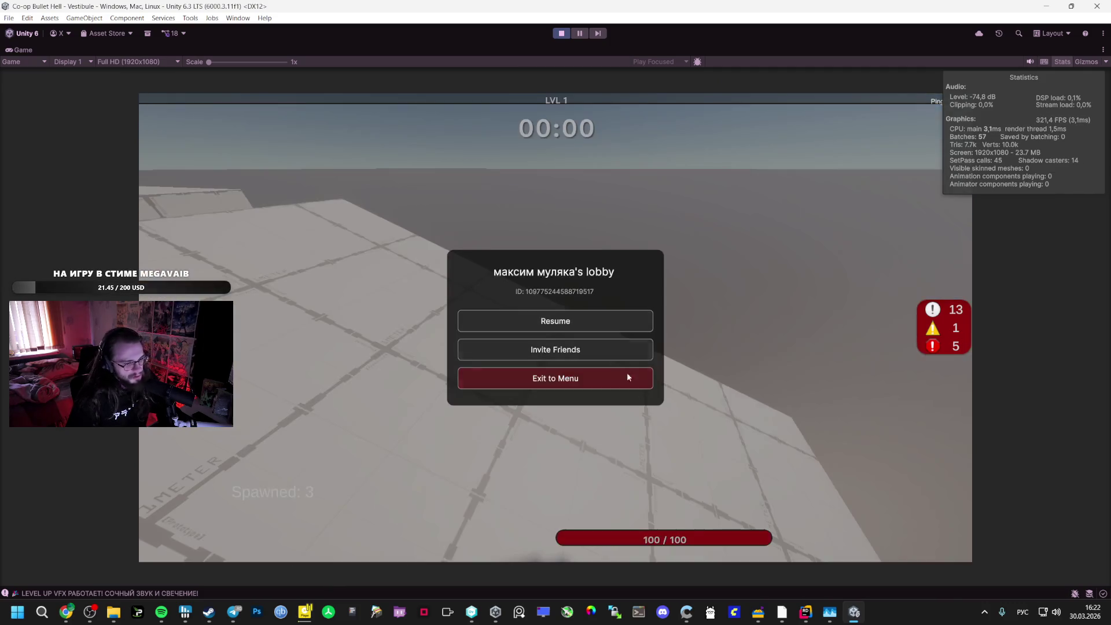
left_click(810, 622)
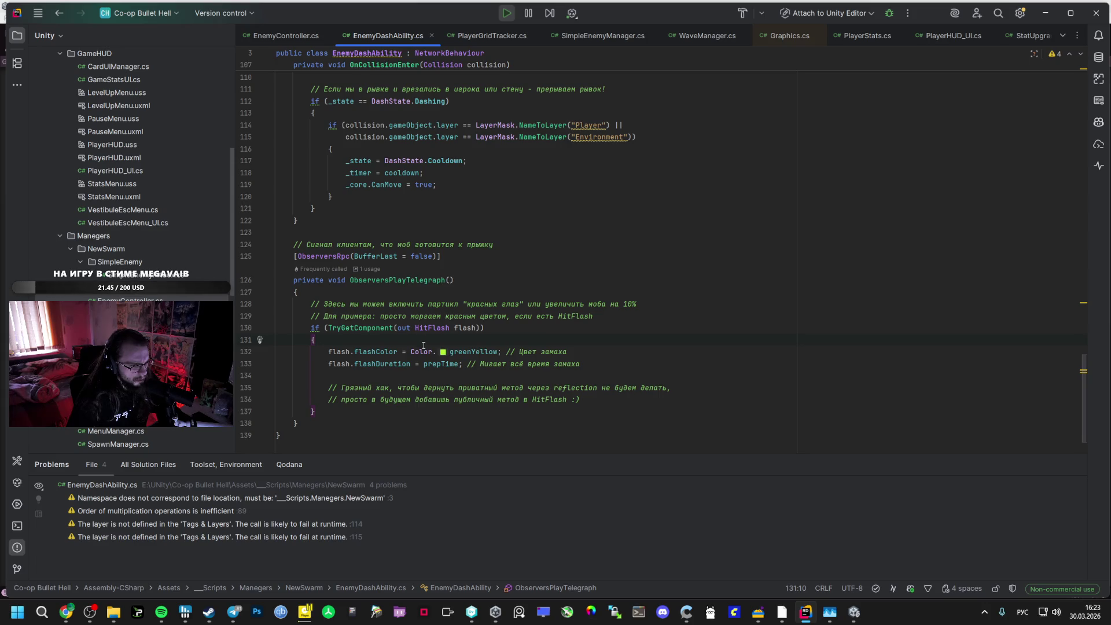
Return from Rider to the running game without code changes and resume play
key("alt+Tab")
key("Escape")
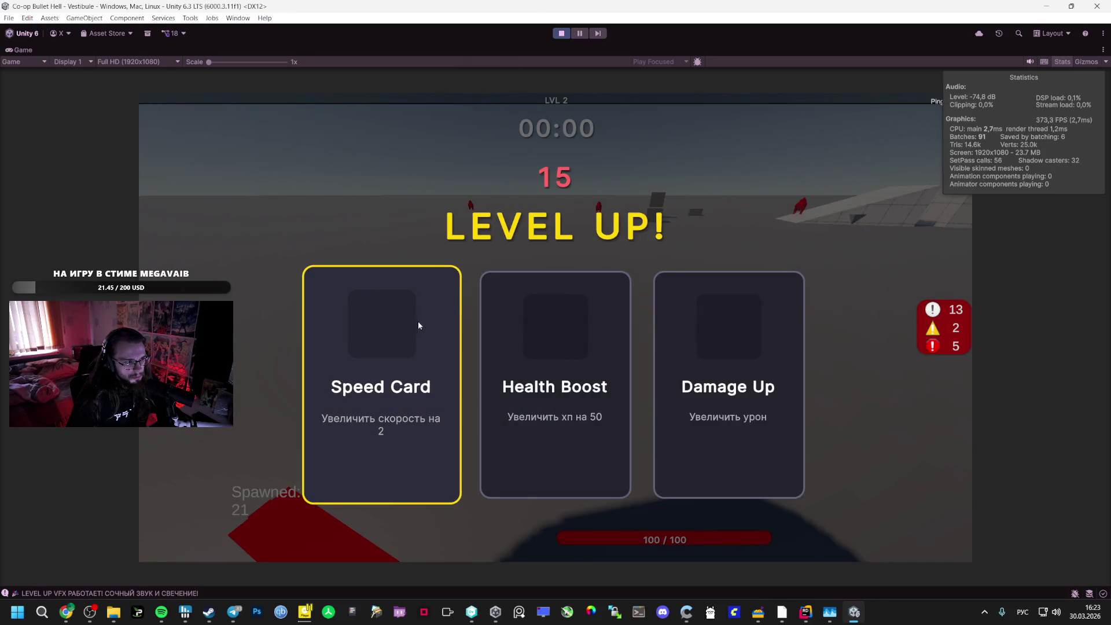
Take the Speed Card, stop play via Exit to Menu, and leave EliteCABANUS Prefab Mode
left_click(418, 325)
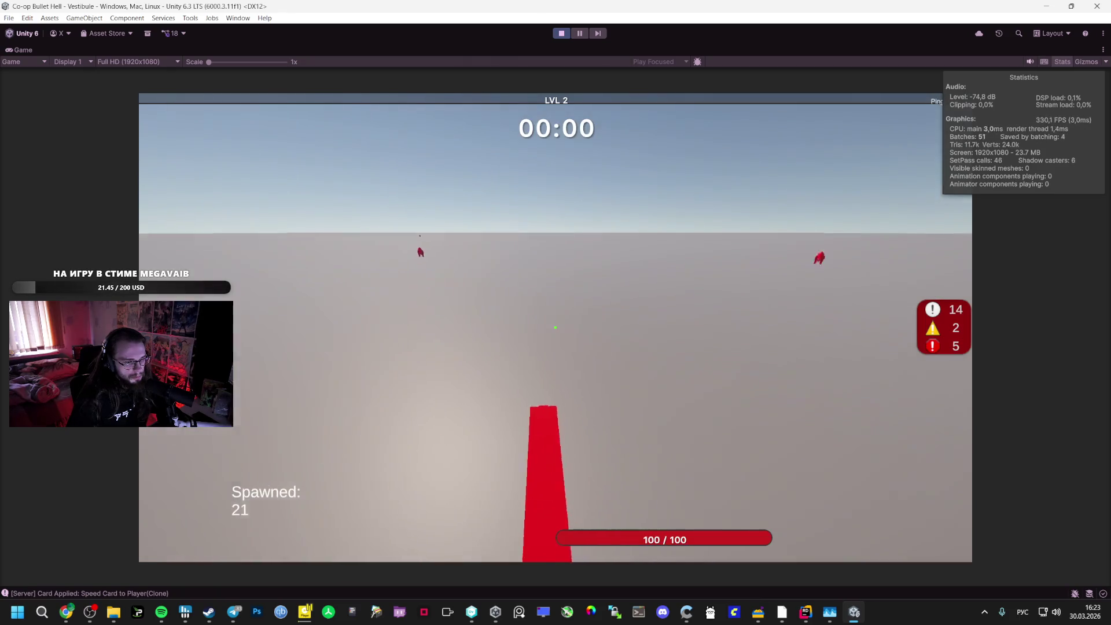
key("Escape")
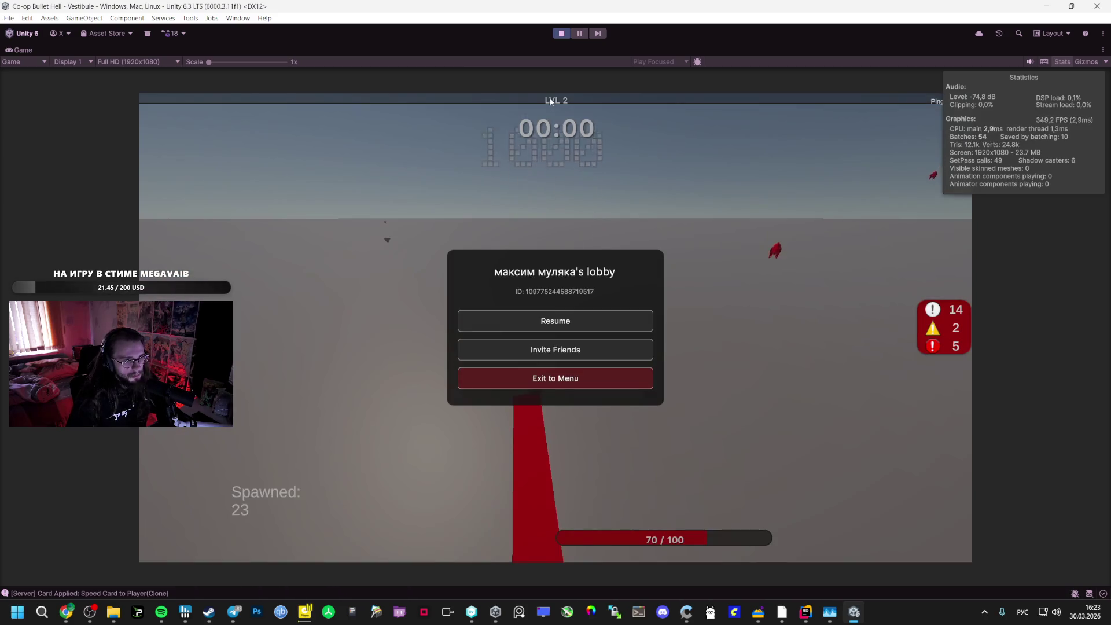
left_click(557, 34)
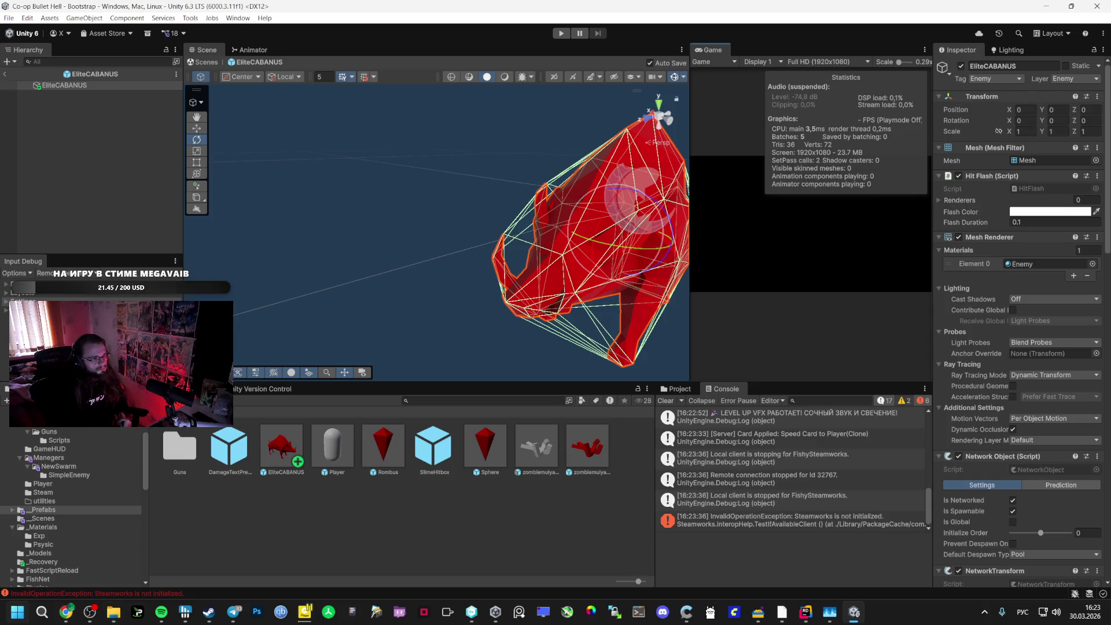
left_click(5, 73)
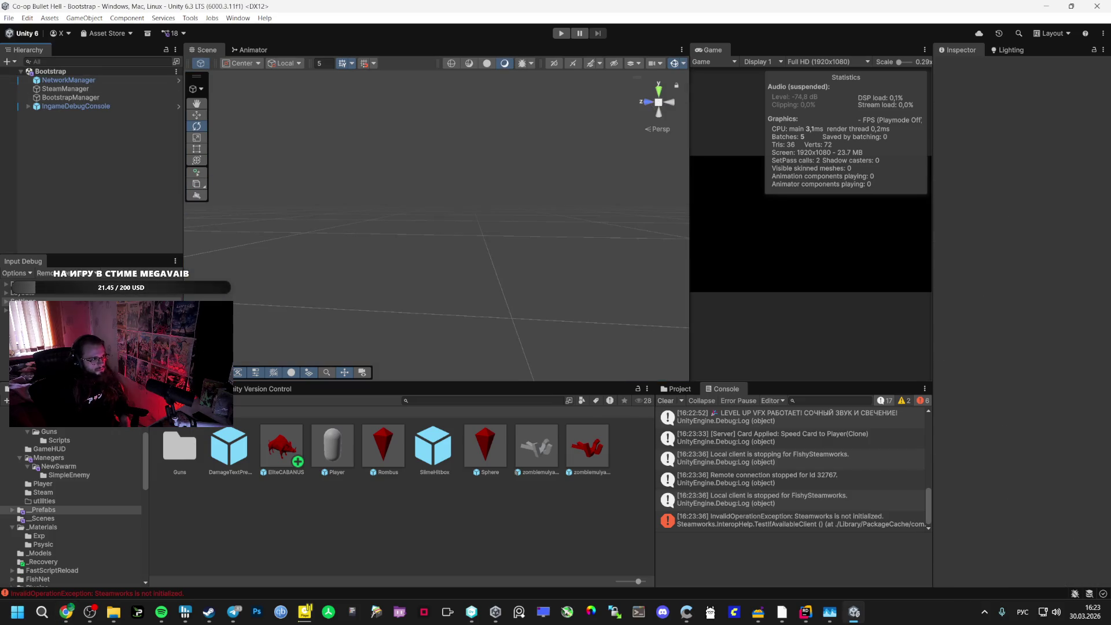
Copy the two-line EliteJumper prompt draft from Google AI Studio and bring up the Miro board
mouse_move(66, 612)
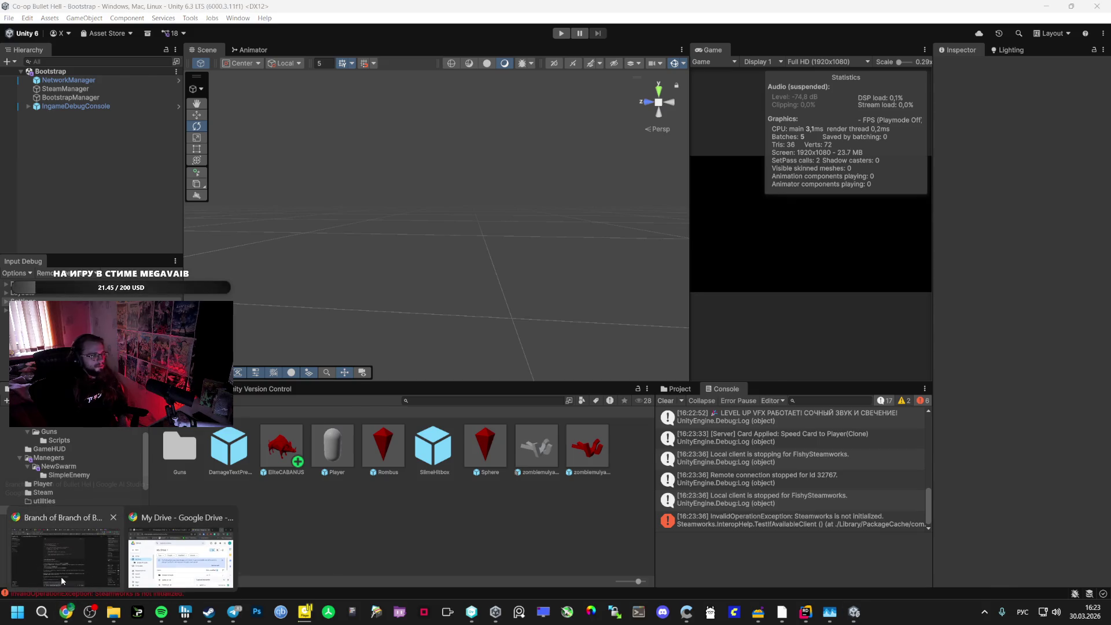
left_click(61, 576)
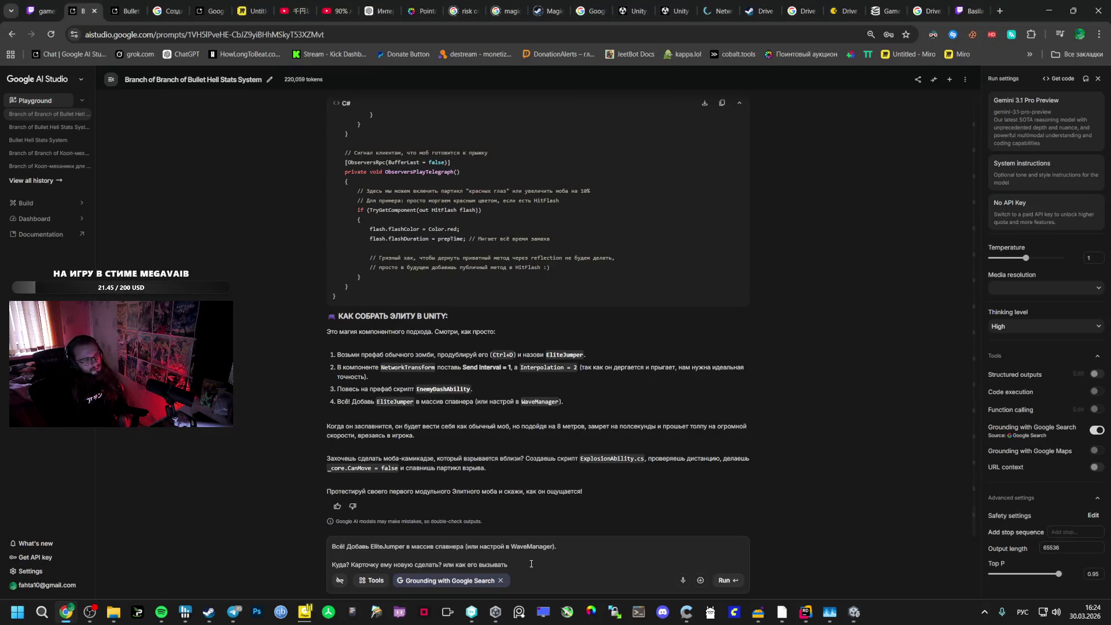
left_click_drag(510, 565, 316, 513)
key("ctrl+c")
right_click(358, 551)
left_click(432, 317)
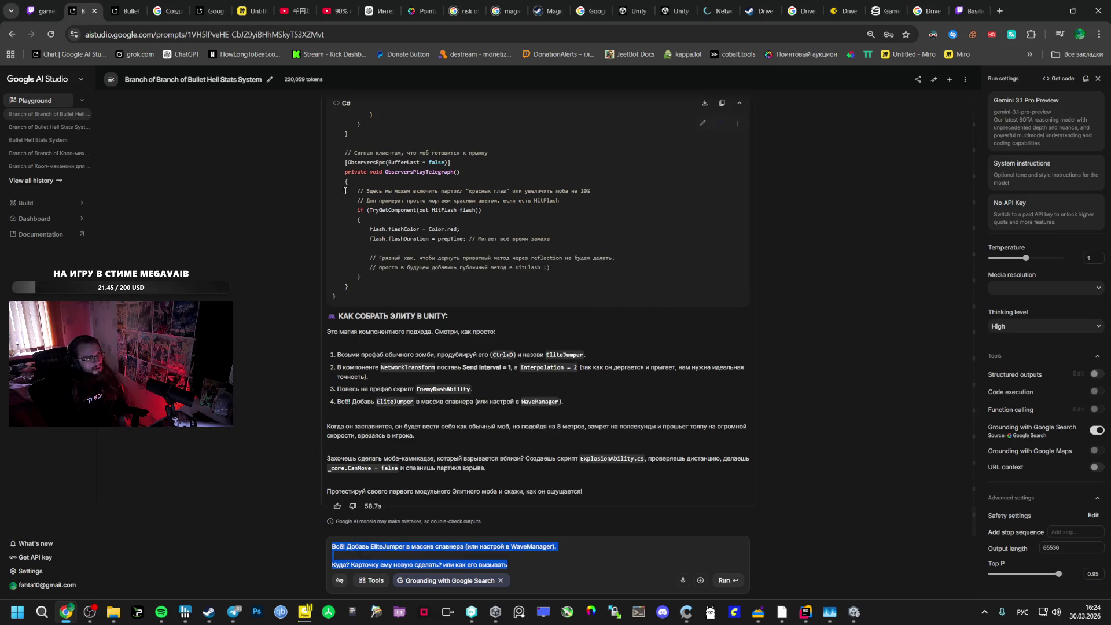
left_click(250, 11)
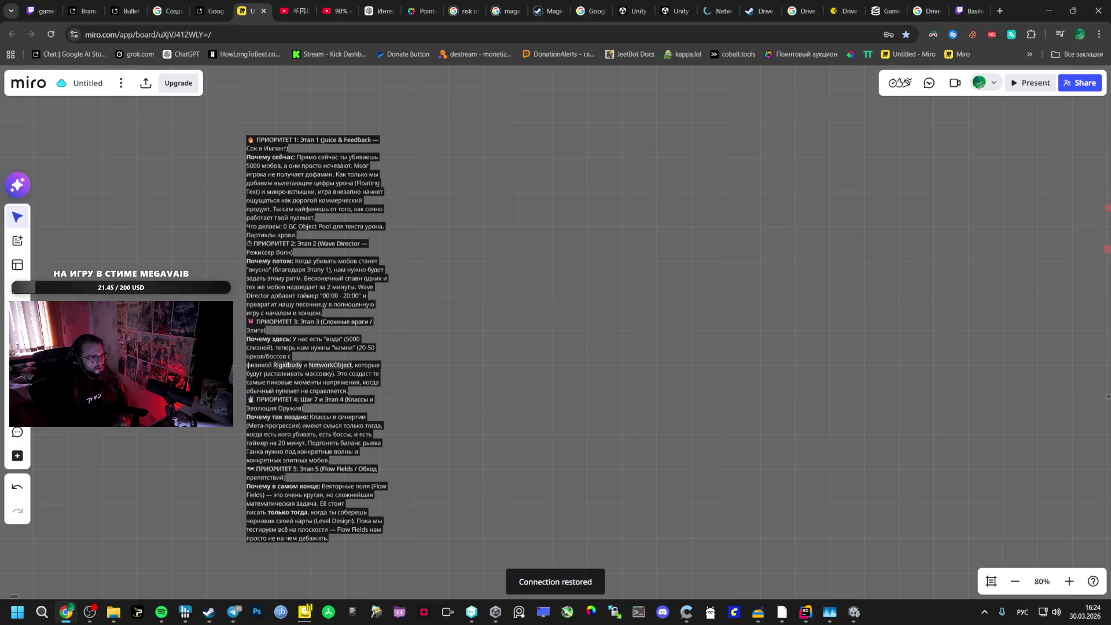
Paste the EliteJumper prompt lines as a new Miro text note, then return to Unity
double_click(538, 215)
right_click(549, 216)
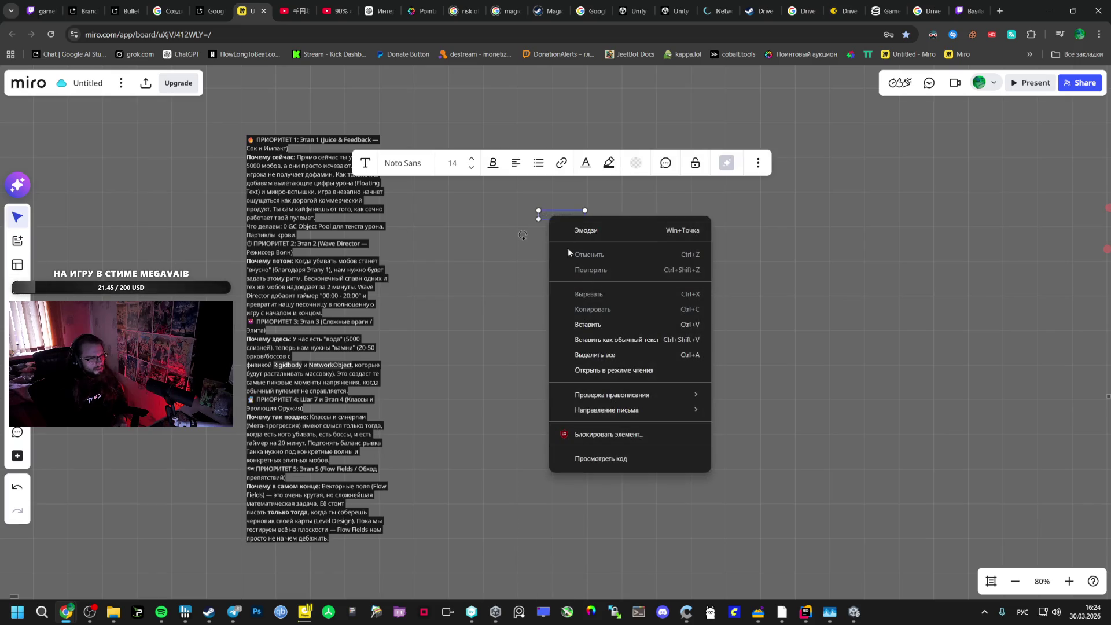
left_click(597, 322)
left_click(547, 326)
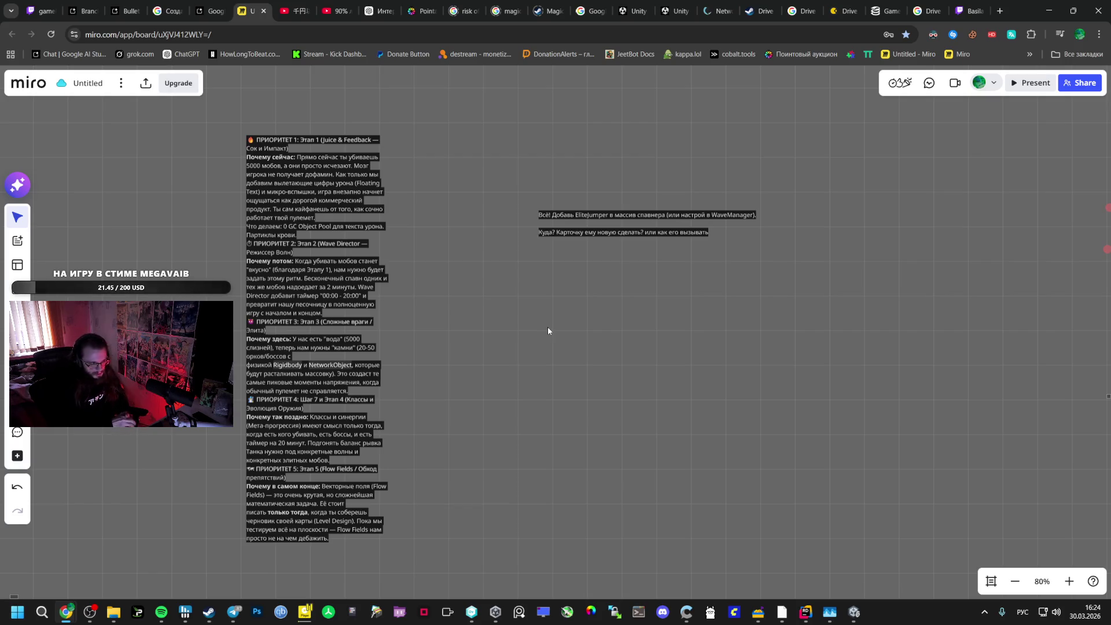
left_click(854, 612)
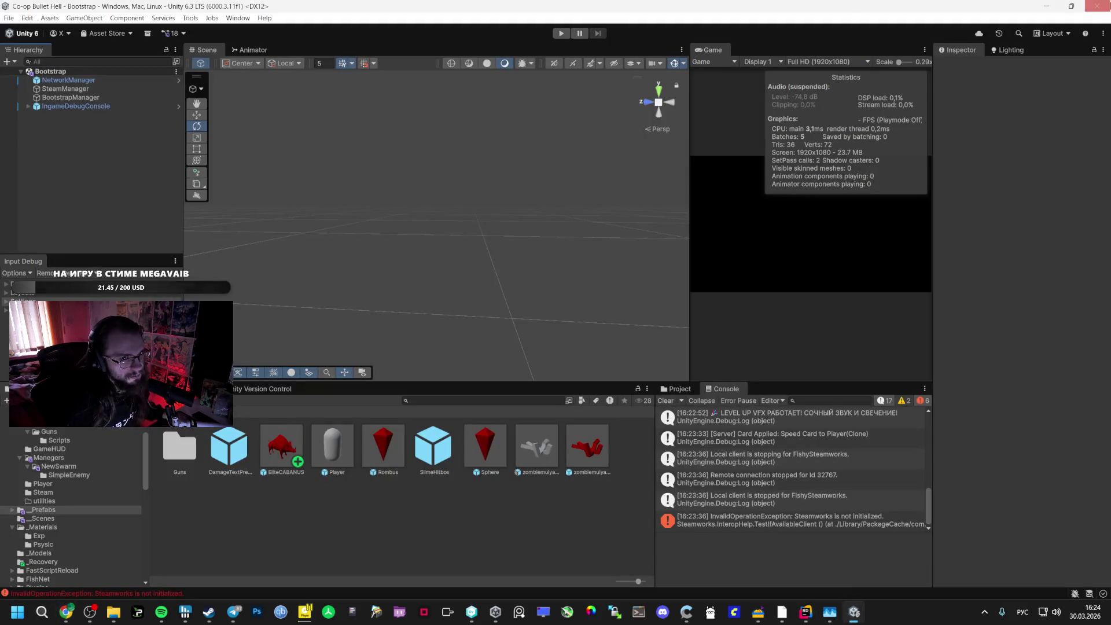
Browse the Steam Library from the Last Man Sitting Demo page up to Spacewar
left_click(151, 547)
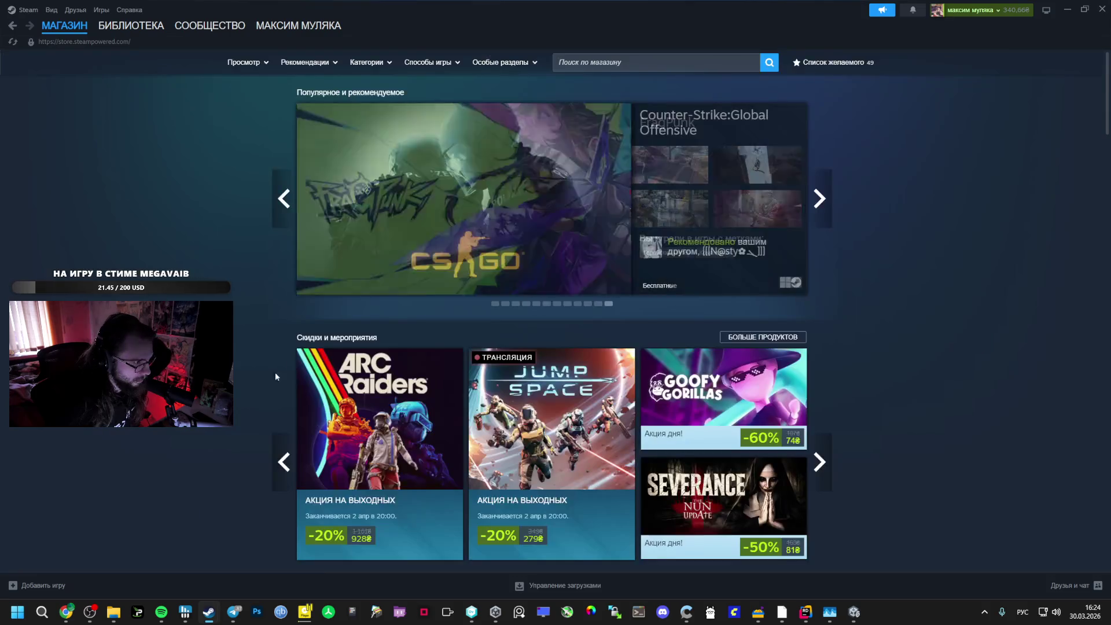
left_click(133, 28)
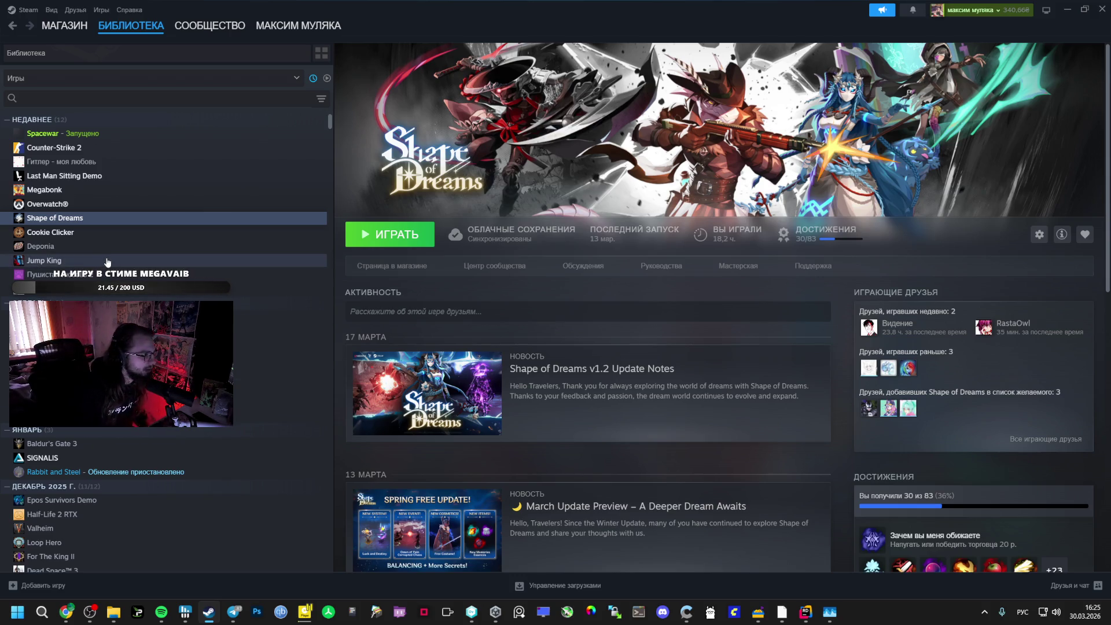
left_click(81, 177)
left_click(81, 189)
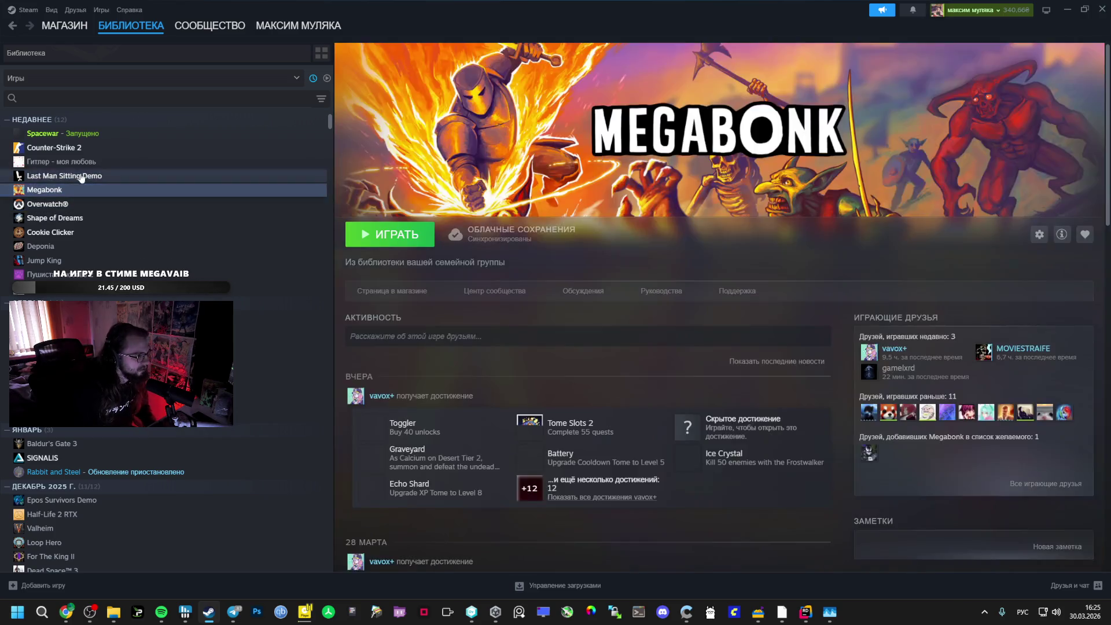
left_click(82, 162)
left_click(83, 147)
left_click(84, 134)
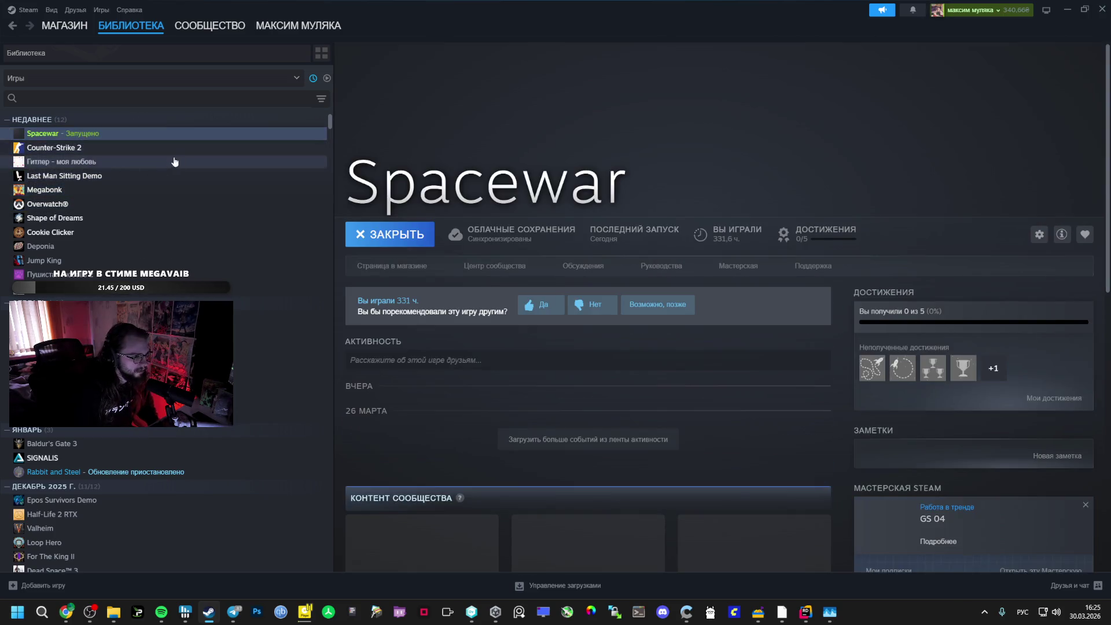
Close Rider, view the Rabbit and Steel page, and reopen the project through Unity Hub
right_click(806, 612)
left_click(787, 585)
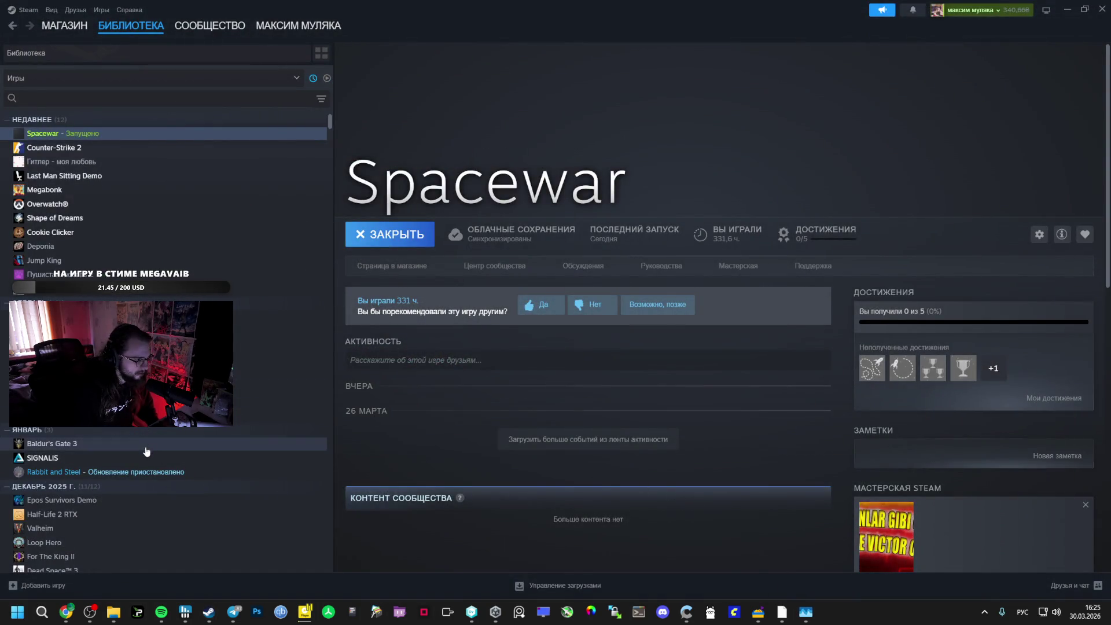
left_click(91, 472)
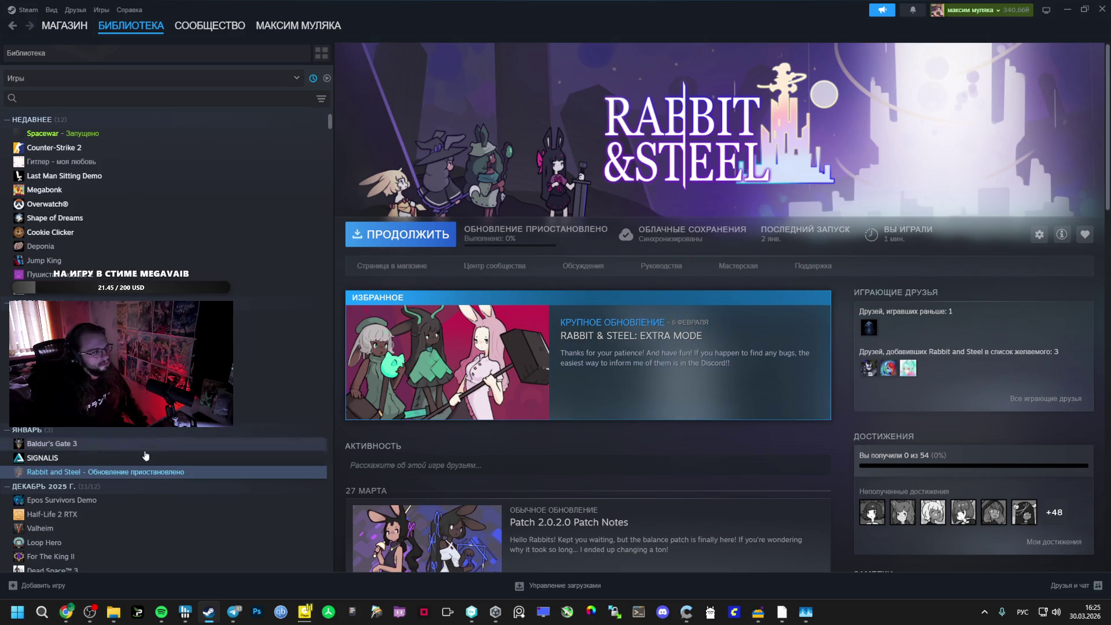
mouse_move(193, 602)
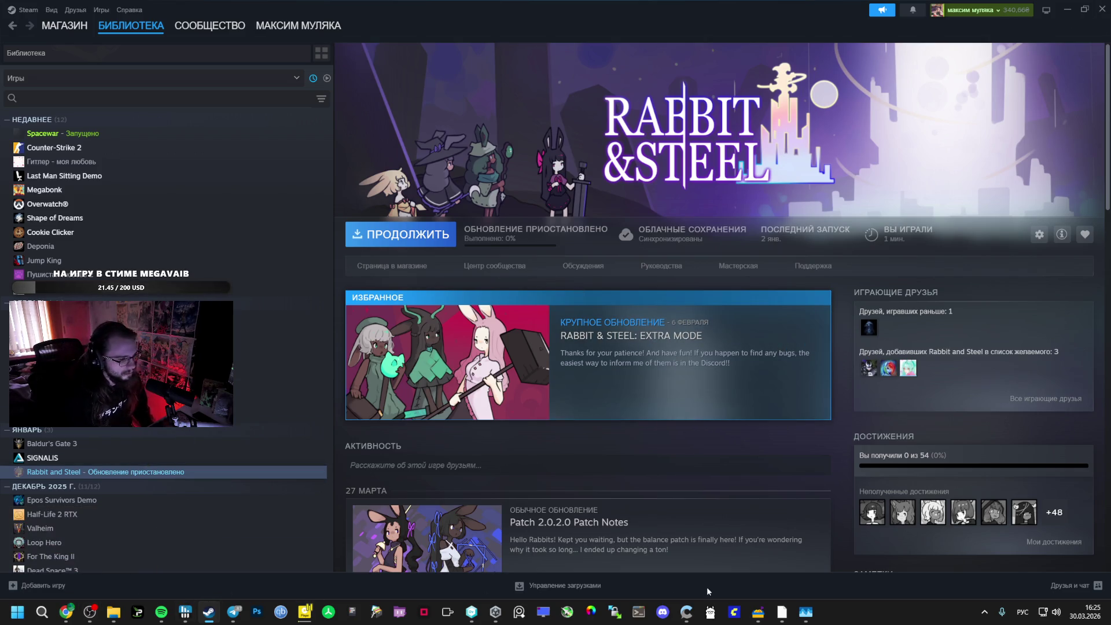
left_click(496, 612)
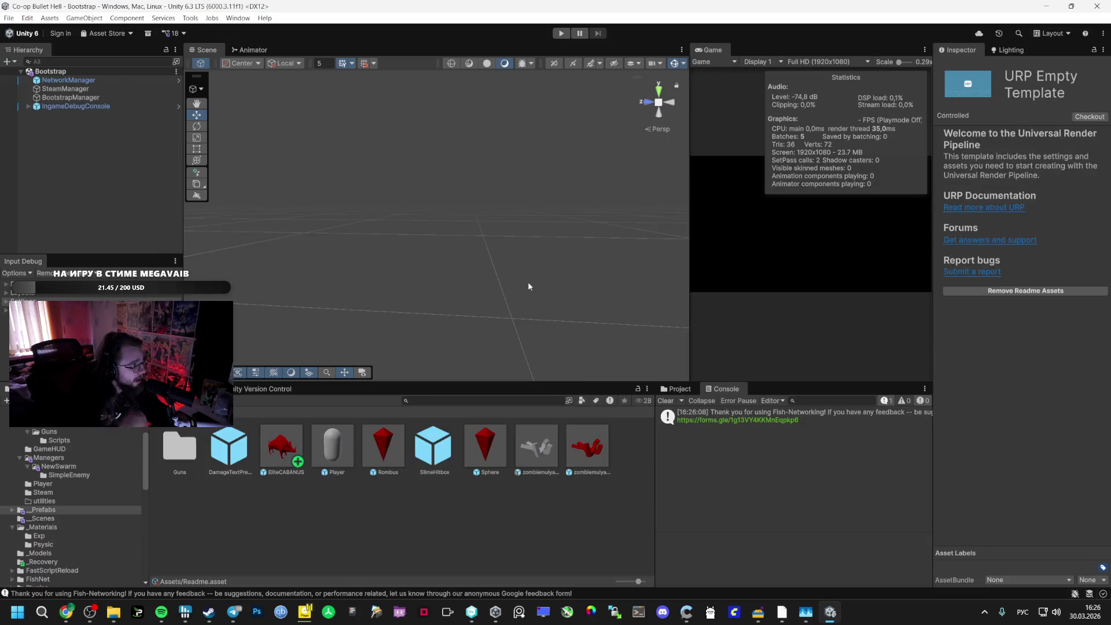
Open the Vestibule scene and inspect SpawnerMangaer and Spawner under _Managers
left_click(42, 518)
double_click(332, 446)
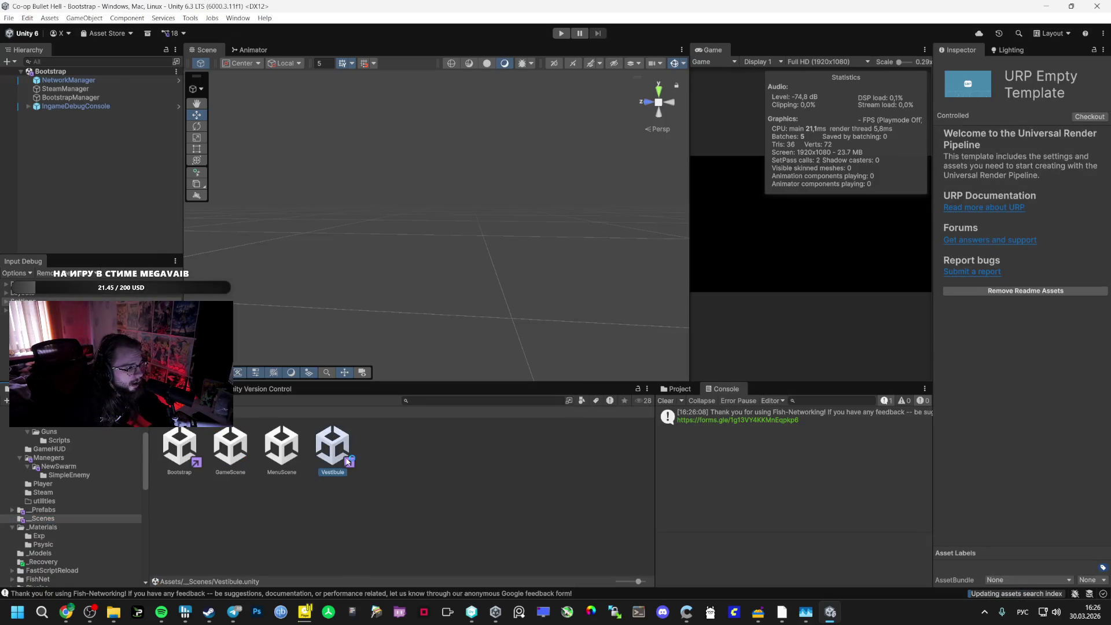
left_click(29, 167)
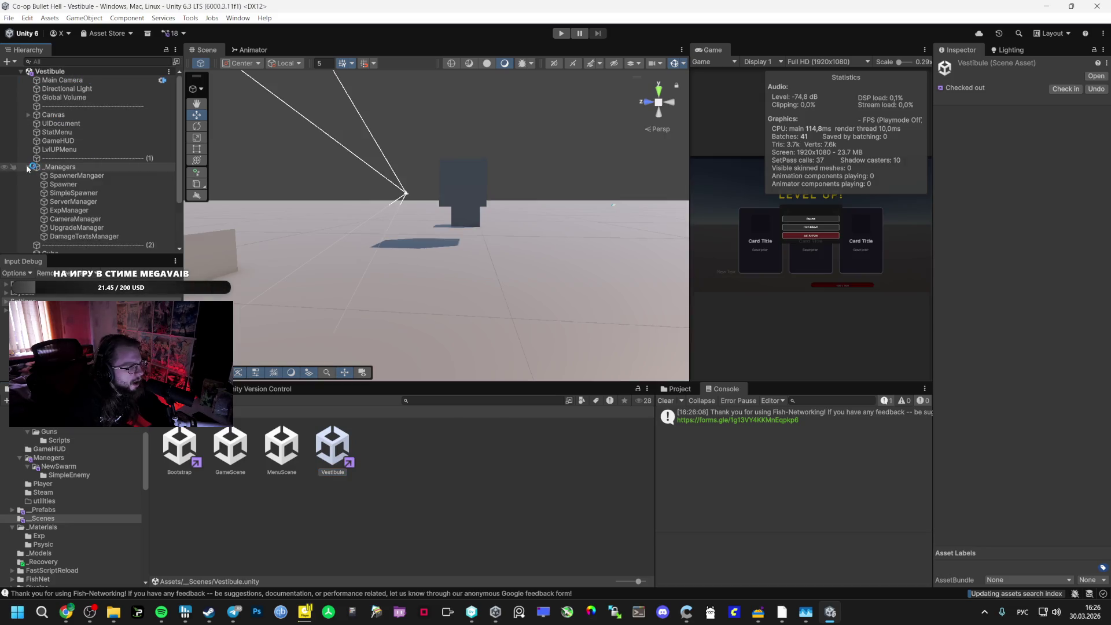
left_click(75, 175)
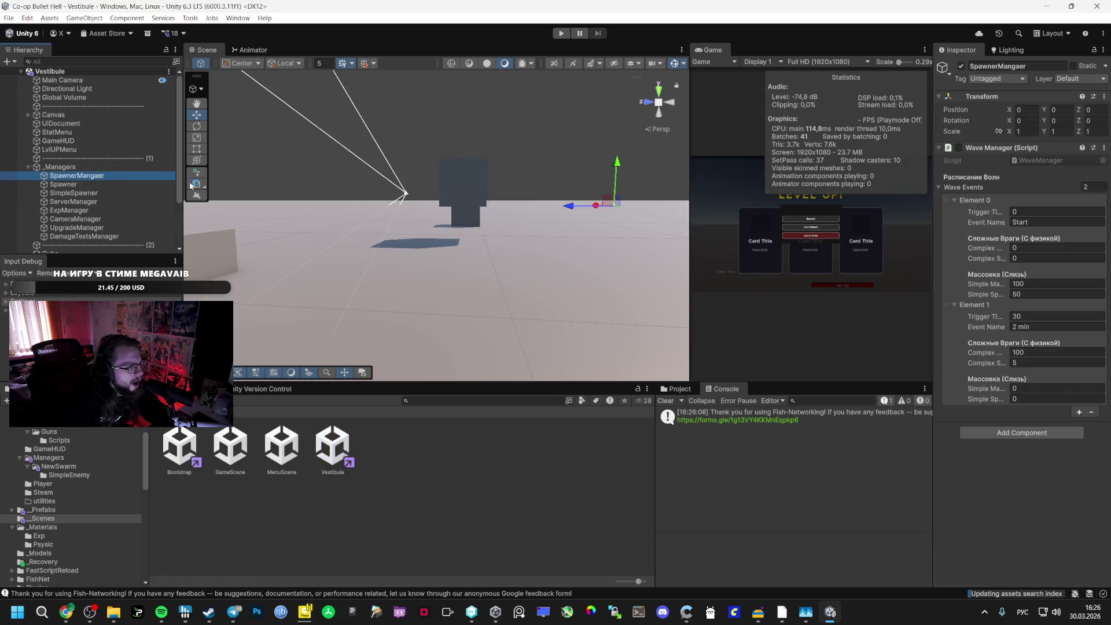
left_click(115, 185)
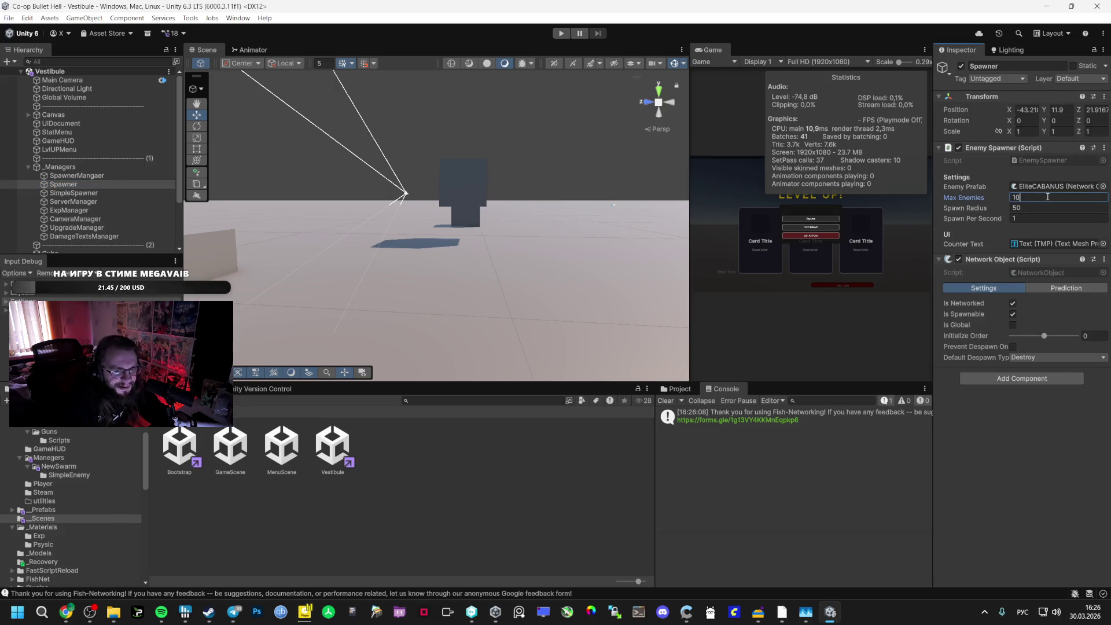
Pick a new Enemy Prefab for the Spawner, then select SimpleSpawner from _Prefabs
left_click(1103, 187)
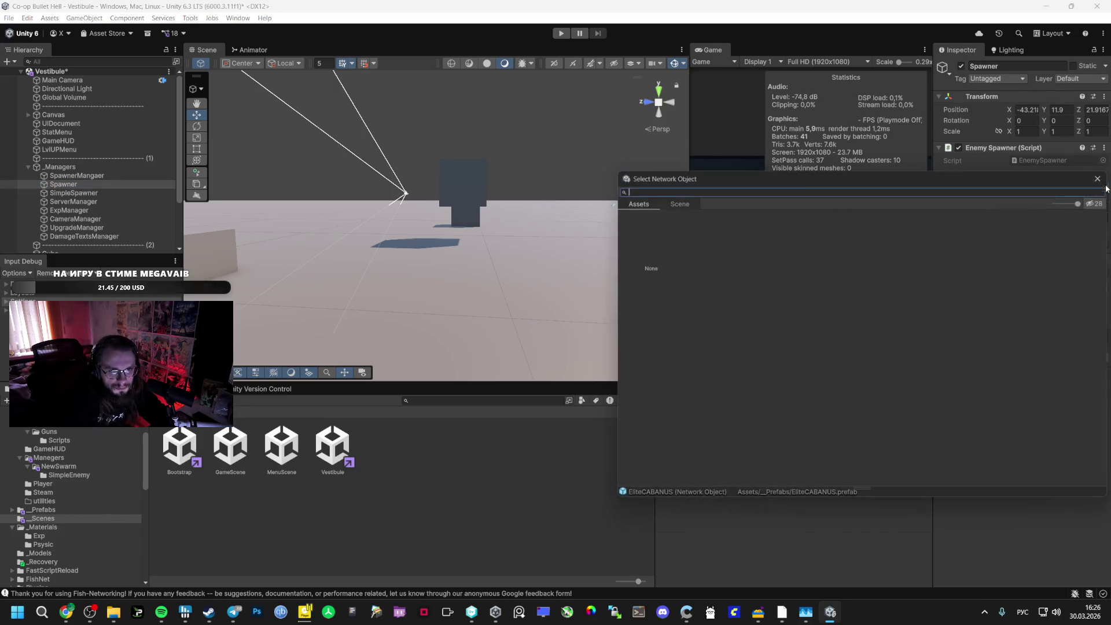
left_click(1106, 180)
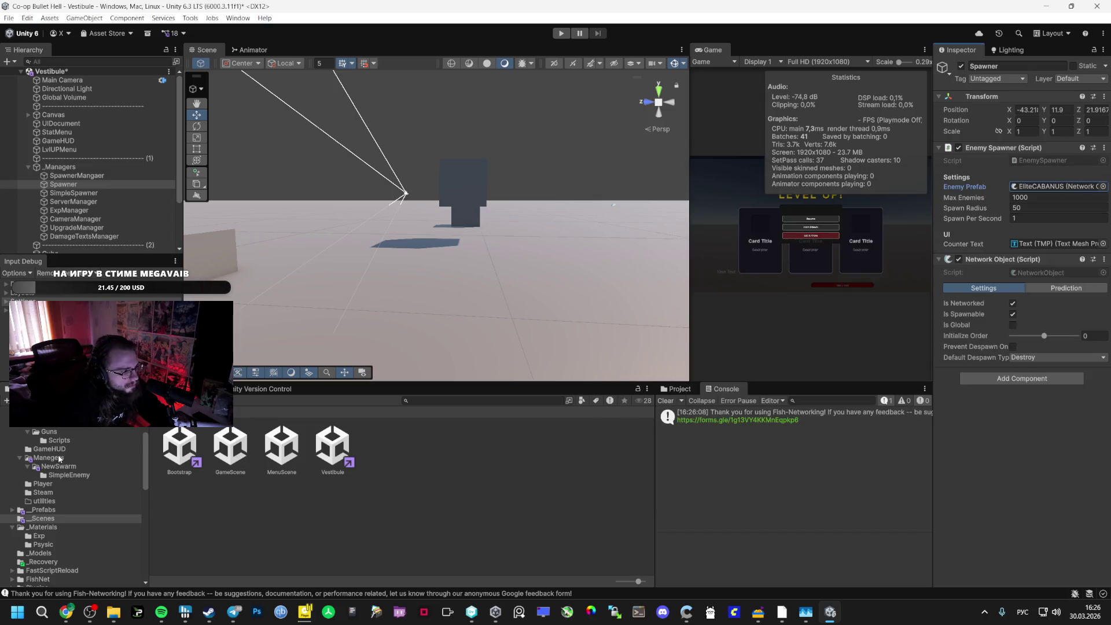
left_click(49, 510)
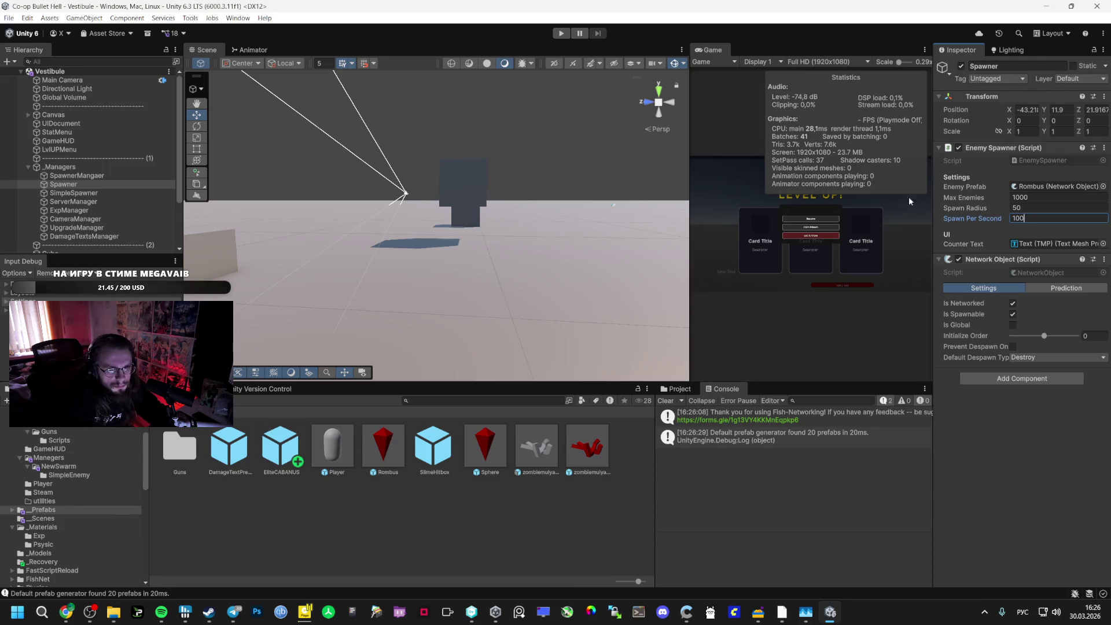
left_click(162, 193)
Set SimpleSpawner's Max Enemies Per to 1250, save Vestibule, and reselect Spawner
left_click(1033, 362)
type("1250")
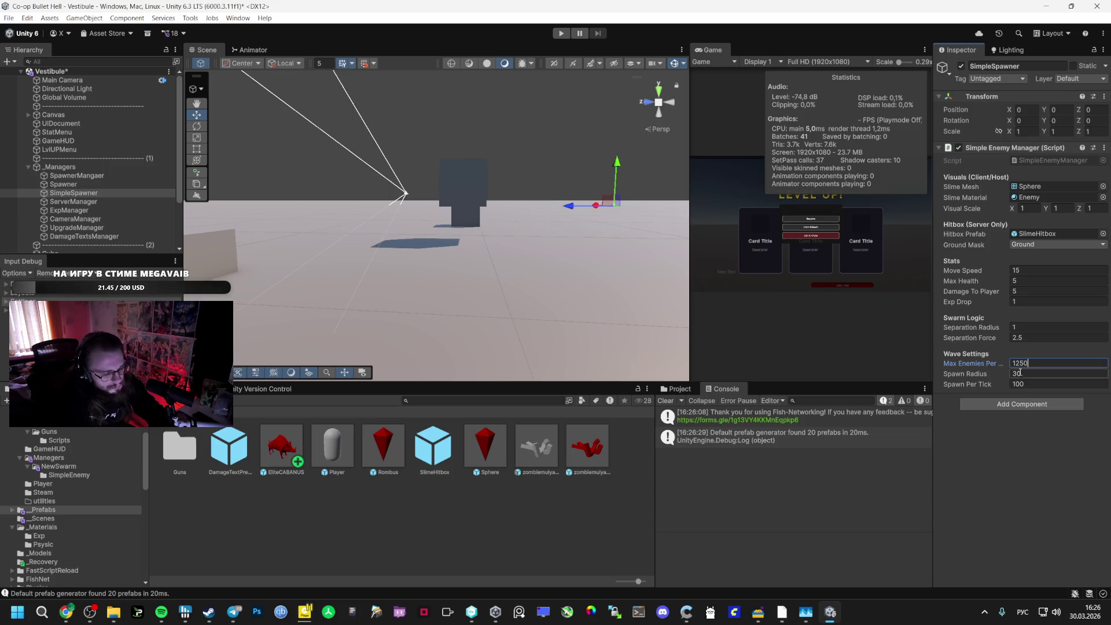
key("Return")
key("ctrl+s")
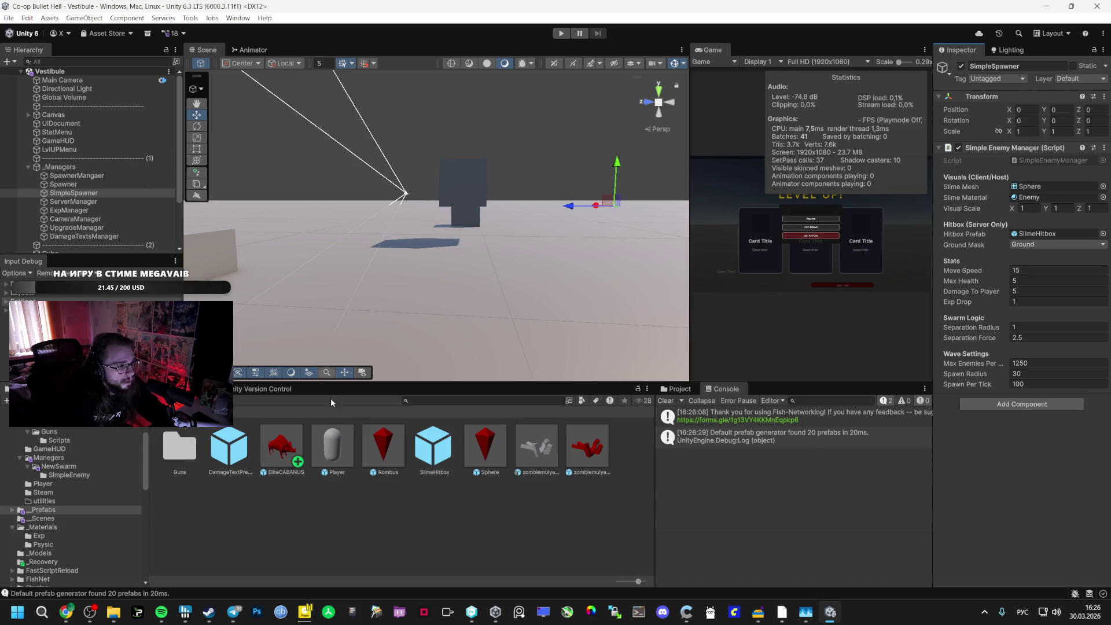
left_click(64, 184)
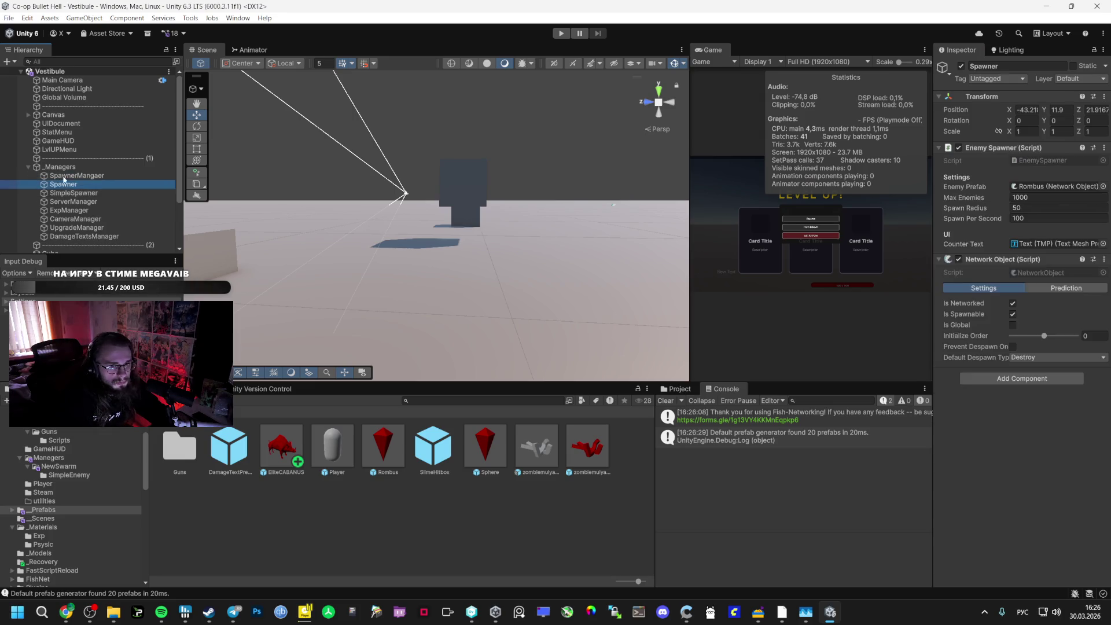
left_click(9, 17)
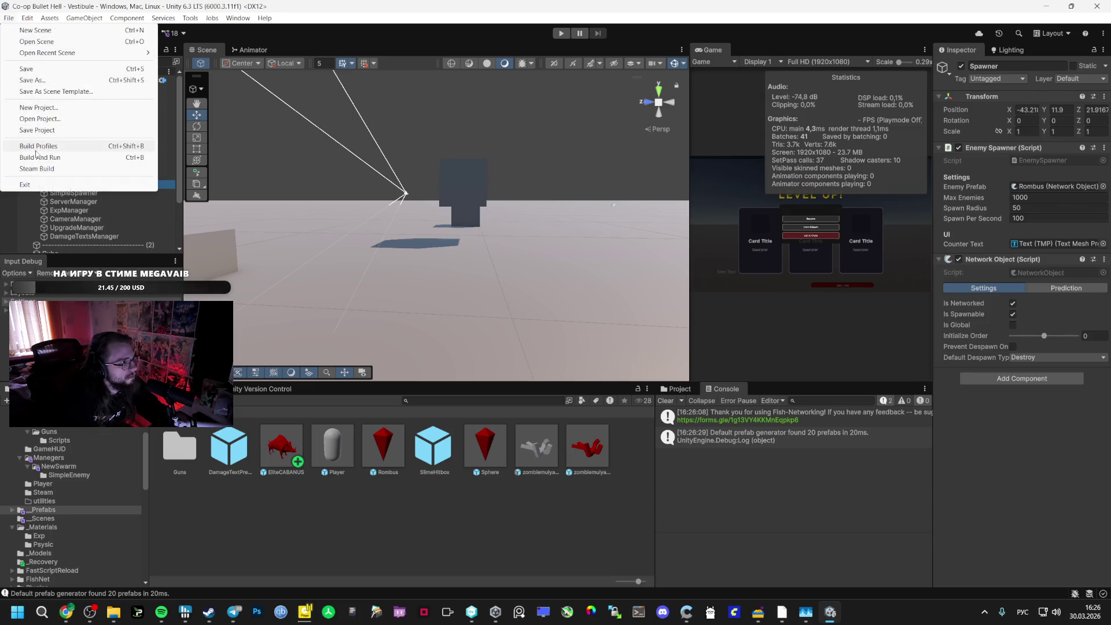
Build and run Co-op Bullet Hell, then launch a second game client
left_click(56, 155)
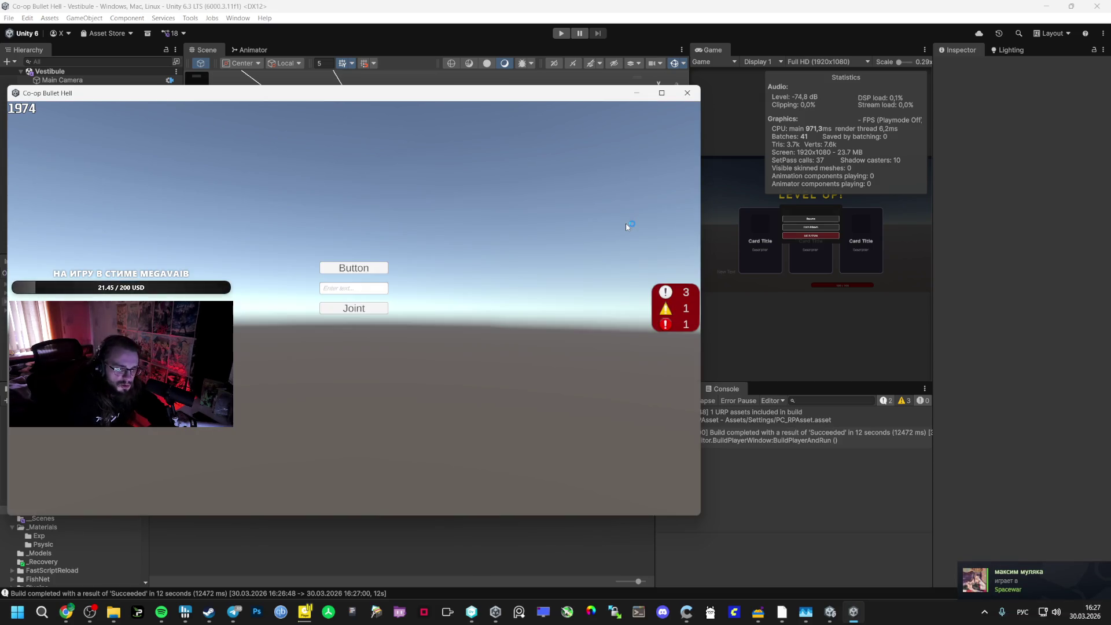
mouse_move(782, 612)
left_click(698, 535)
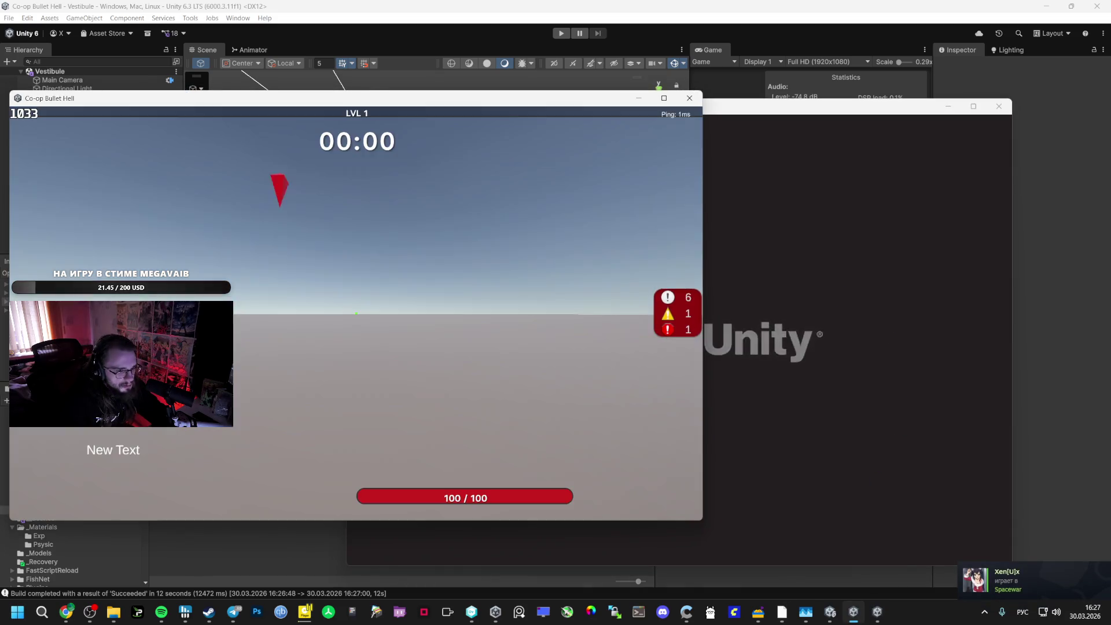
Join the host's Steam lobby from the second client via the friends list's Join game
key("Escape")
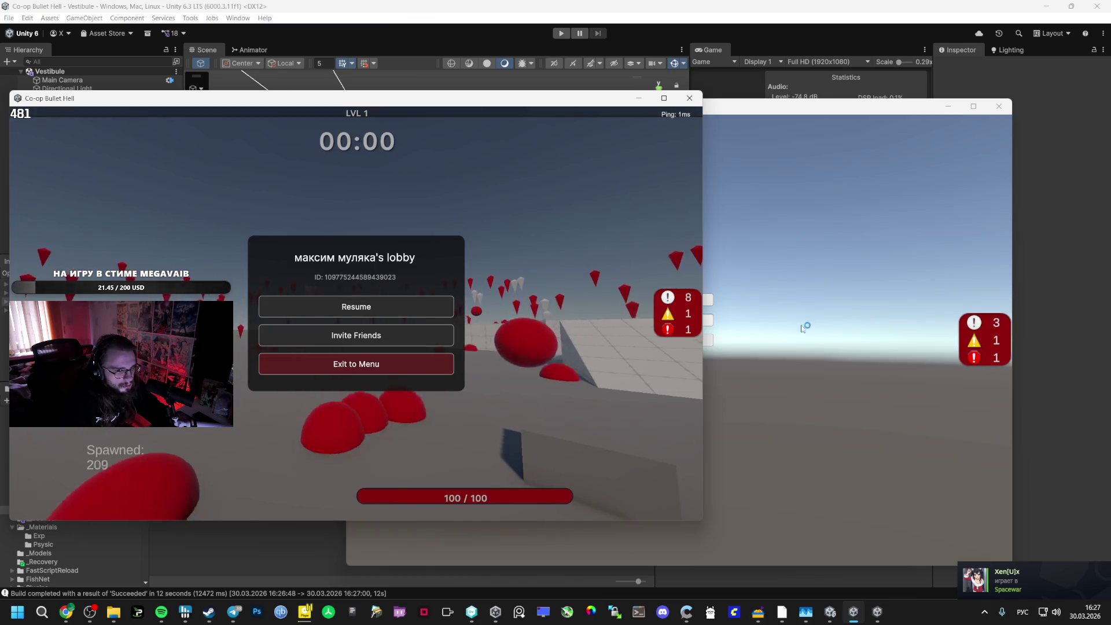
key("Escape")
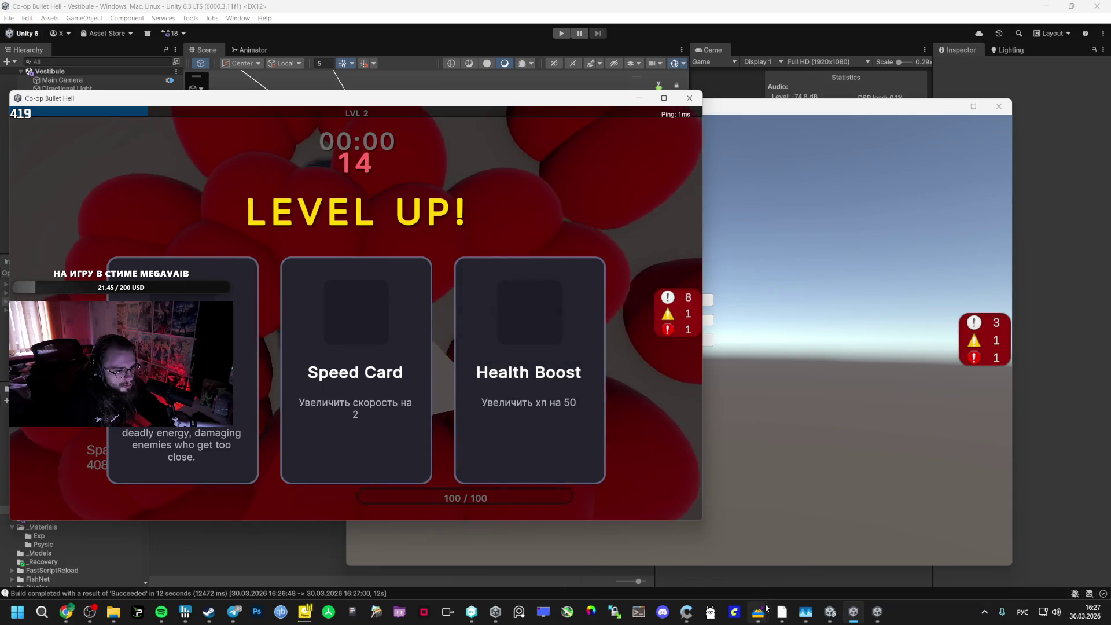
mouse_move(767, 608)
left_click(790, 541)
right_click(532, 267)
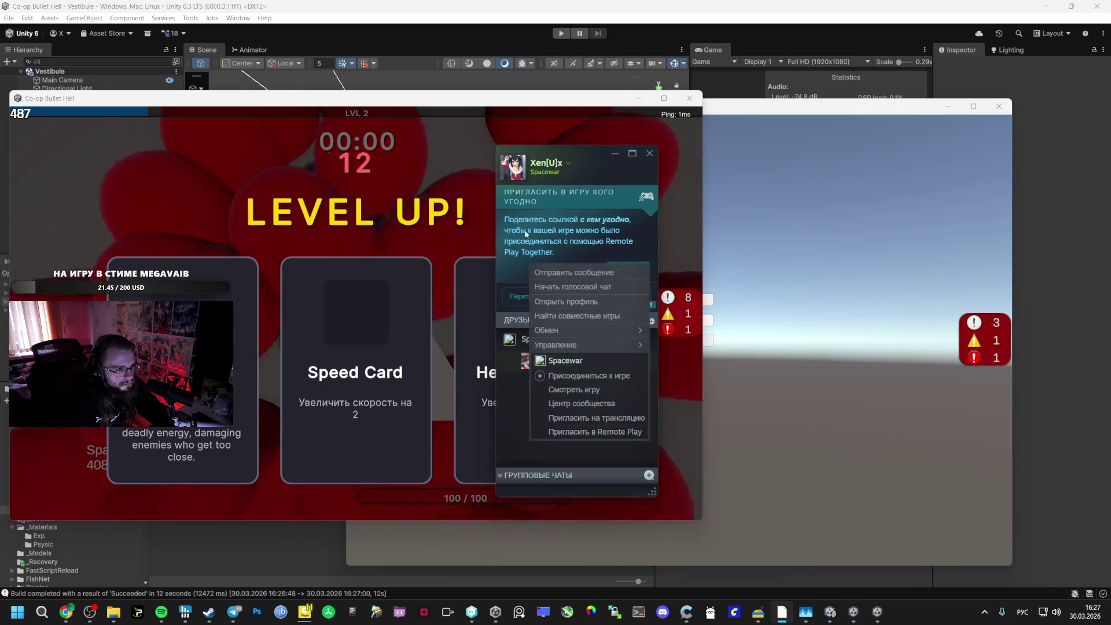
left_click(572, 389)
left_click(679, 340)
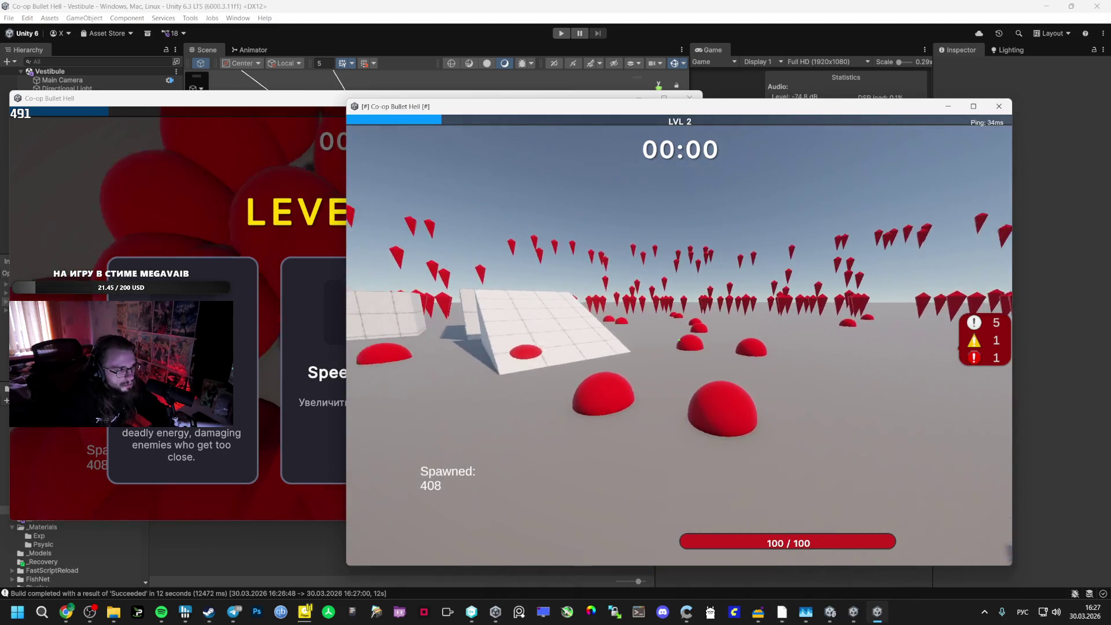
Pick level-up cards in both clients, including Health Boost and Damage Up
left_click(300, 171)
left_click(388, 315)
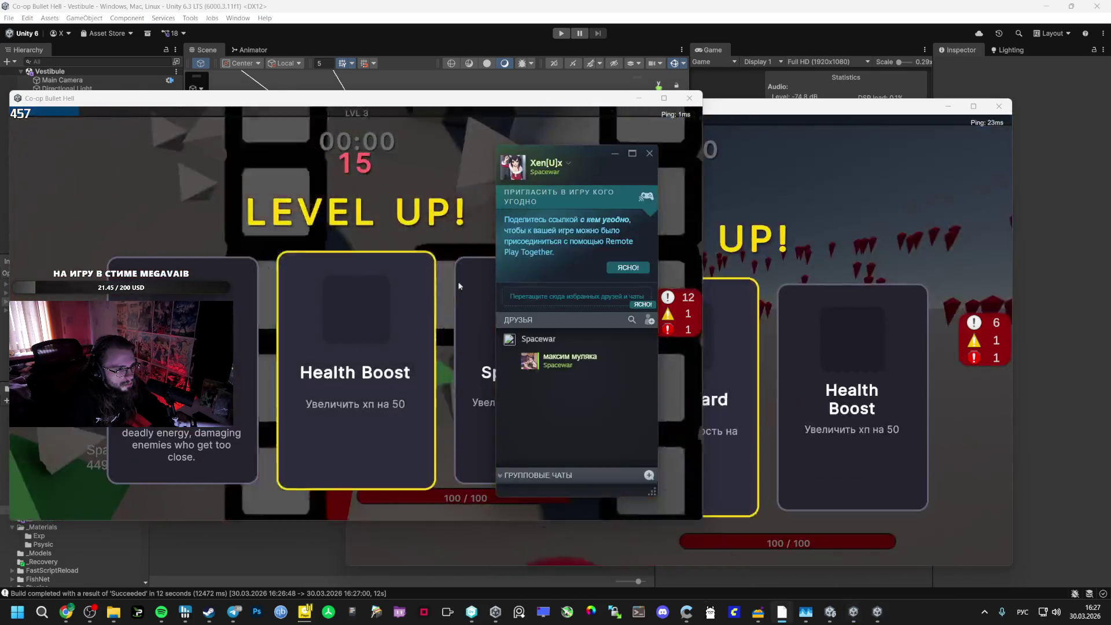
left_click(236, 291)
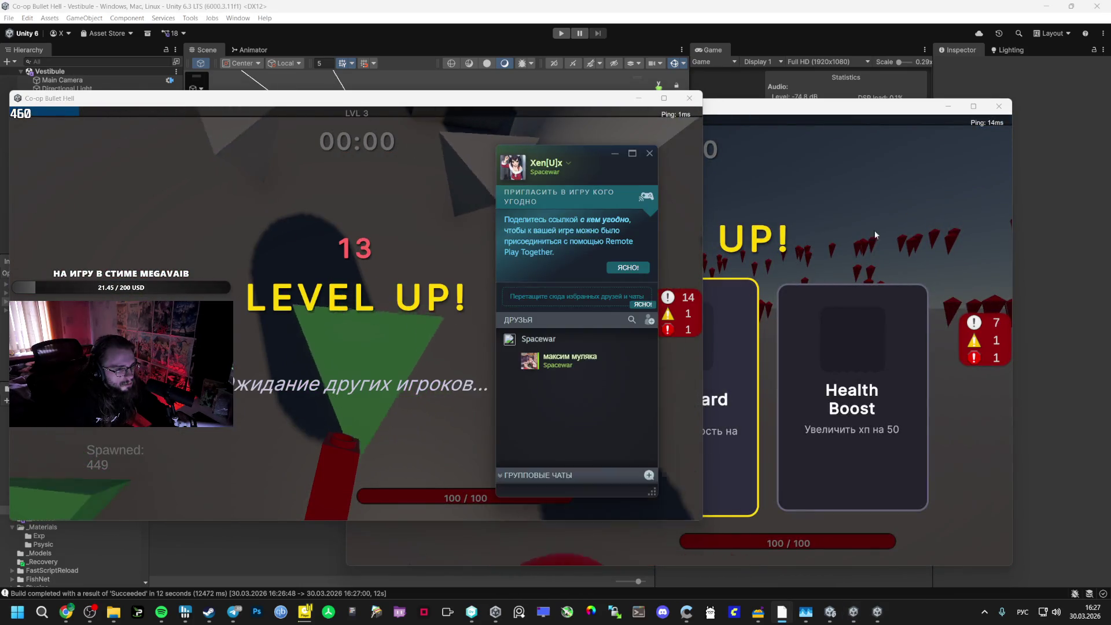
left_click(739, 329)
left_click(654, 337)
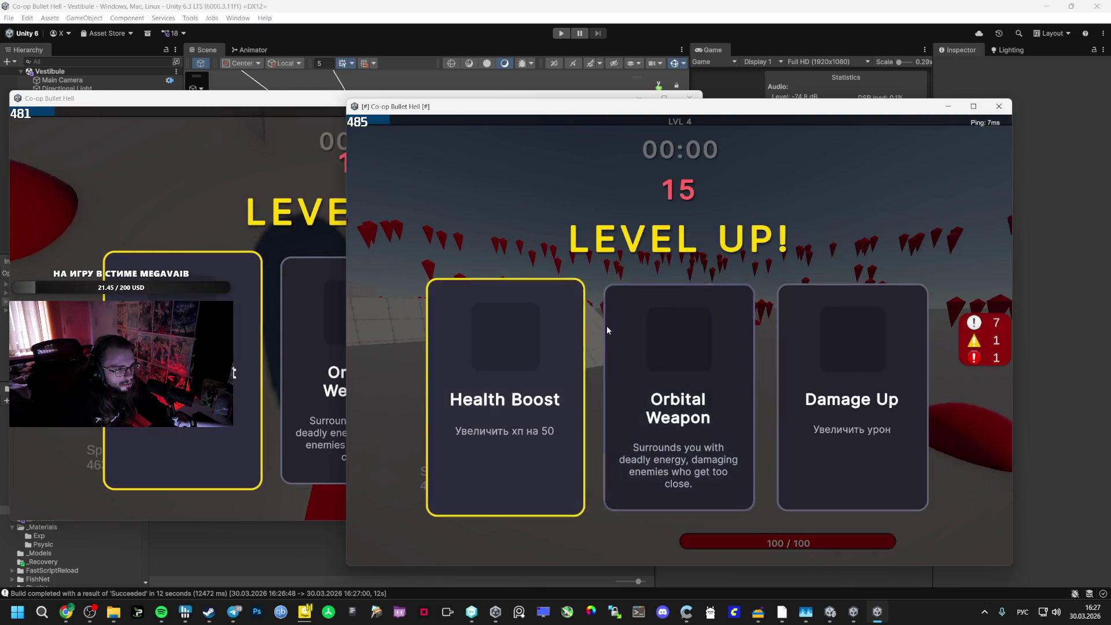
left_click(318, 224)
left_click(357, 347)
left_click(748, 307)
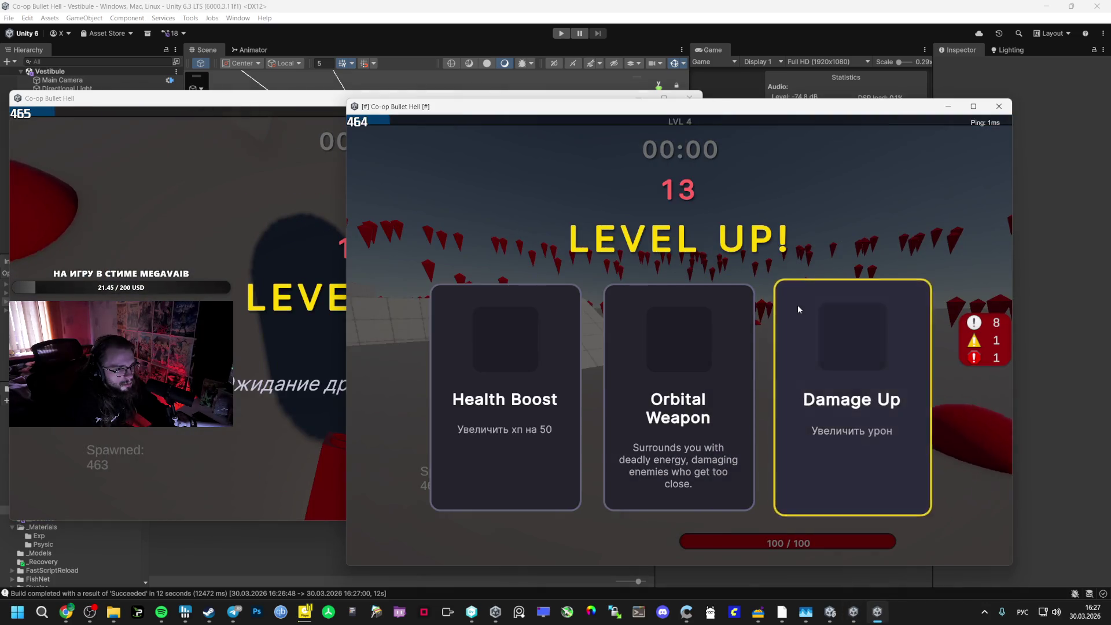
left_click(800, 304)
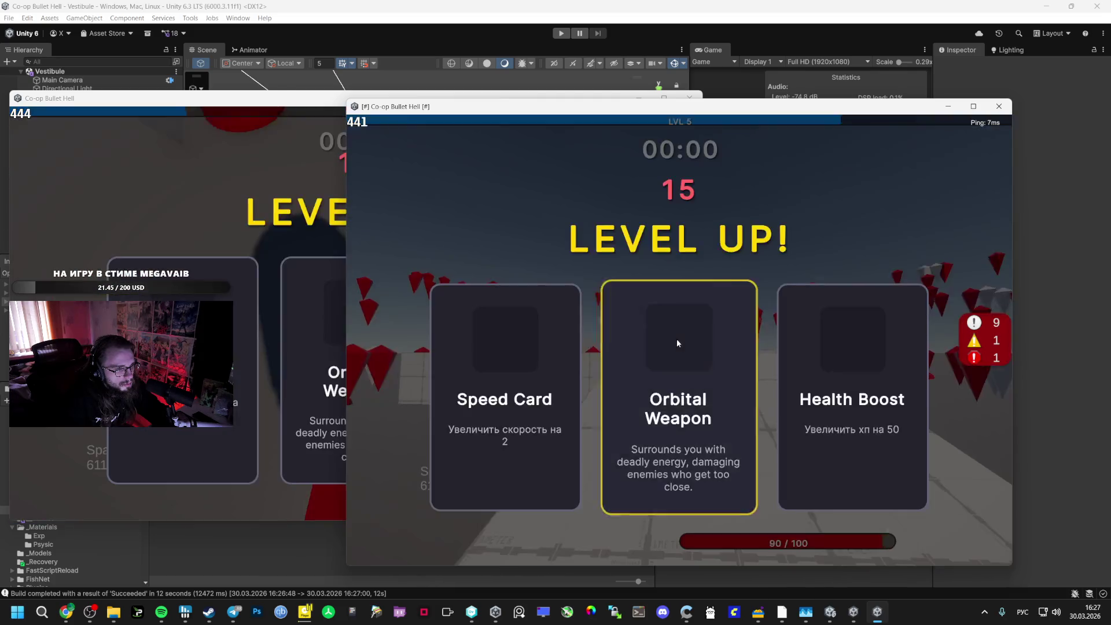
Keep choosing cards in both clients, including the Speed Card, then bring OBS forward
left_click(504, 339)
left_click(318, 236)
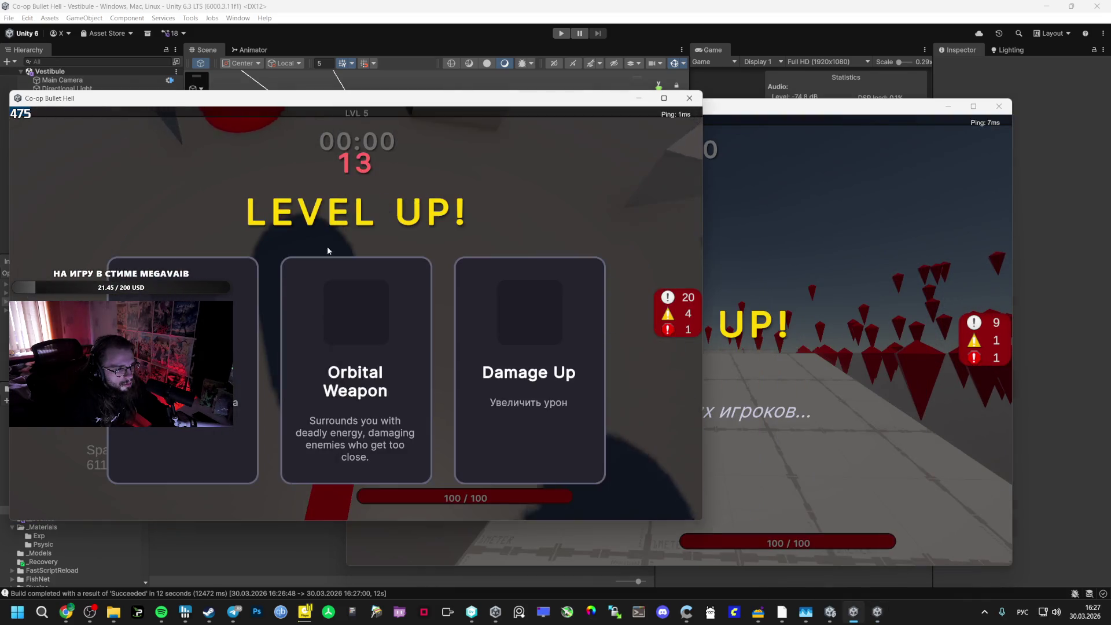
left_click(357, 347)
left_click(748, 308)
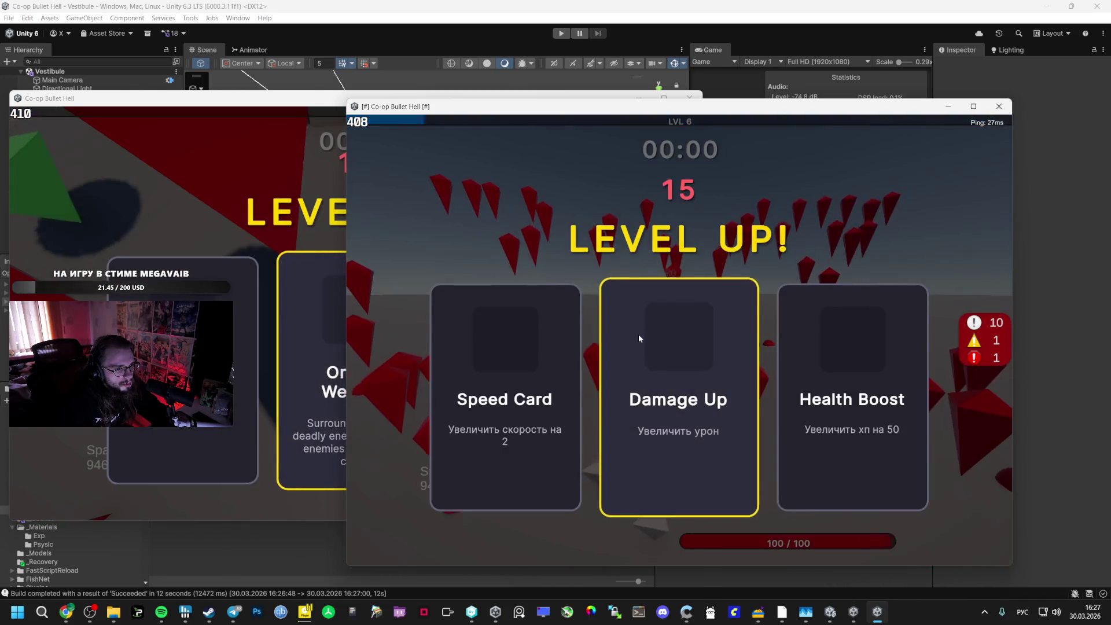
left_click(491, 314)
left_click(332, 238)
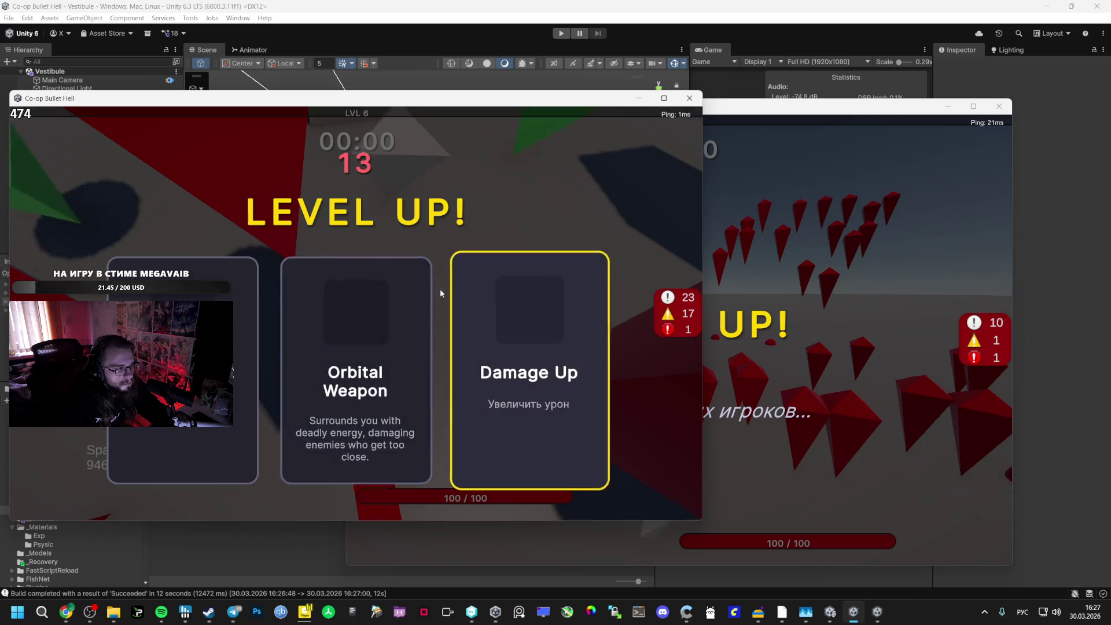
left_click(356, 311)
left_click(747, 301)
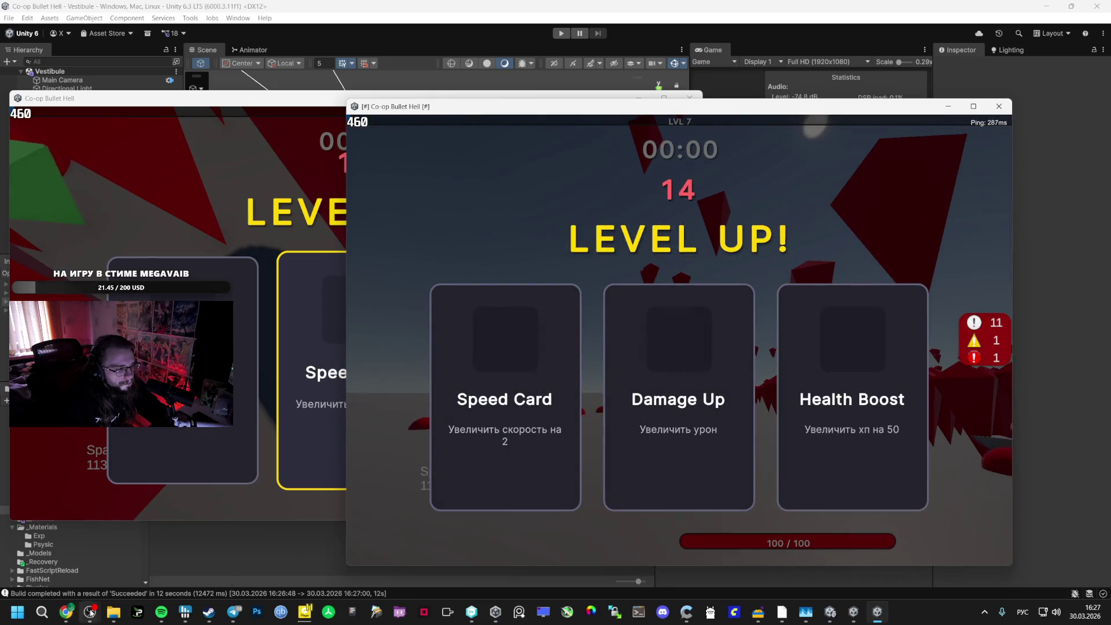
left_click(91, 612)
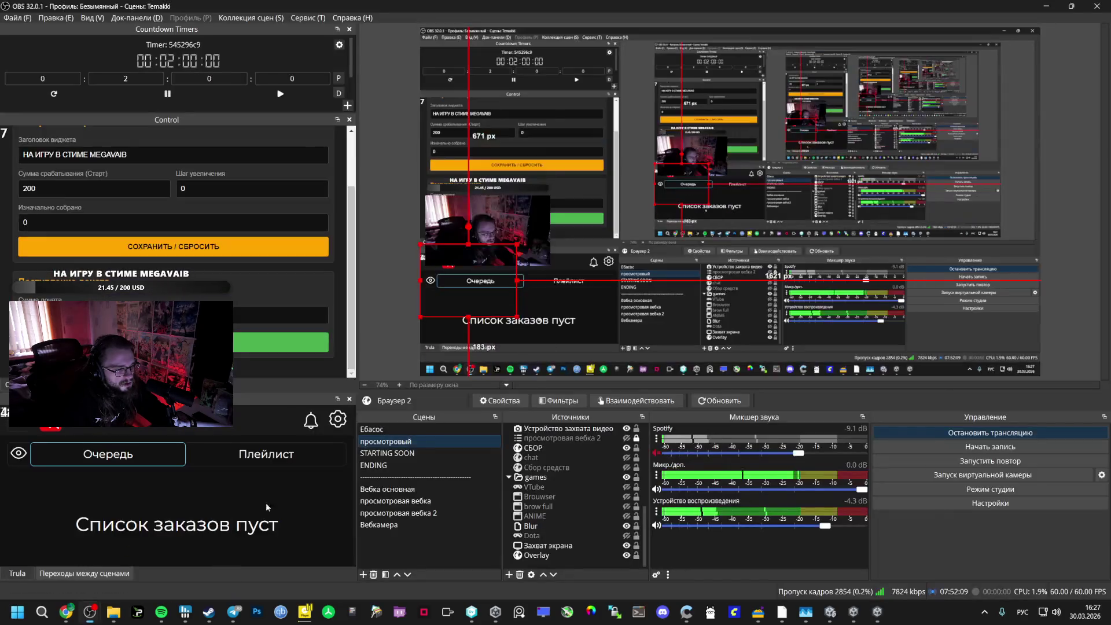
Alternate between both clients, picking Orbital Weapon and another level-up card
key("alt+Tab")
key("alt+Tab")
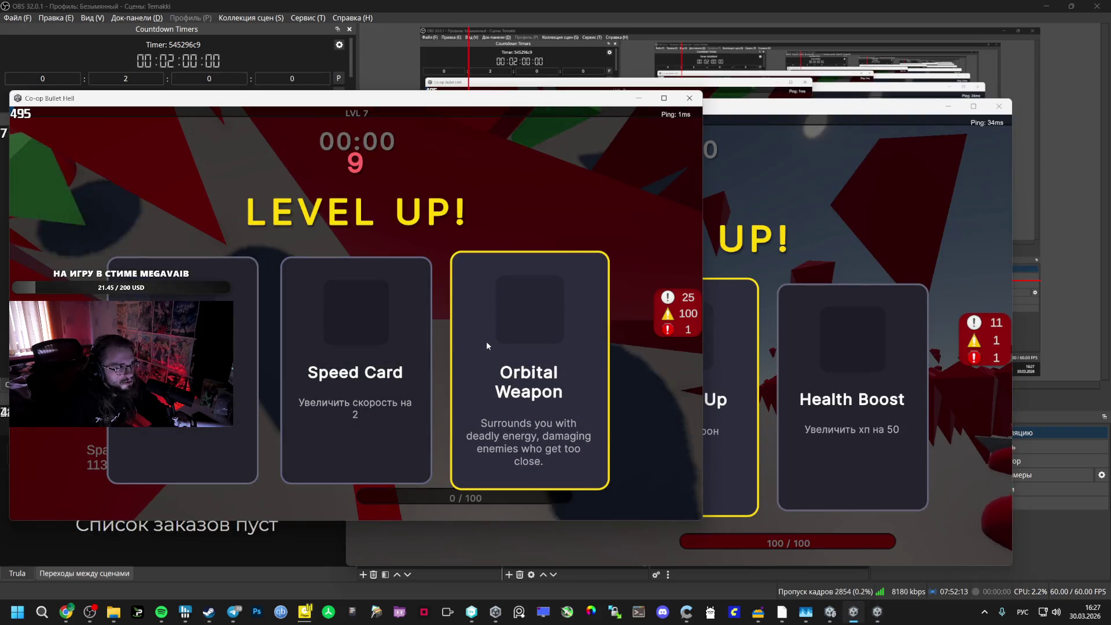
left_click(480, 328)
key("alt+Tab")
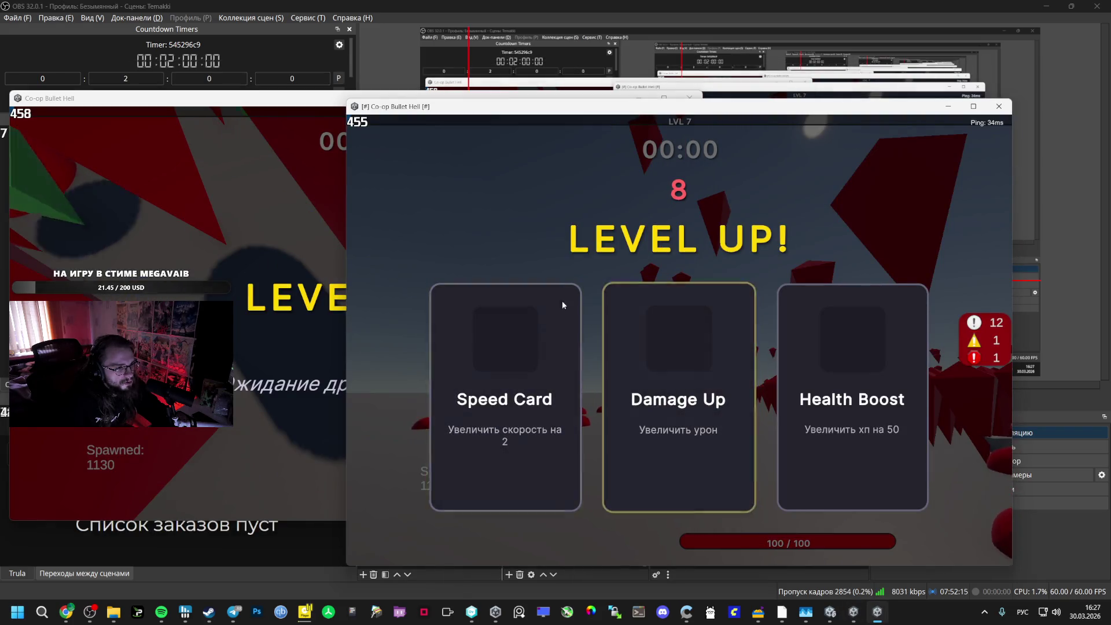
left_click(533, 313)
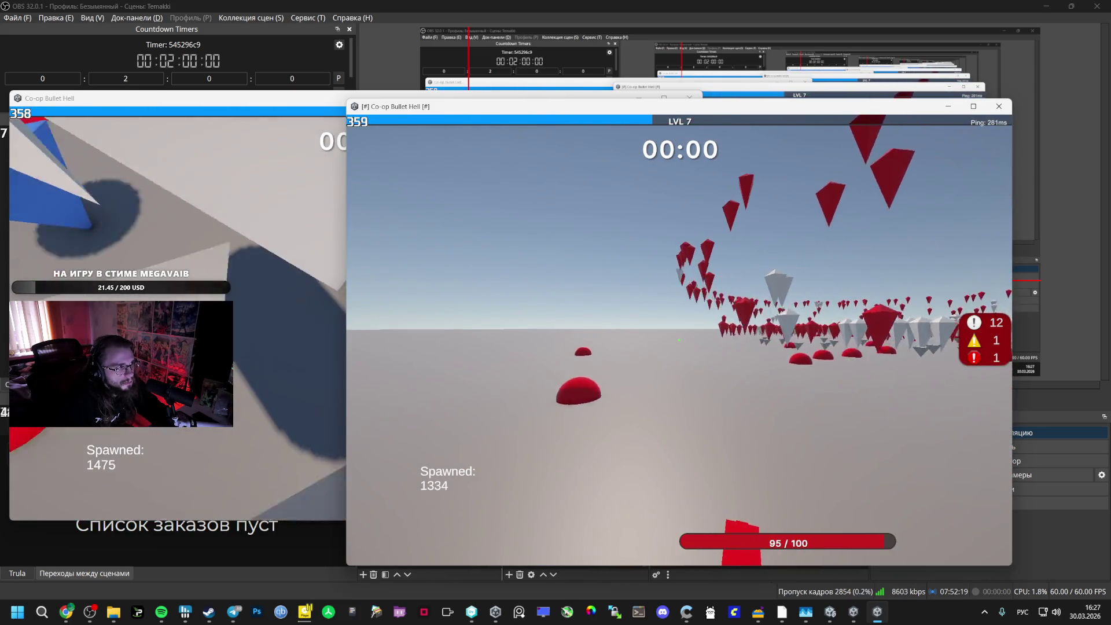
key("alt+Tab")
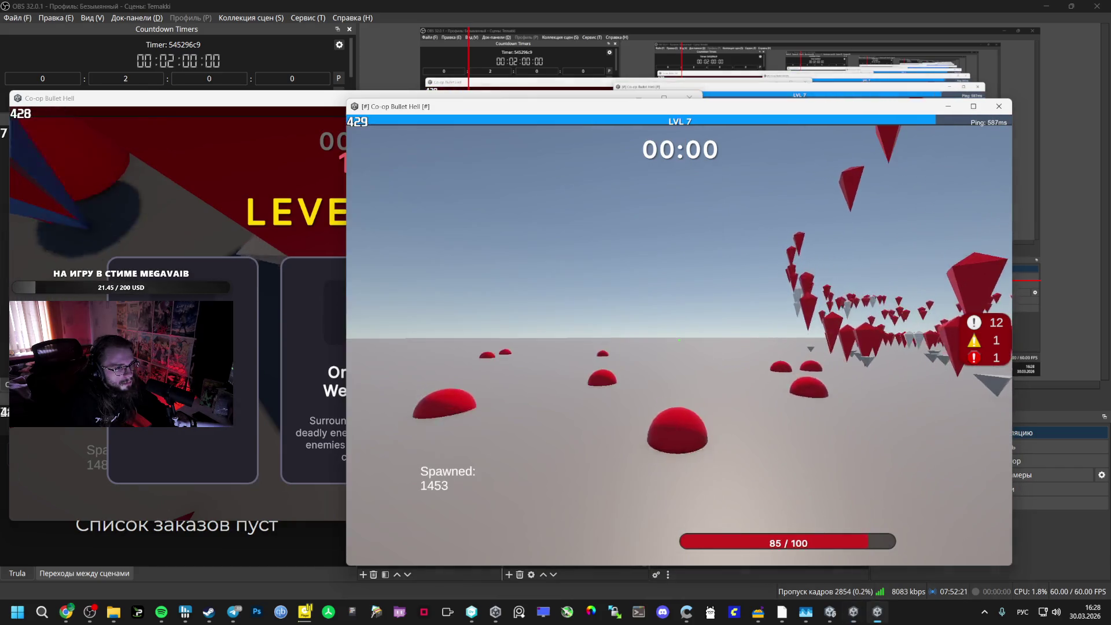
key("alt+Tab")
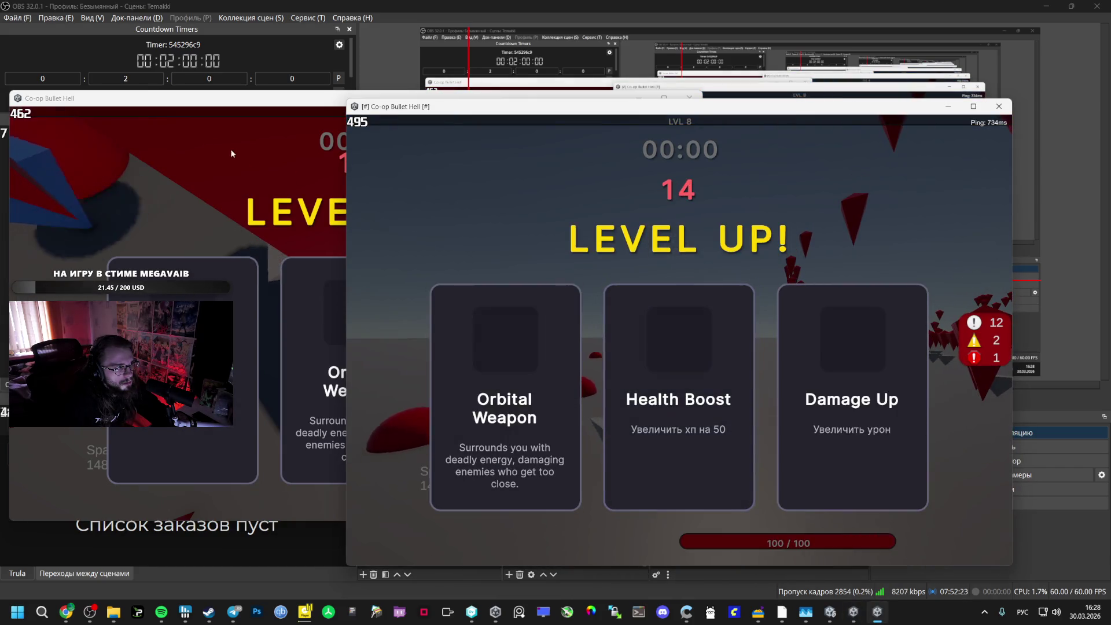